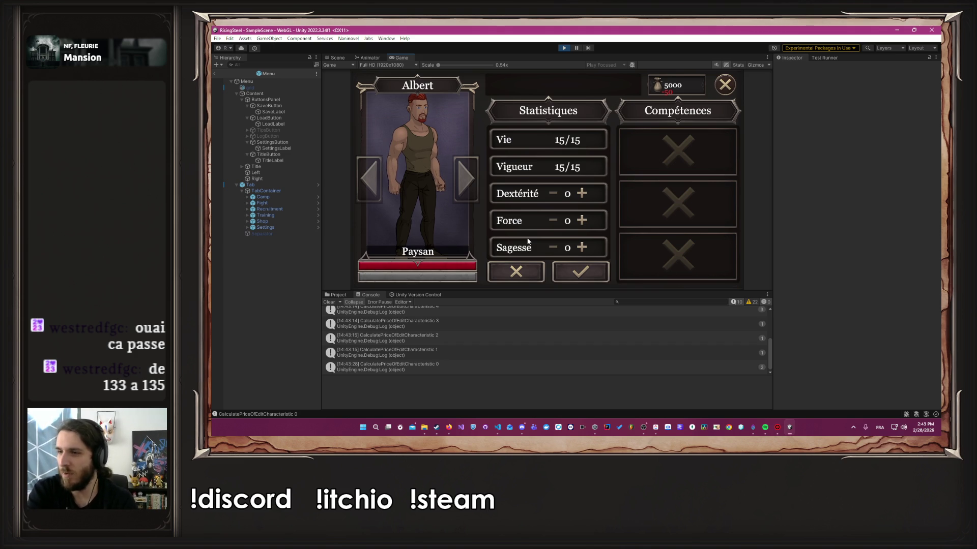
Step: Review the coefficient constant on line 11 and the minCost declaration on line 9
click(498, 428)
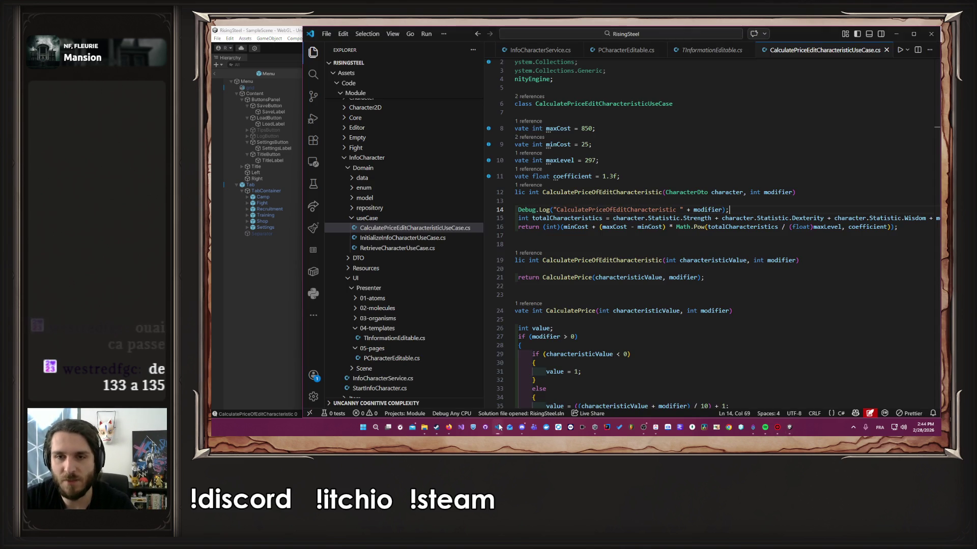
scroll(646, 176, left, 2)
click(646, 176)
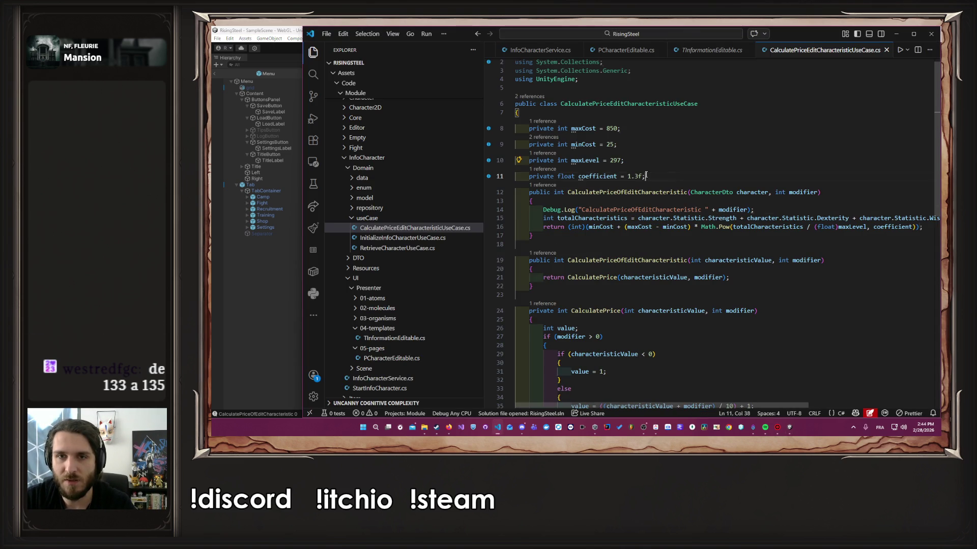
drag(646, 176, 487, 174)
click(668, 147)
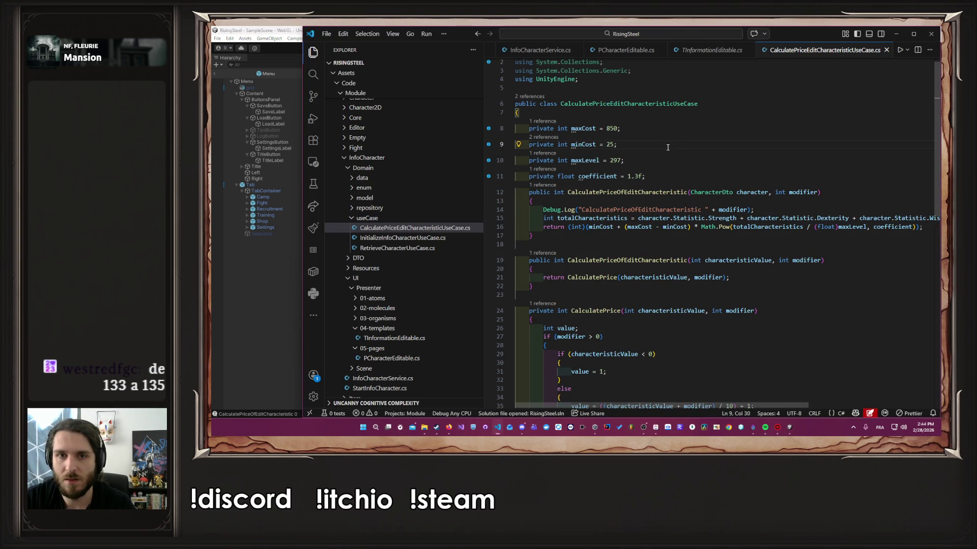
mouse_move(668, 148)
mouse_down()
mouse_move(515, 145)
mouse_move(622, 128)
mouse_move(515, 161)
mouse_up()
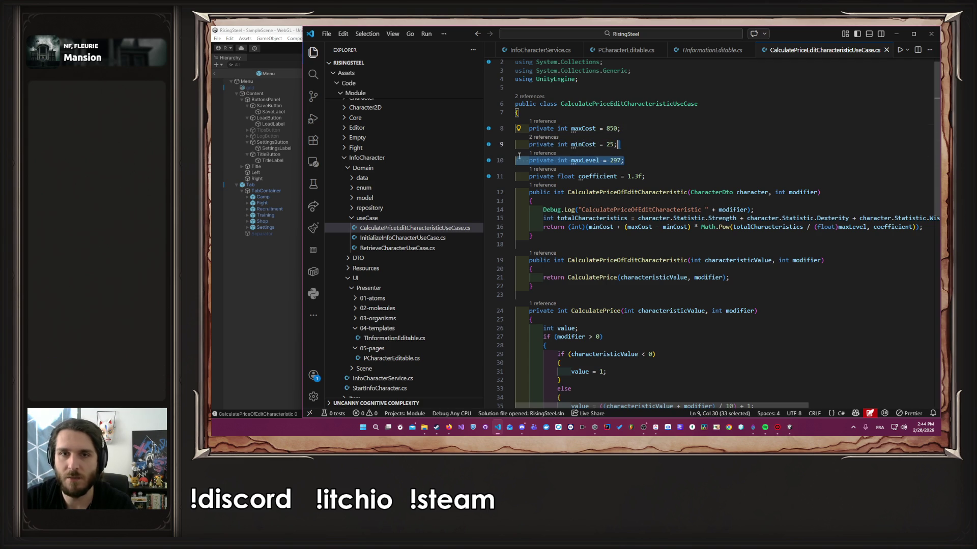
click(665, 155)
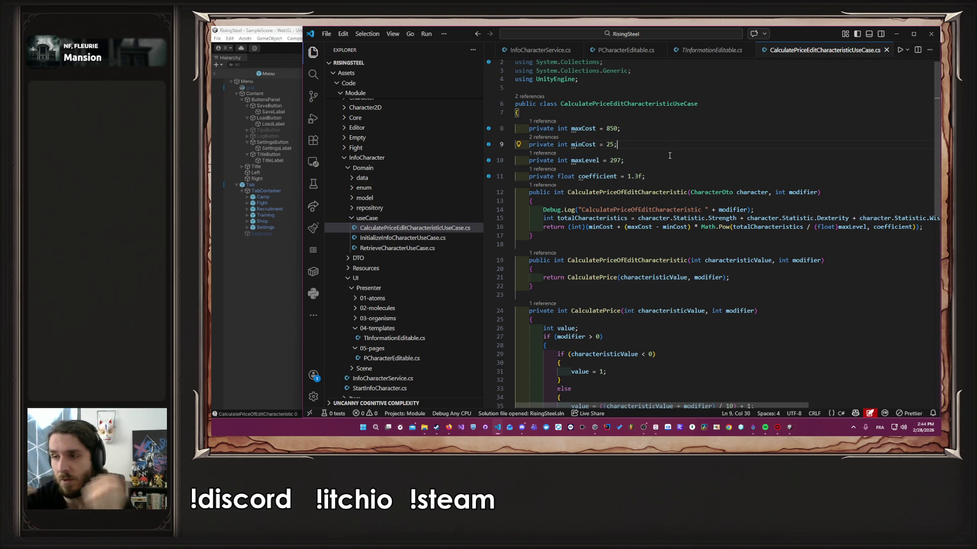
Step: Stop the running game in Unity, visit the code editor, and restart play mode
click(246, 253)
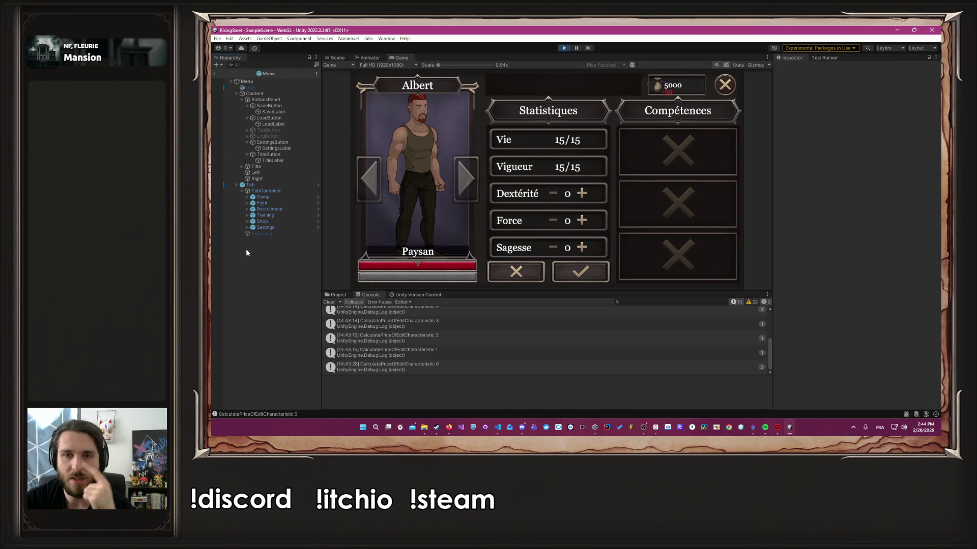
click(564, 48)
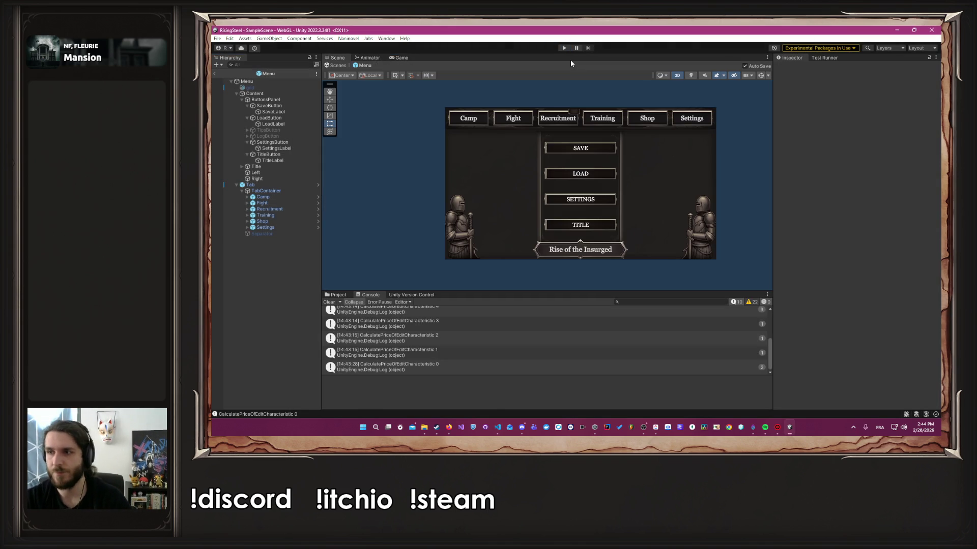
key(alt+Tab)
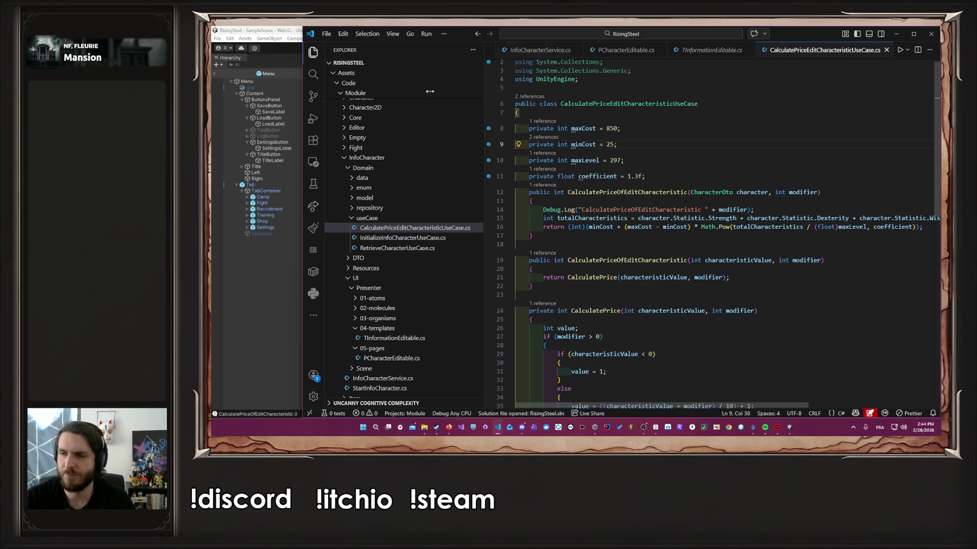
key(alt+Tab)
click(565, 48)
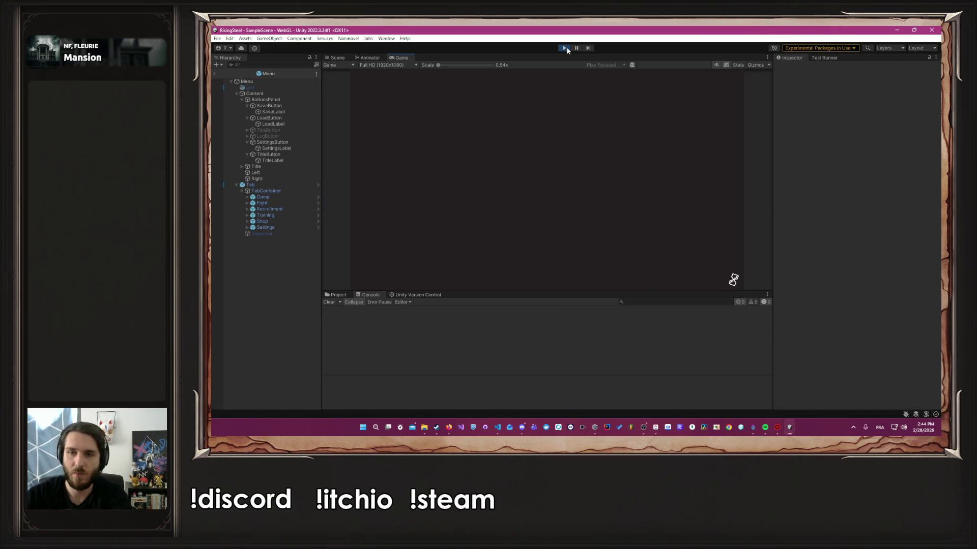
Step: Get past the main menu, name dialog and character choice to open Albert's statistics
click(514, 123)
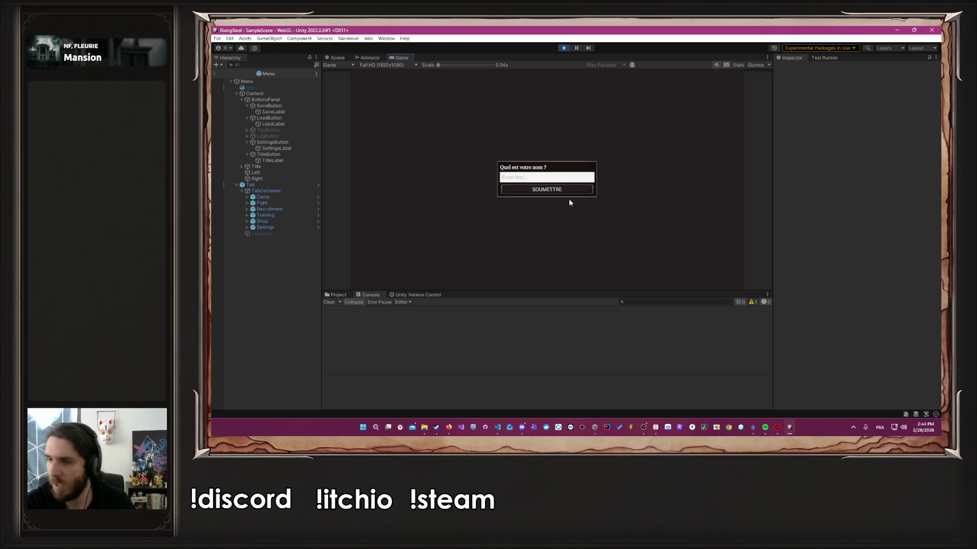
text(Albert)
key(Return)
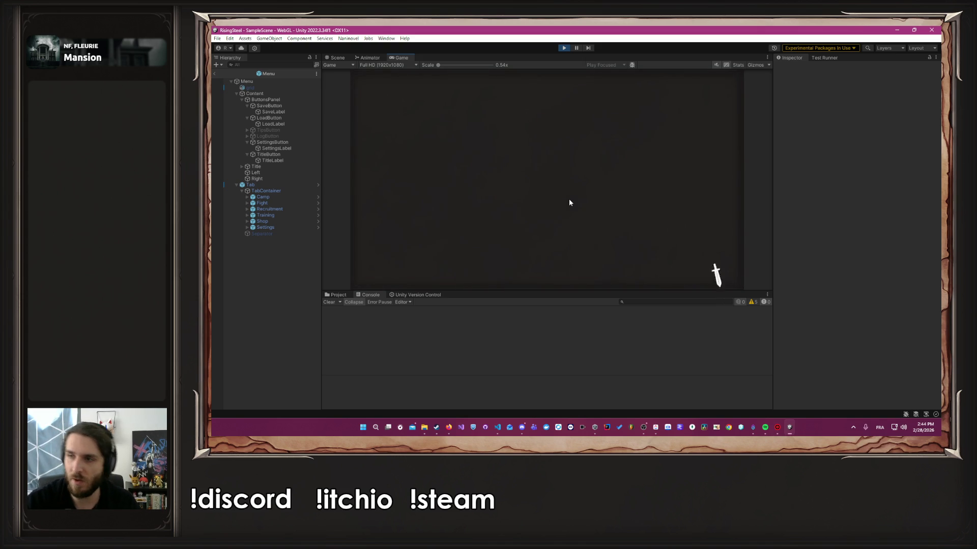
click(646, 200)
click(528, 172)
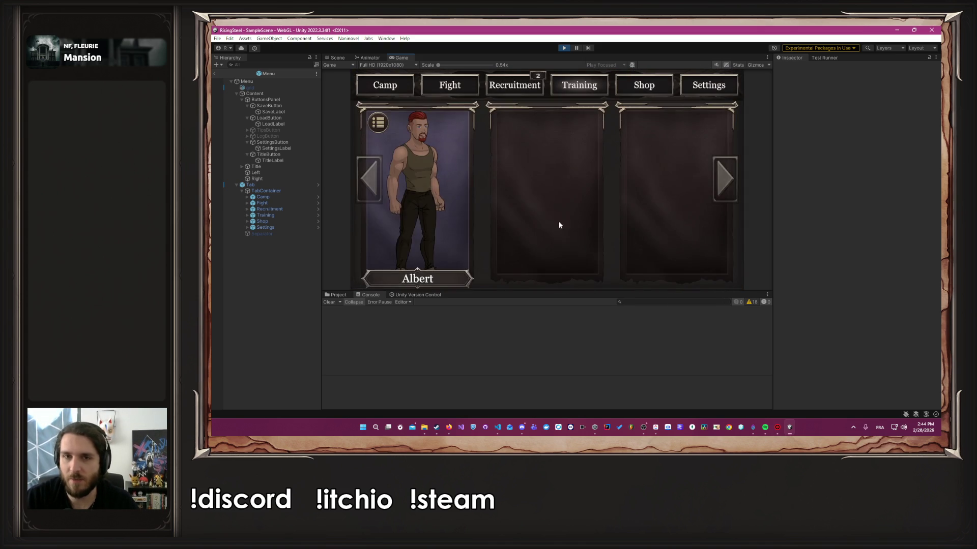
click(466, 256)
Step: Add and remove a Force point twice to check the gold cost, then return to the code
click(549, 277)
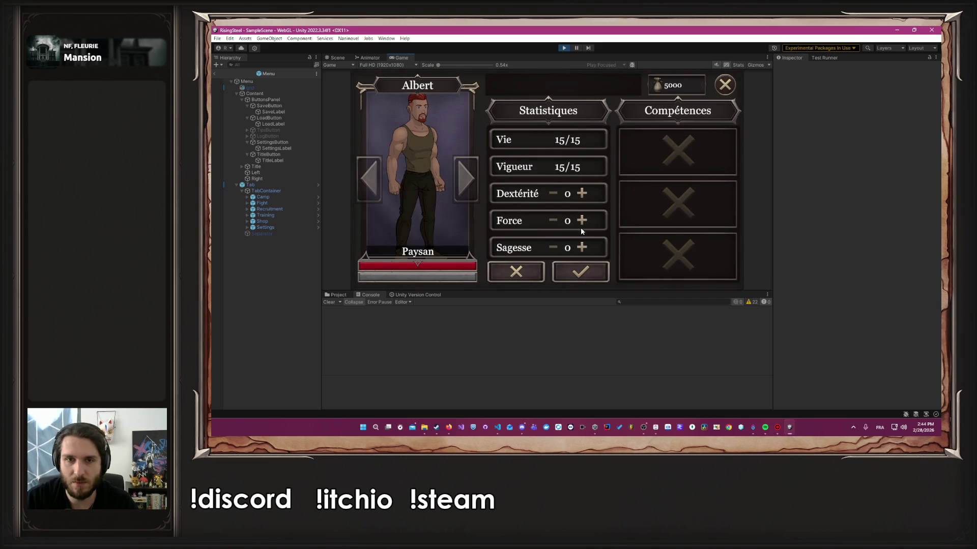
click(580, 223)
click(554, 221)
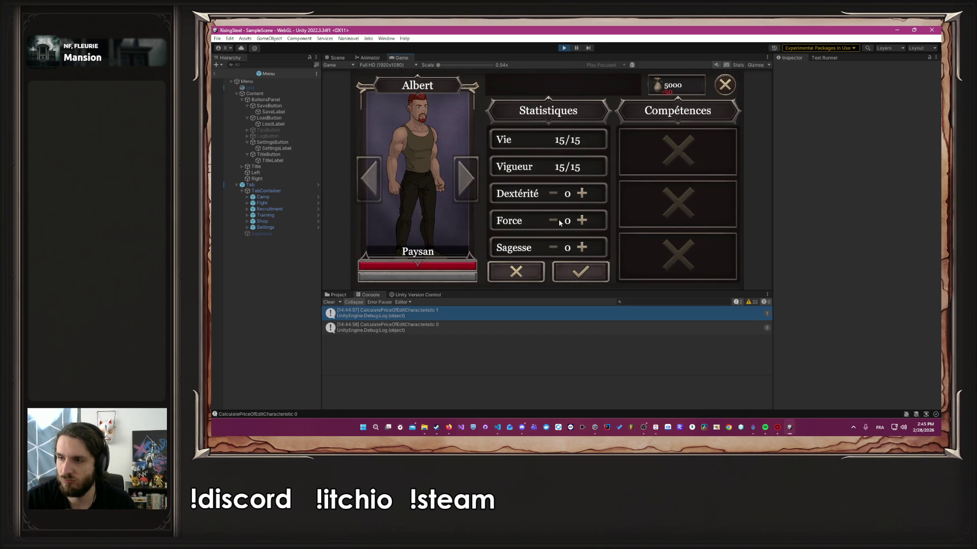
key(alt+Tab)
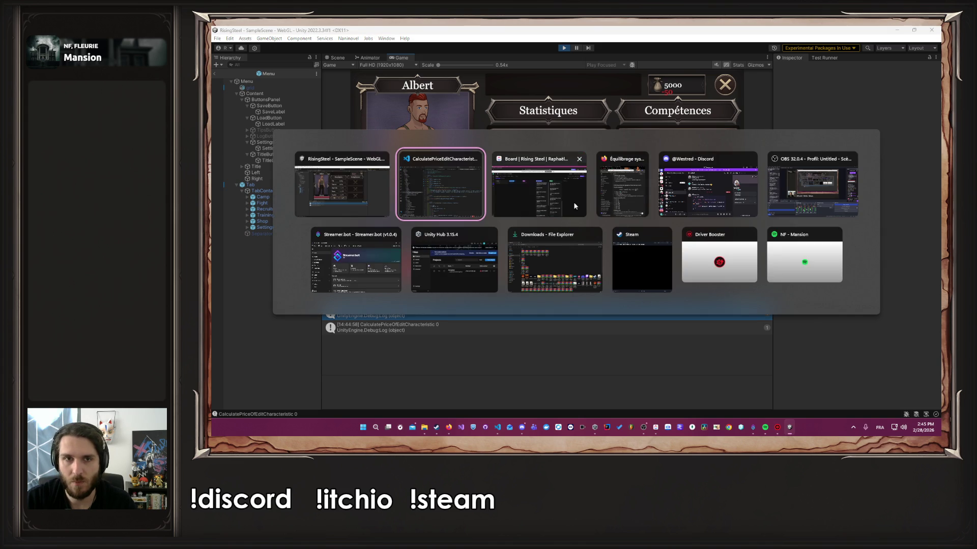
key(Escape)
click(582, 221)
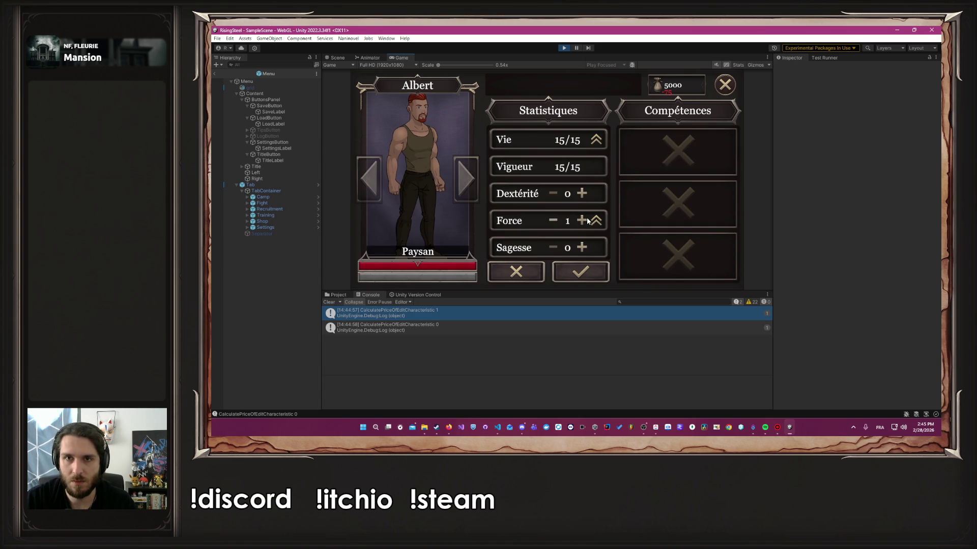
click(554, 221)
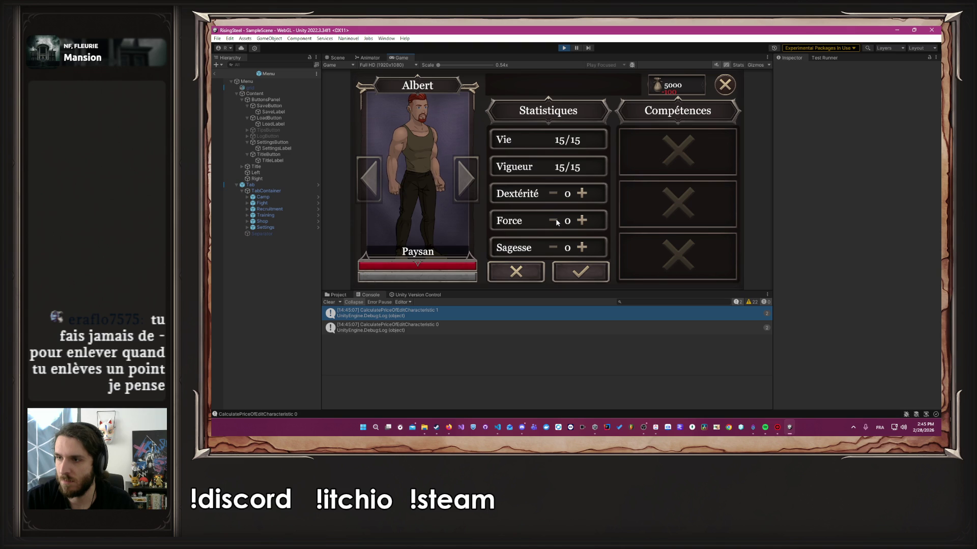
key(alt+Tab)
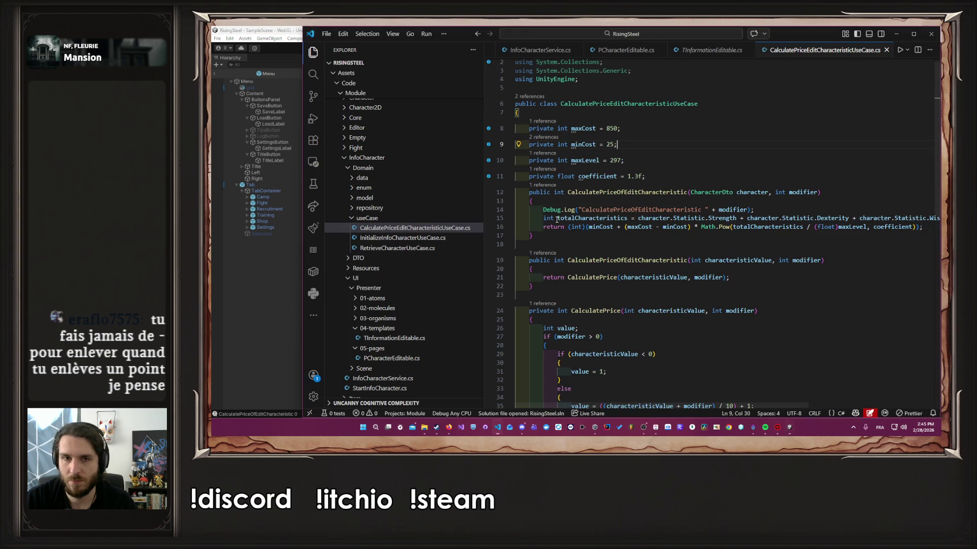
Step: Hide the Explorer and highlight the uses of modifier, including the totalCharacteristics sum on line 15
double_click(814, 193)
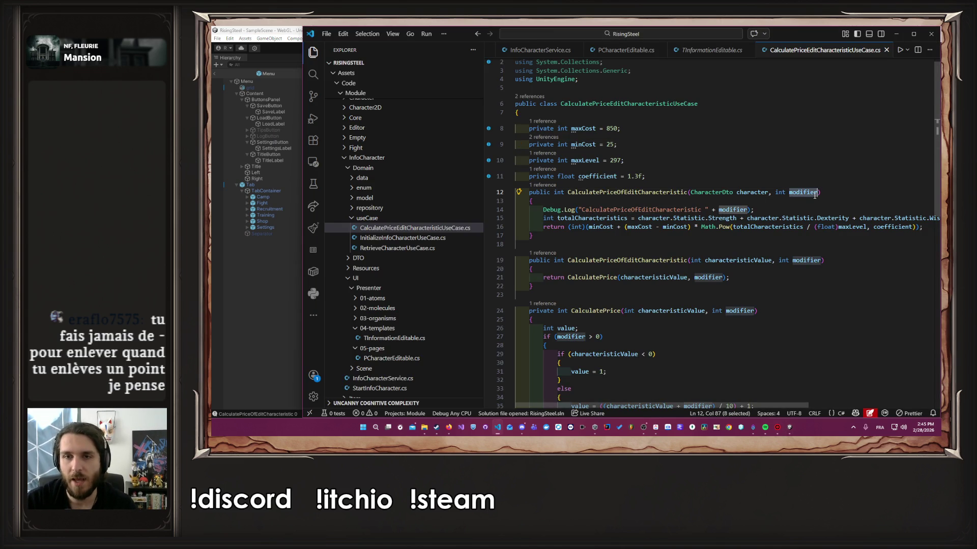
key(ctrl+b)
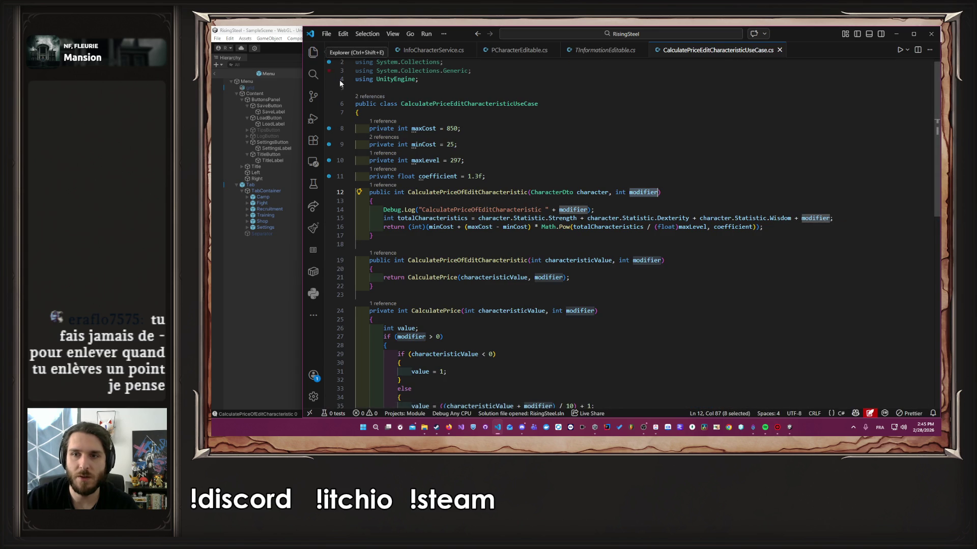
double_click(803, 218)
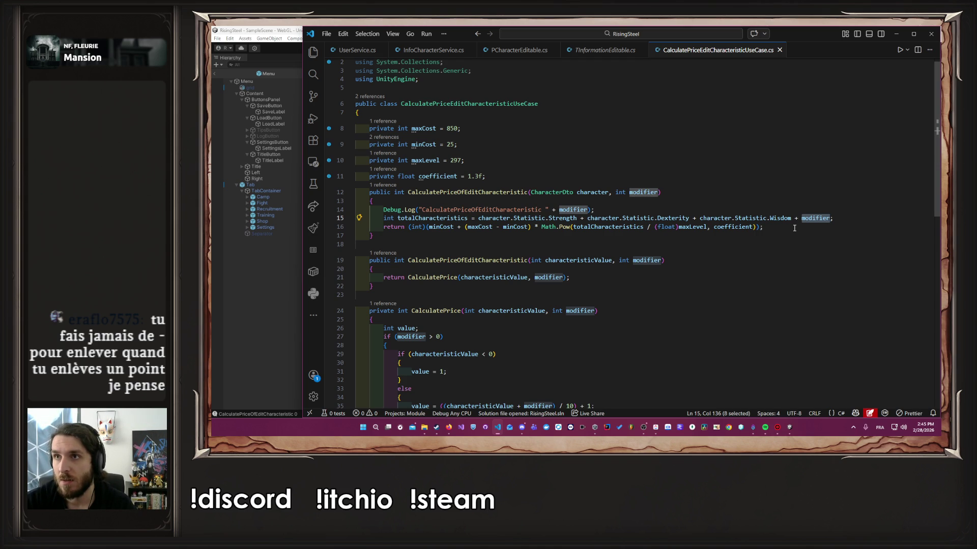
Step: Review UserService.cs, then view the stack trace of Unity's CalculatePriceOfEditCharacteristic 0 log
click(356, 50)
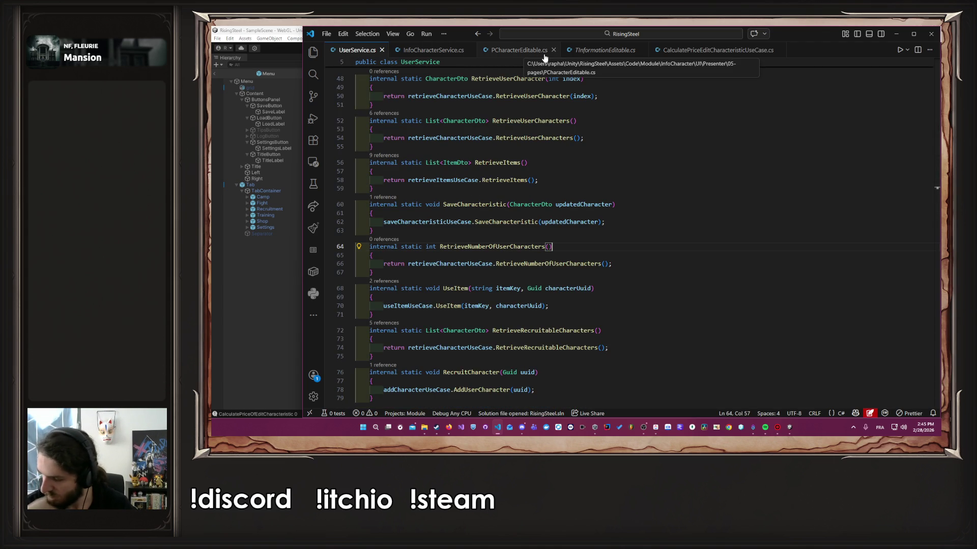
click(233, 239)
click(423, 327)
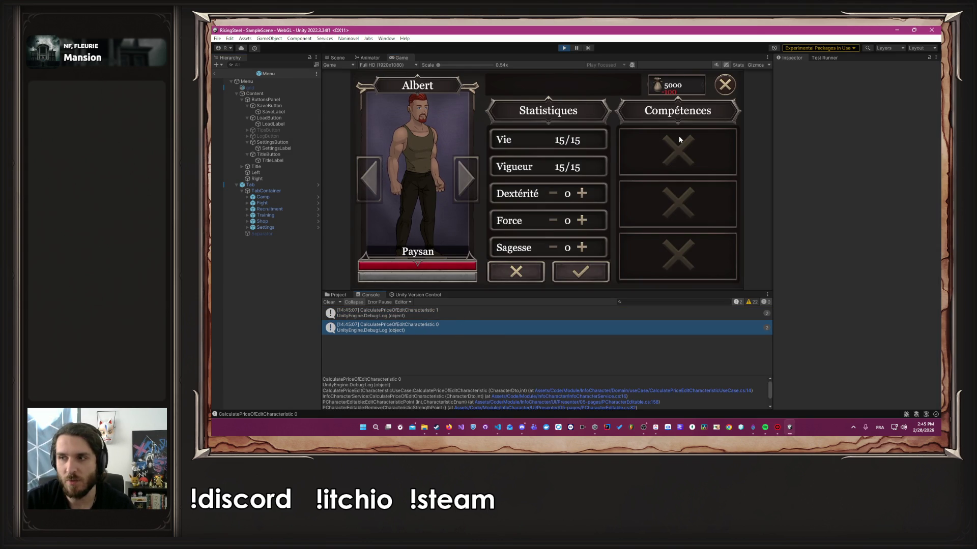
Step: Exit Unity's play mode and go back to UserService.cs in Visual Studio Code
click(562, 48)
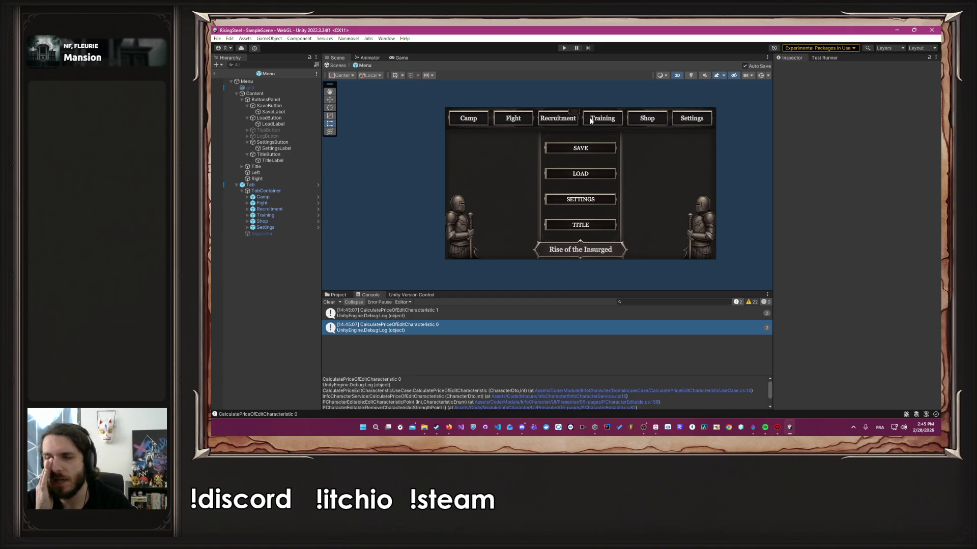
key(alt+Tab)
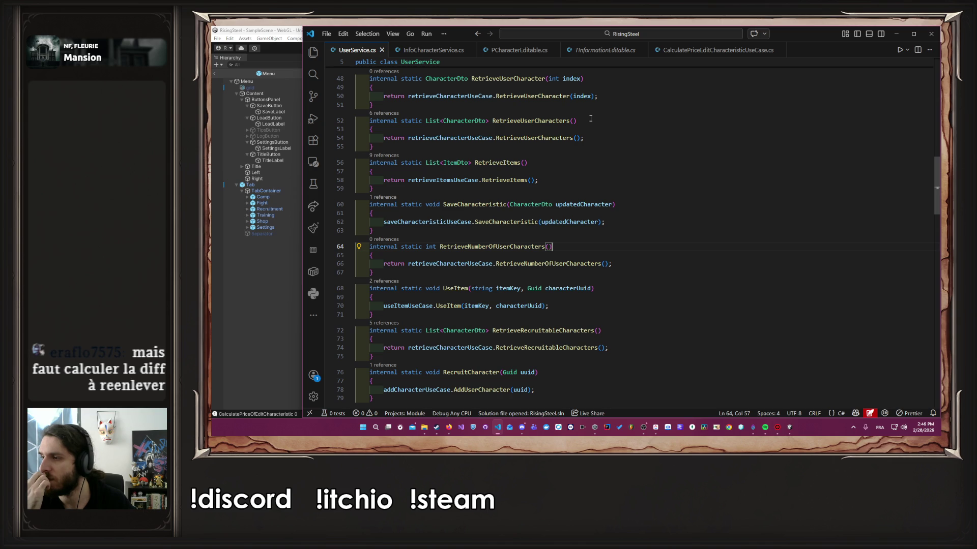
Step: Cycle through the open tabs, InfoCharacterService.cs and TInformationEditable.cs, to reach PCharacterEditable.cs
click(448, 50)
key(ctrl+Page_Down)
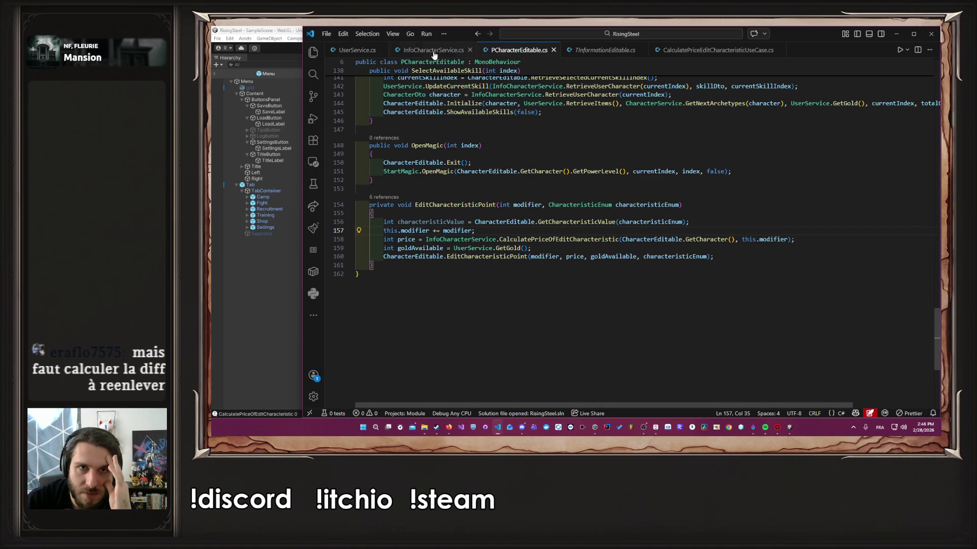
key(ctrl+Page_Down)
key(ctrl+Page_Down)
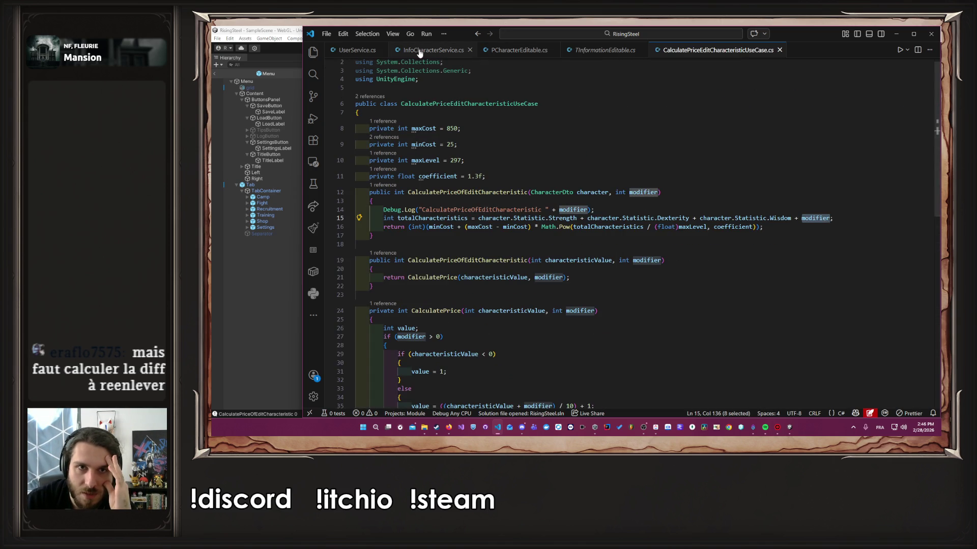
click(419, 51)
click(577, 51)
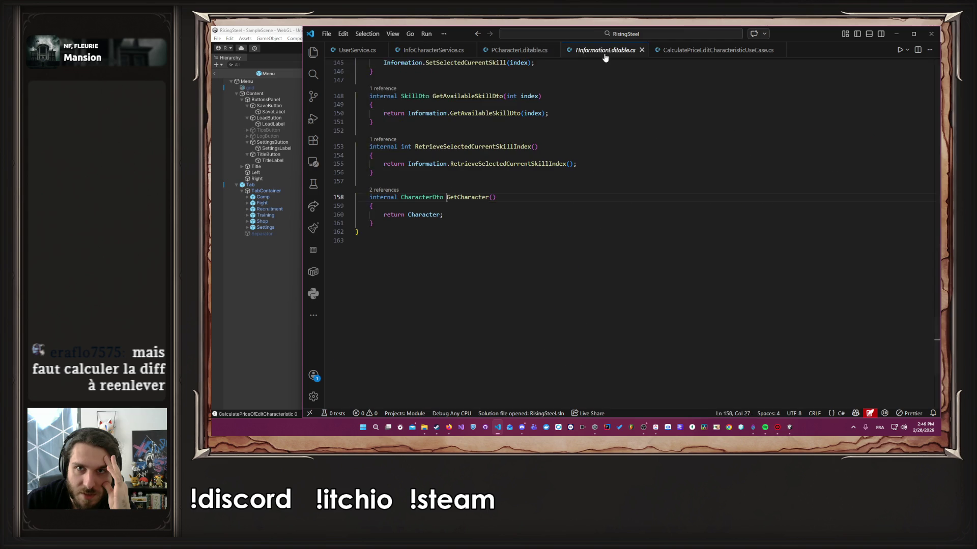
click(534, 51)
Step: Inspect price, characteristicEnum and the EditCharacteristicPoint call, then show CalculatePriceEditCharacteristicUseCase.cs
scroll(615, 263, up, 2)
click(401, 296)
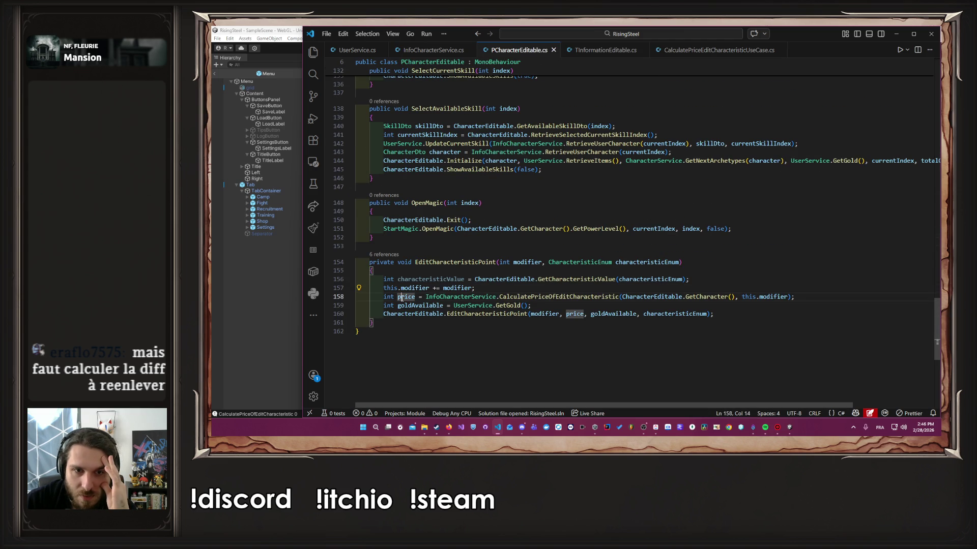
click(630, 264)
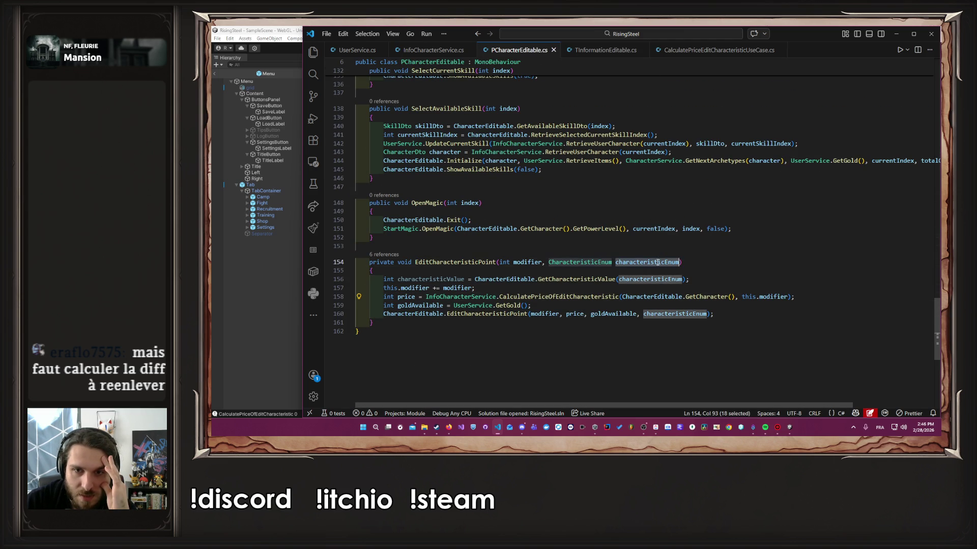
click(574, 279)
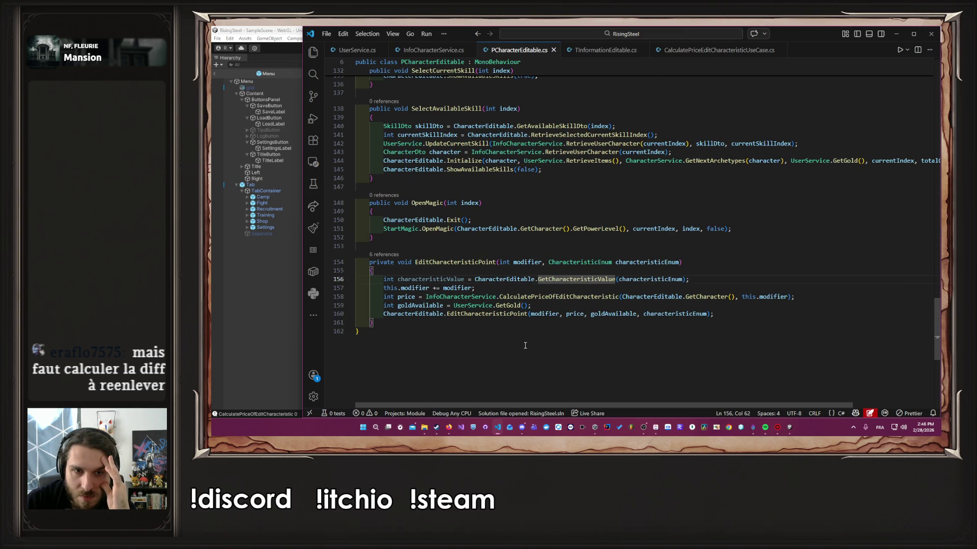
click(500, 314)
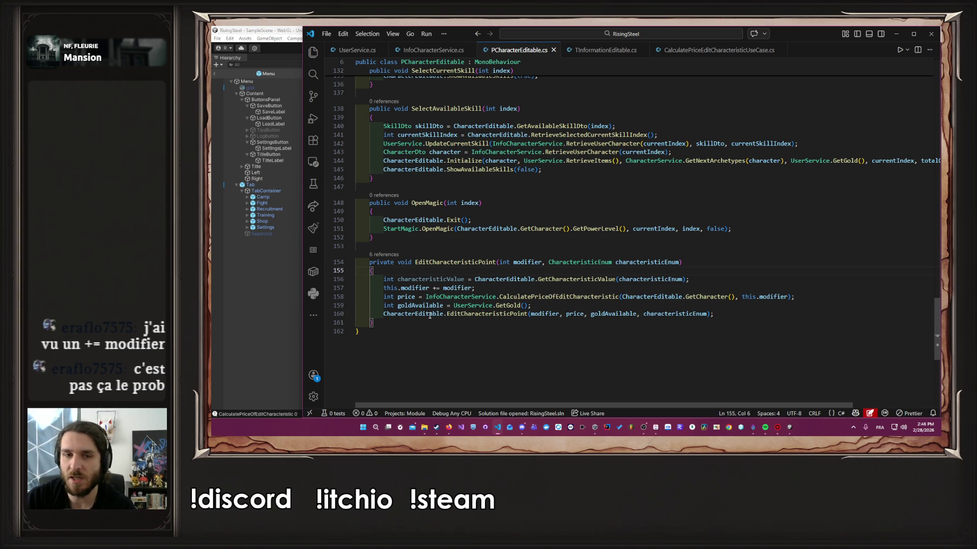
mouse_move(425, 314)
mouse_down()
mouse_move(783, 304)
mouse_move(759, 314)
mouse_up()
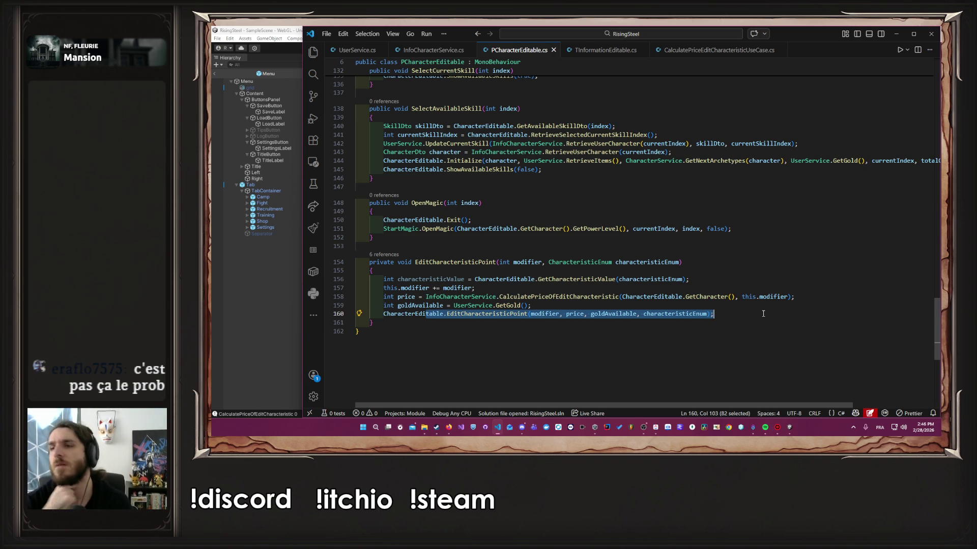
click(712, 50)
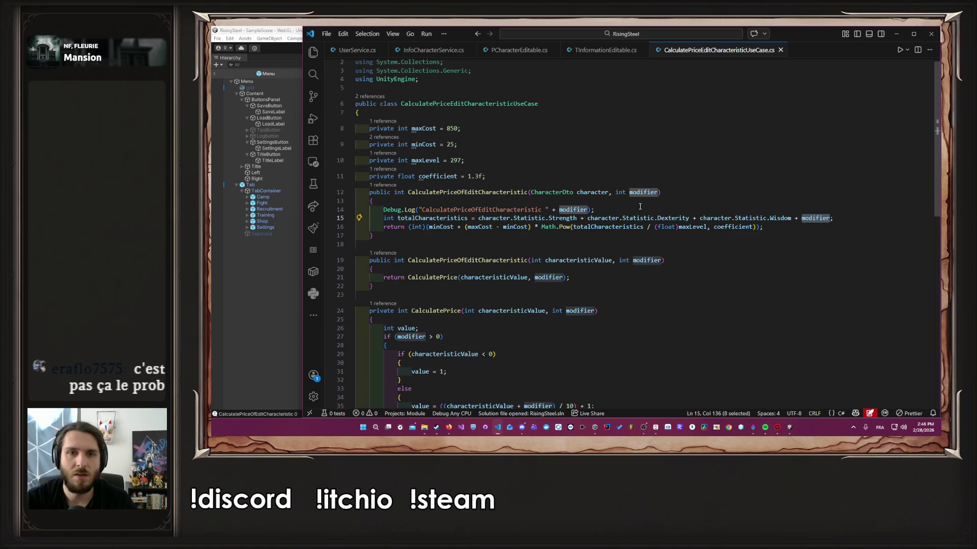
Step: Undo the duplicated Debug.Log lines and highlight modifier in PCharacterEditable's EditCharacteristicPoint method
key(shift+alt+Down)
key(shift+alt+Down)
key(shift+alt+Down)
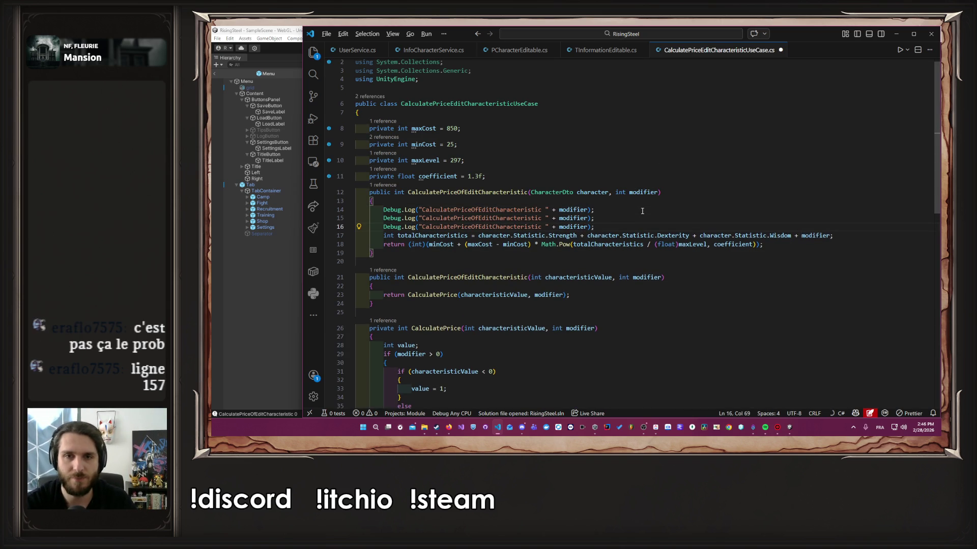
key(Up)
key(Up)
key(Left)
key(Left)
key(Left)
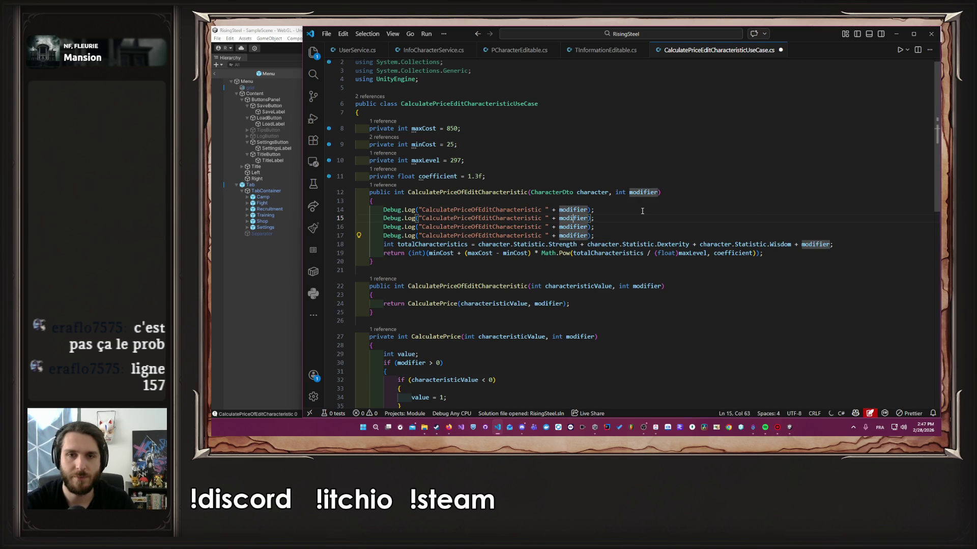
key(Left)
key(Left)
key(Left)
key(ctrl+shift+Left)
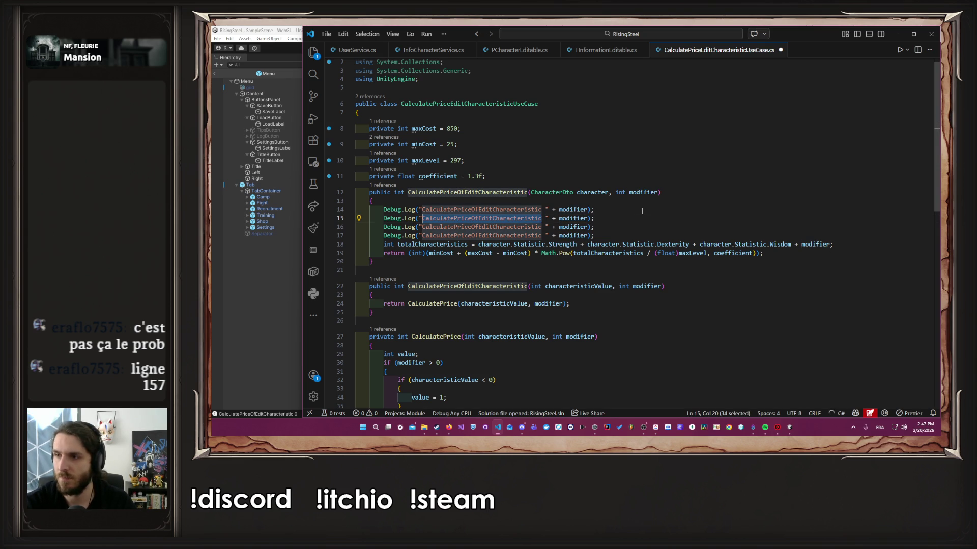
key(ctrl+z)
key(ctrl+z)
key(ctrl+z)
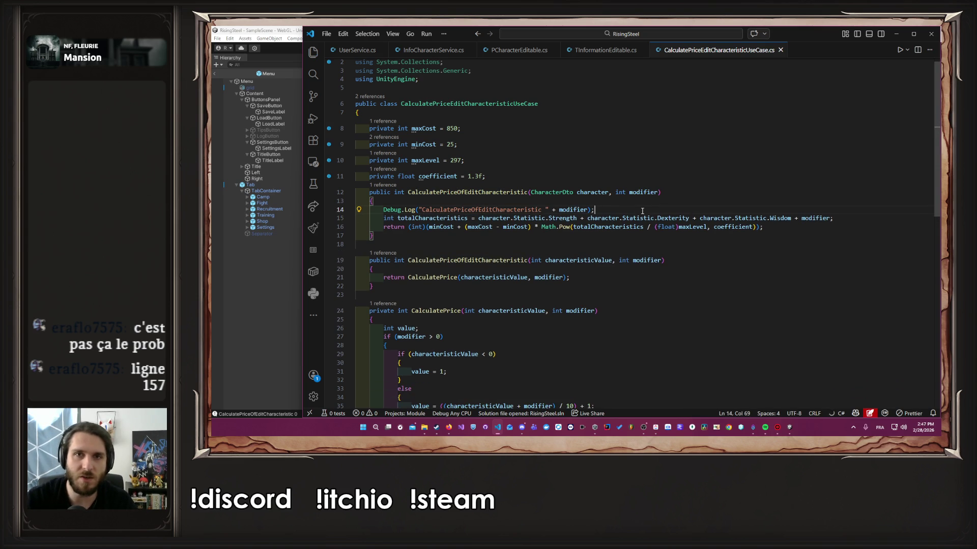
key(ctrl+Page_Up)
key(ctrl+Page_Up)
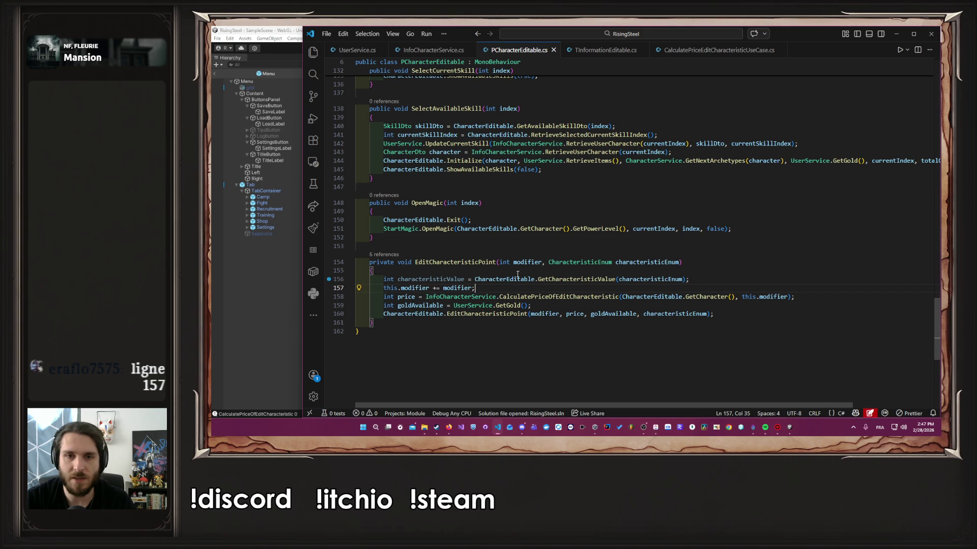
double_click(519, 262)
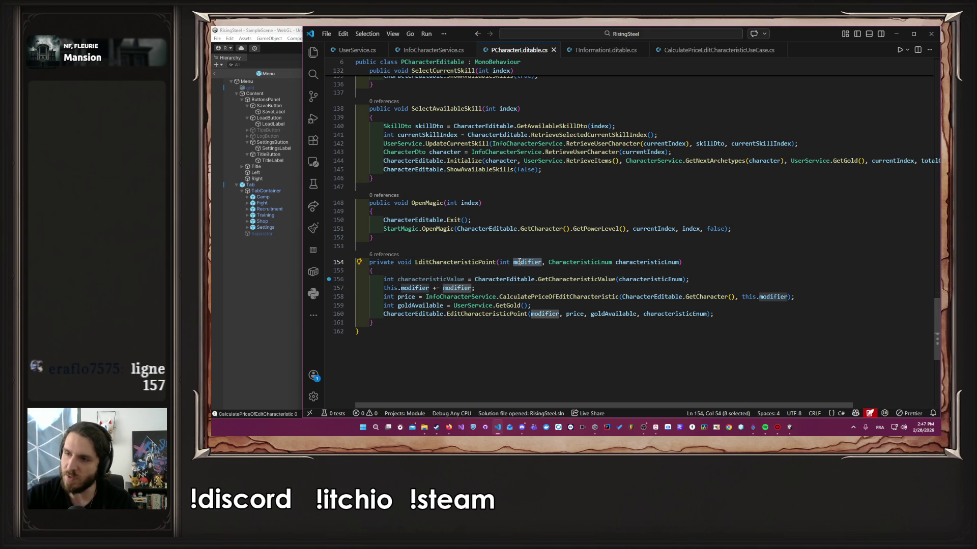
Step: Browse the Project tab to InfoCharacter/UI/Scene/05-pages and open the CharacterEditable prefab
click(258, 262)
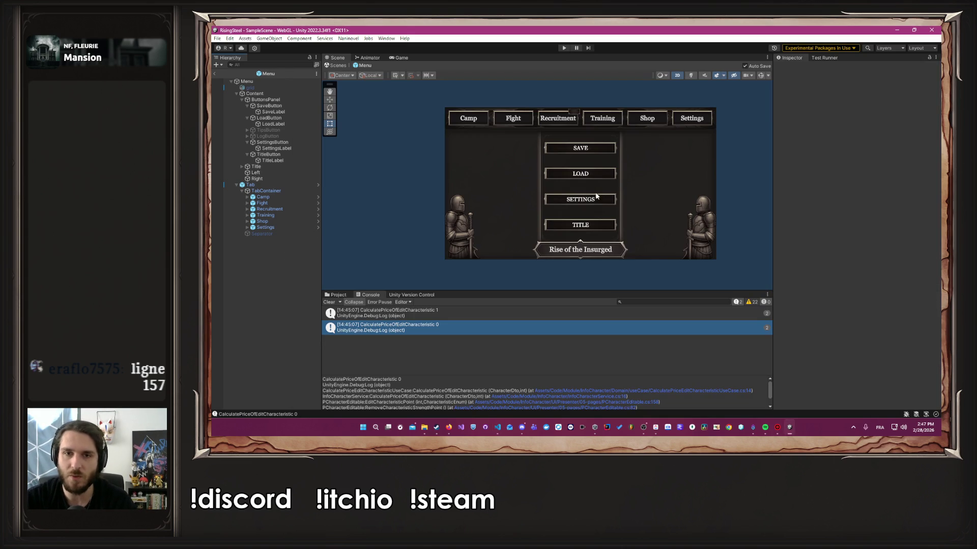
click(336, 295)
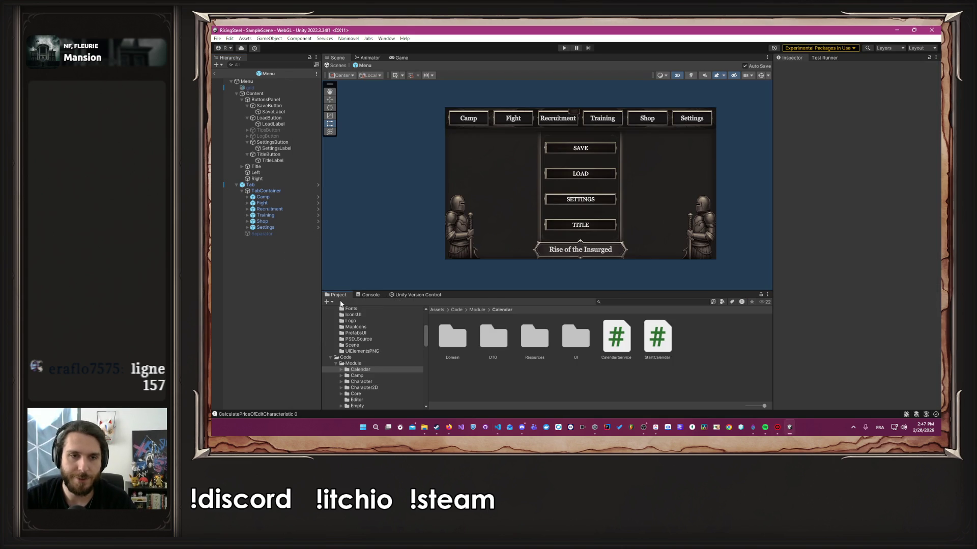
drag(496, 297, 496, 242)
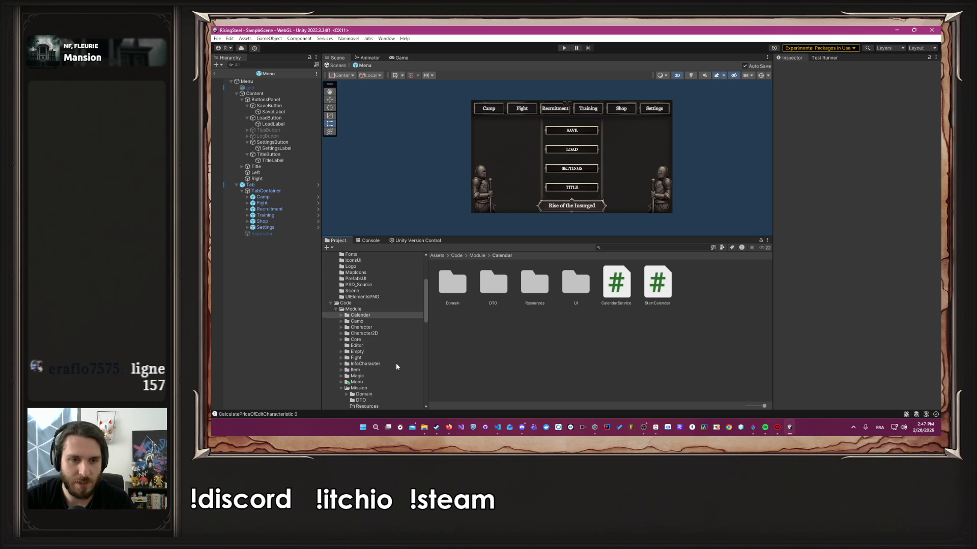
scroll(396, 363, down, 3)
scroll(390, 358, down, 3)
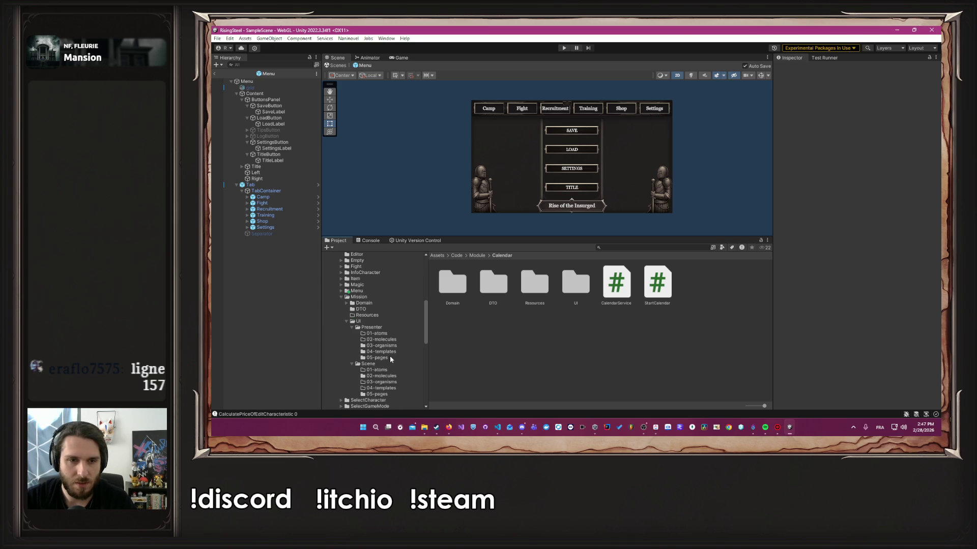
click(379, 395)
click(359, 298)
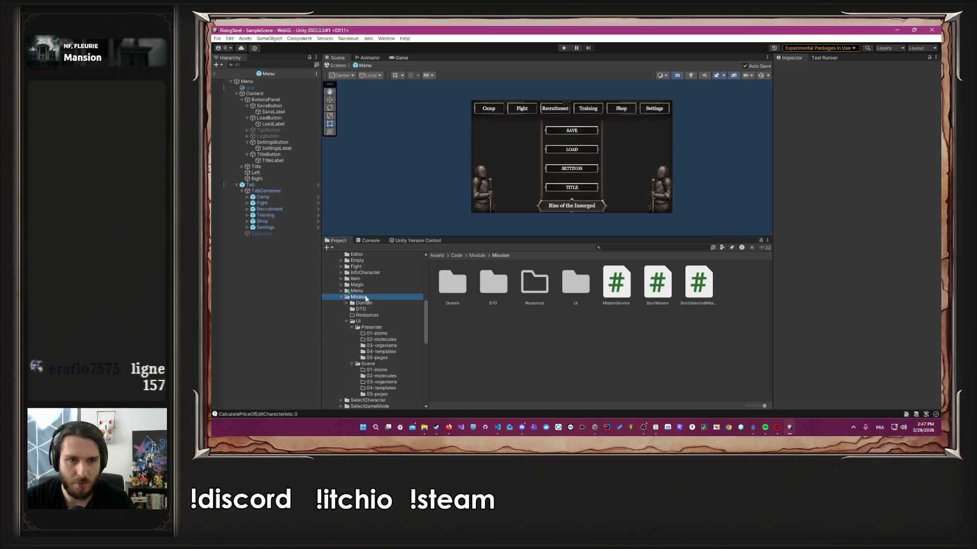
click(365, 273)
double_click(575, 282)
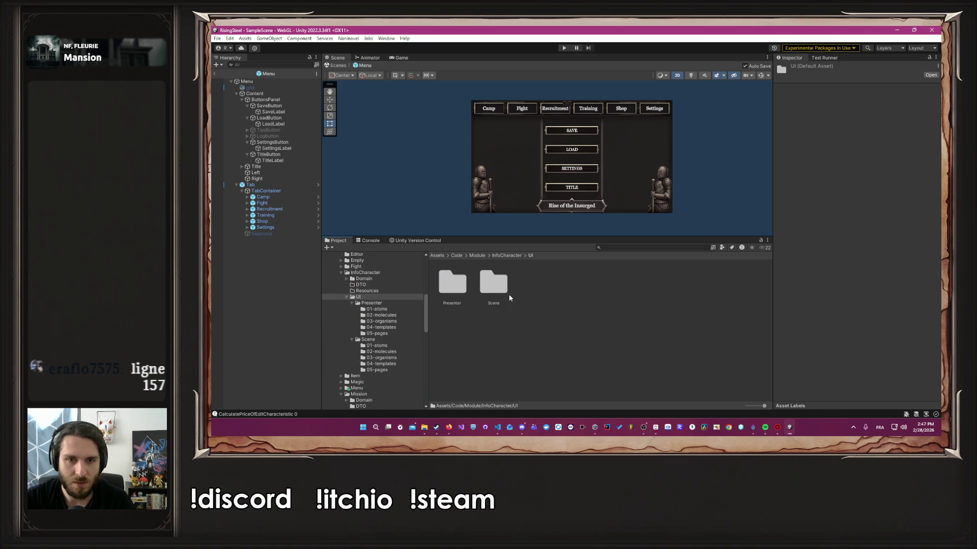
double_click(509, 293)
double_click(616, 282)
double_click(452, 283)
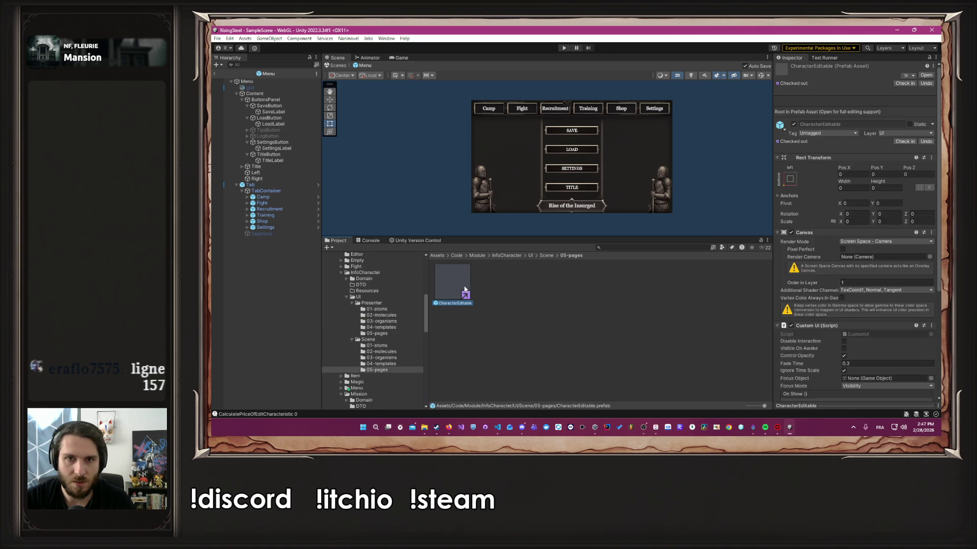
scroll(545, 168, up, 4)
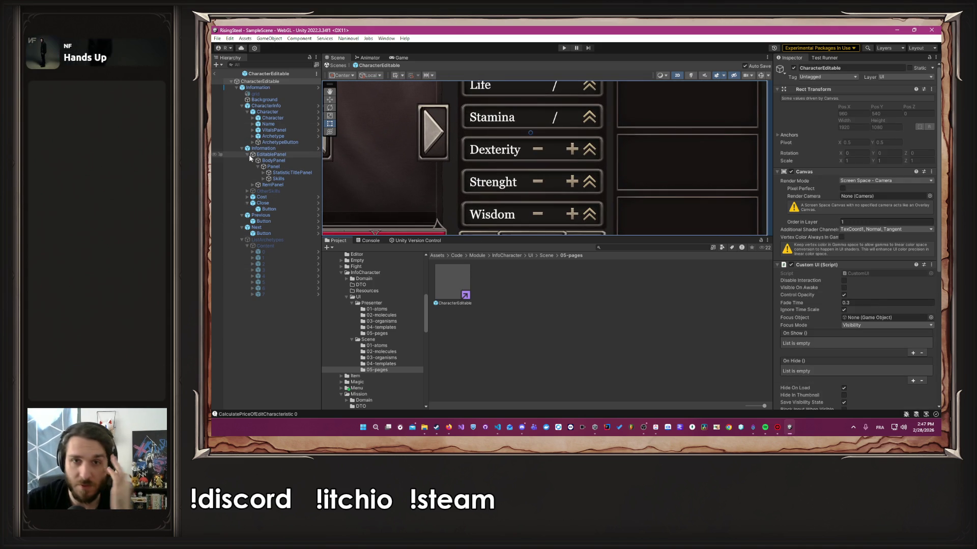
Step: Expand the Skills SkillPanel down to its Content children and inspect skill entry 0
click(264, 179)
click(268, 185)
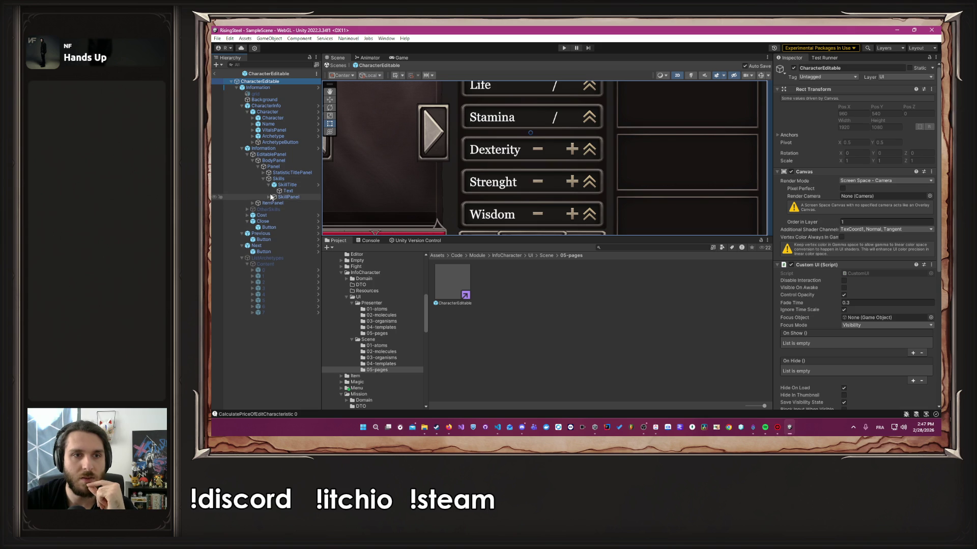
click(269, 197)
click(274, 203)
click(286, 209)
click(279, 209)
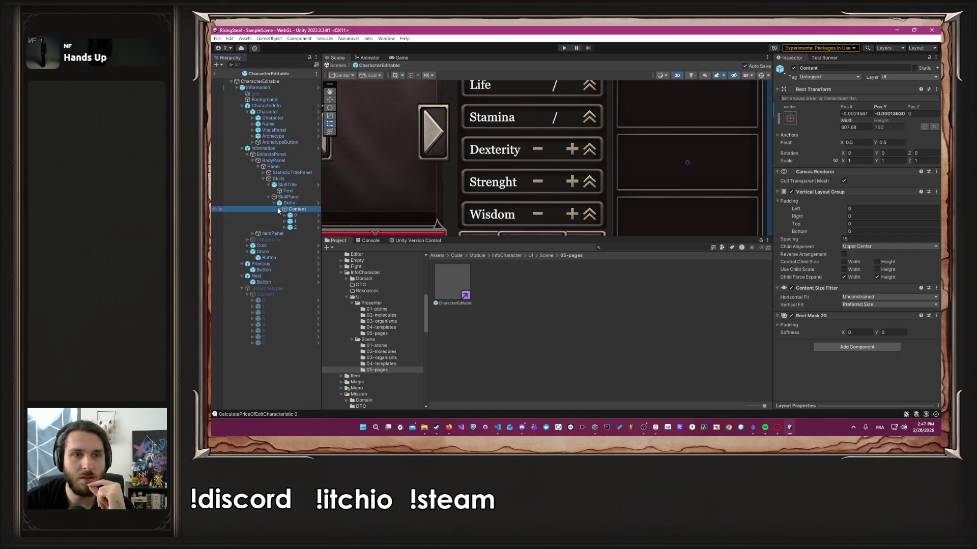
click(294, 215)
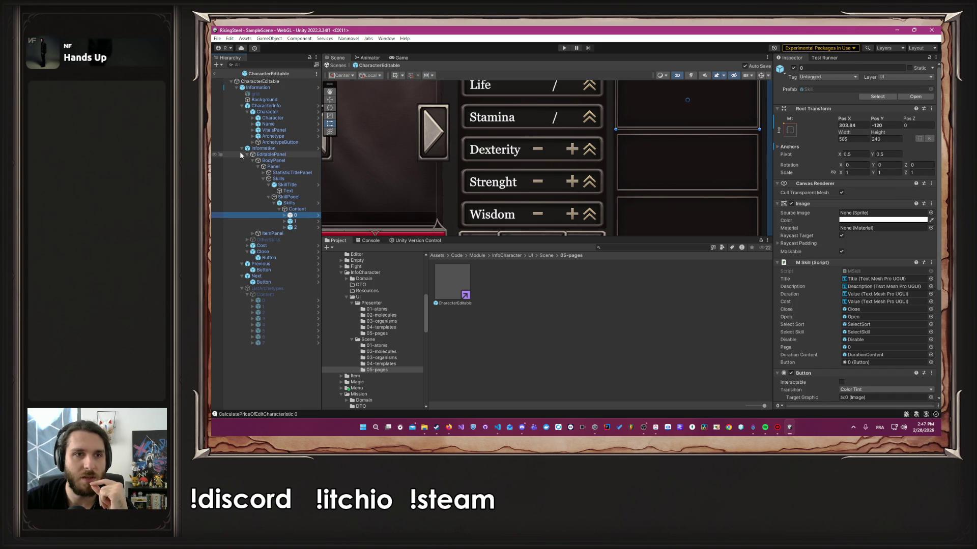
click(259, 177)
Step: Expand StatisticPanel to Dexterity's minus button and confirm it calls PCharacterEditable.RemoveCharacteristic
click(260, 173)
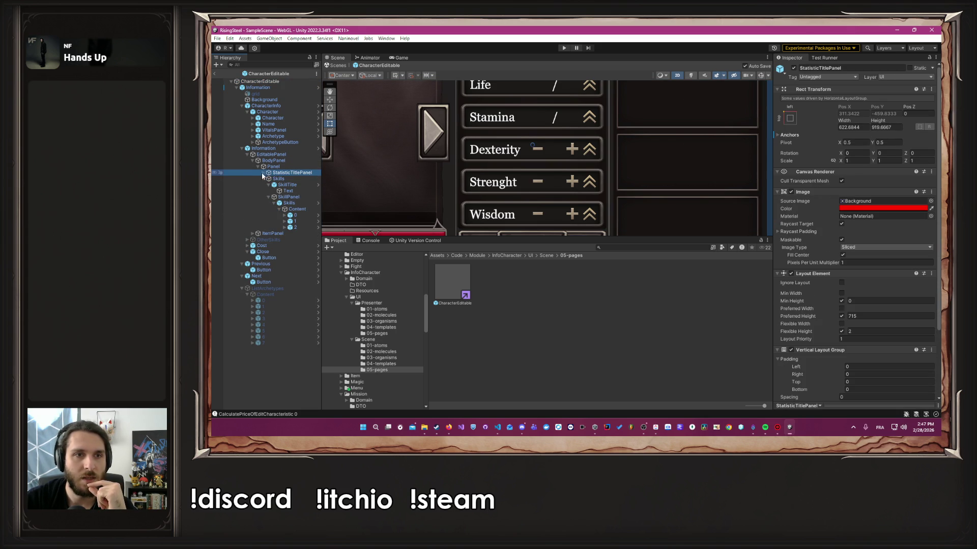
click(263, 173)
click(268, 185)
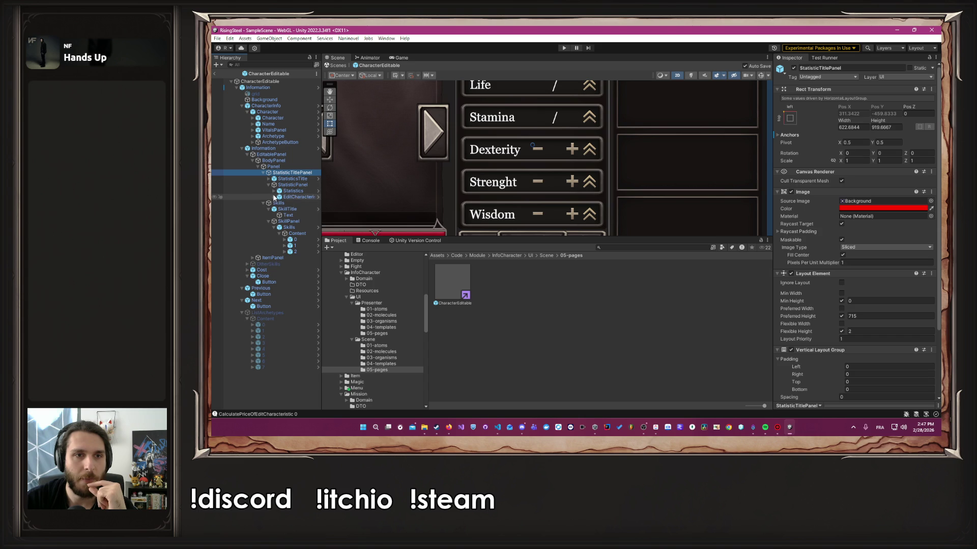
click(274, 197)
click(274, 191)
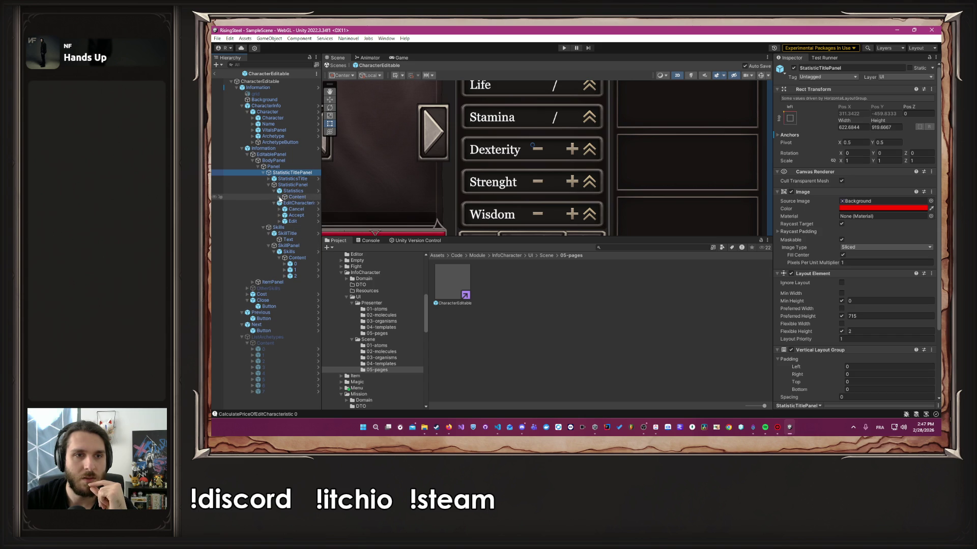
click(280, 197)
click(284, 216)
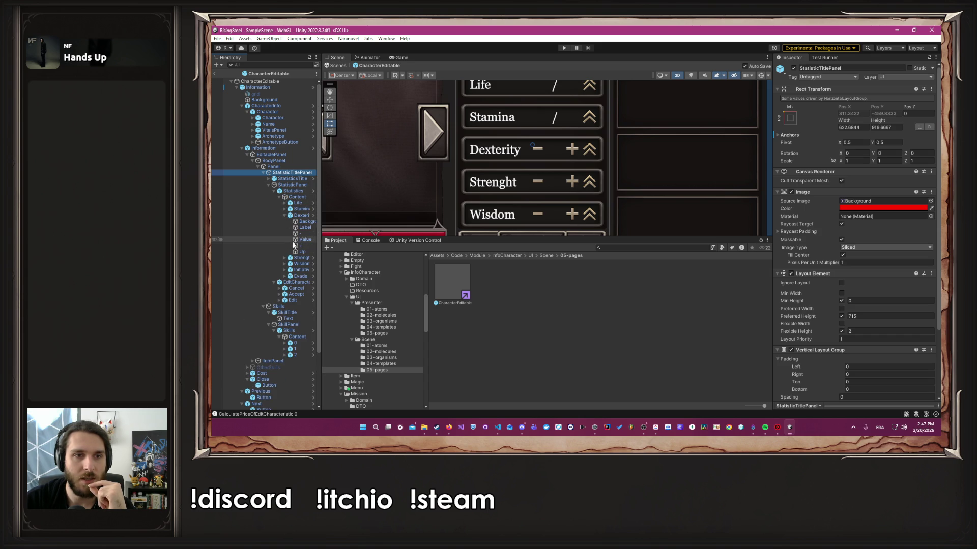
click(300, 234)
scroll(828, 279, down, 3)
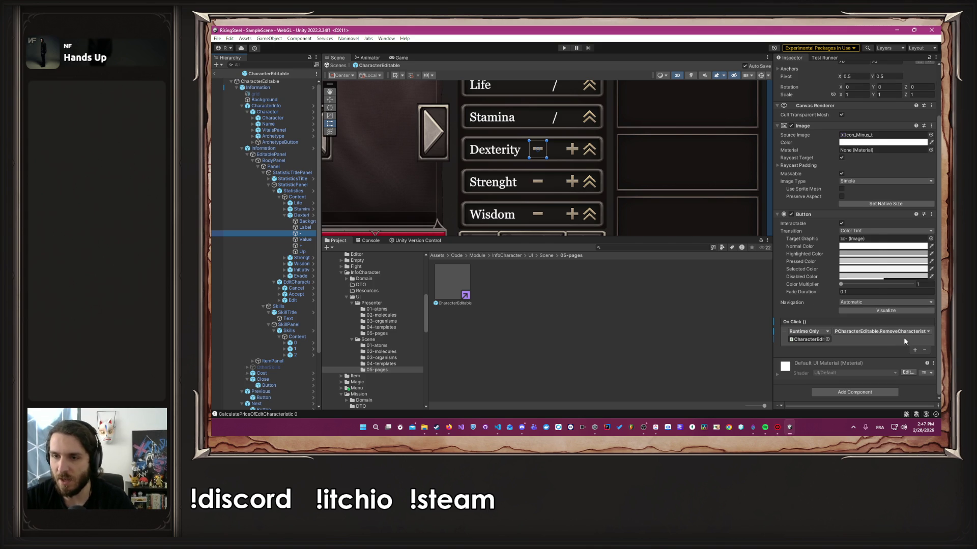
key(alt+Tab)
Step: Find RemoveCharacteristicDexterityPoint calling EditCharacteristicPoint(-1, CharacteristicEnum.Dexterity), then go back to the price file
scroll(544, 283, down, 10)
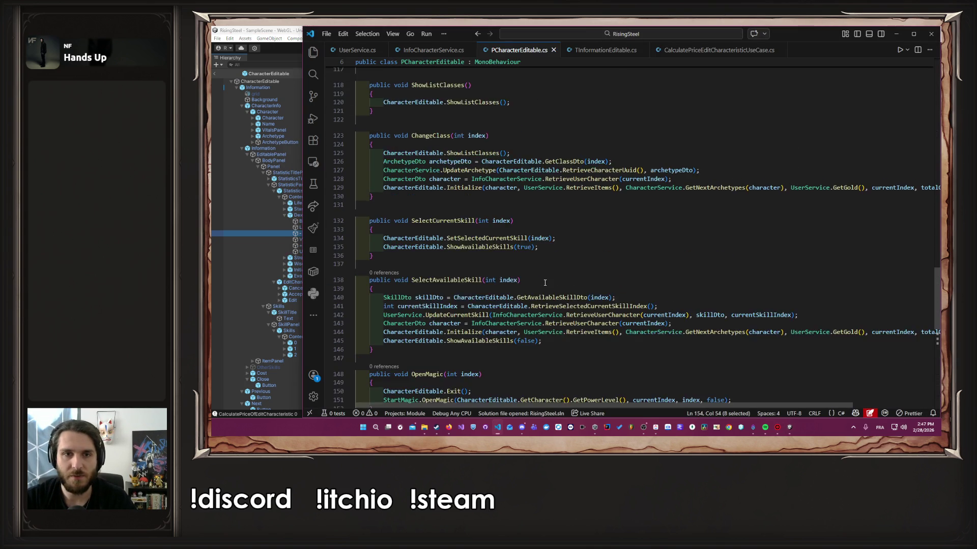
scroll(544, 283, up, 12)
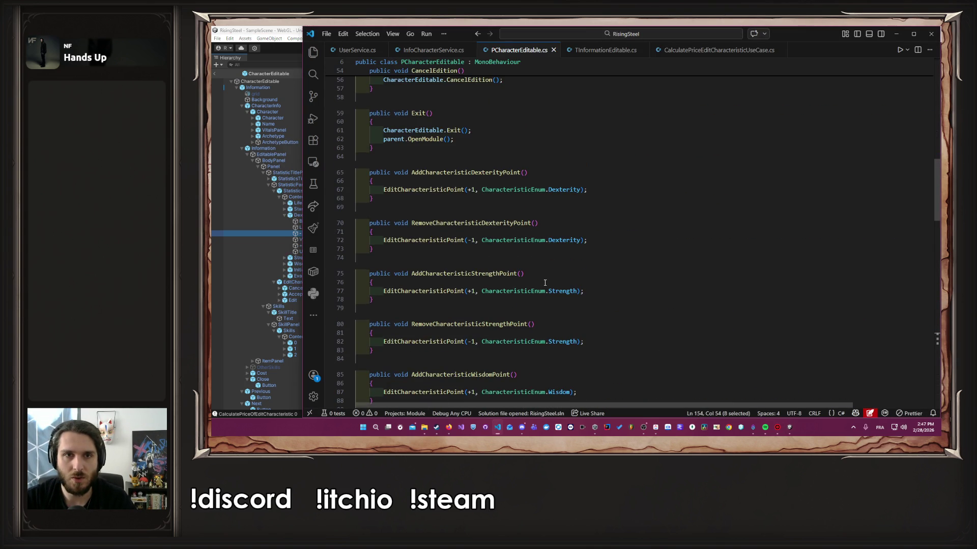
double_click(477, 223)
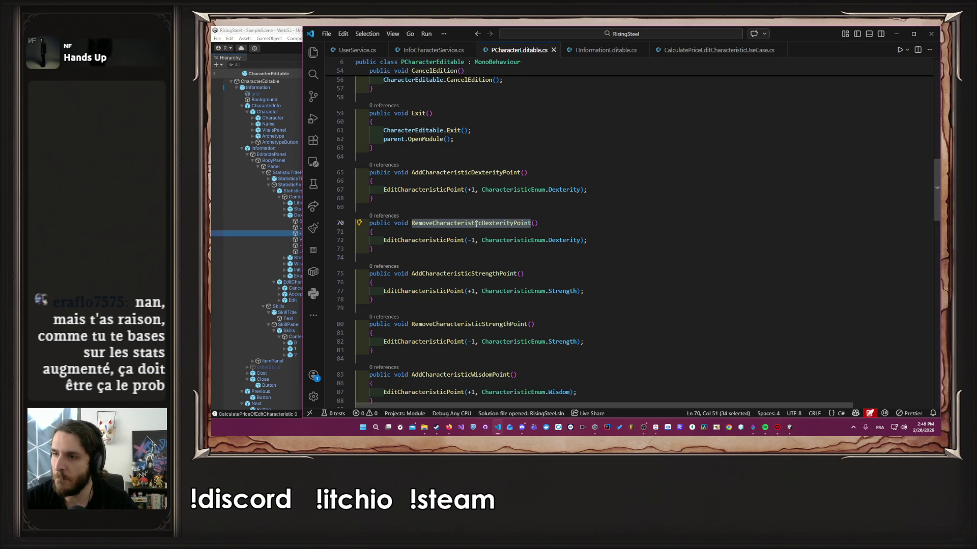
key(alt+Left)
key(alt+Left)
key(alt+Left)
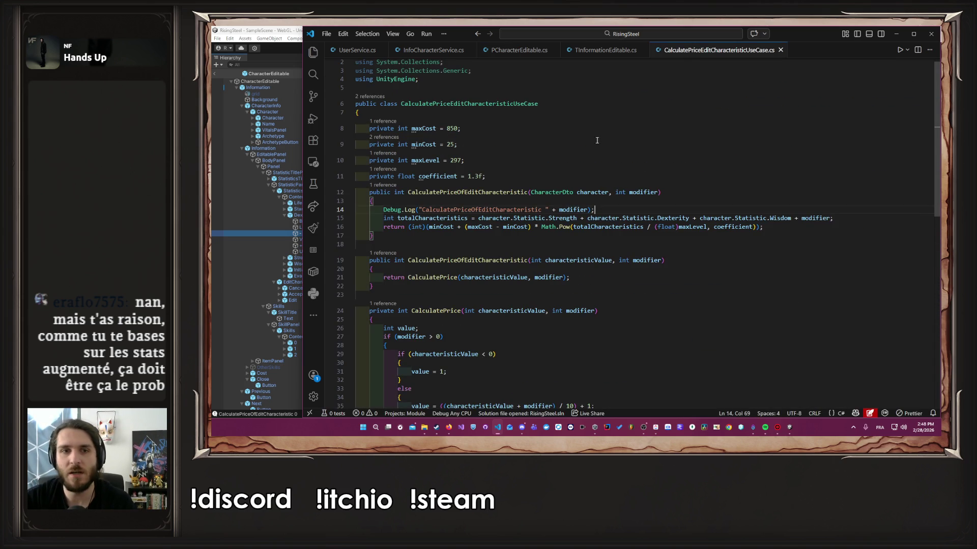
Step: Duplicate the Debug.Log line and relabel it as Strength, fixing the 'Strengh' typo
key(shift+alt+Down)
key(shift+alt+Down)
key(shift+alt+Down)
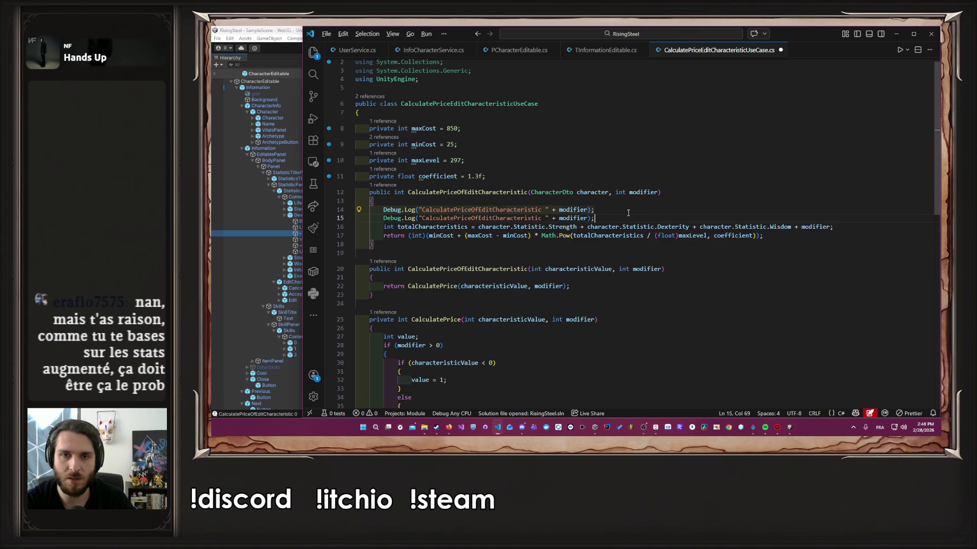
key(ctrl+shift+Return)
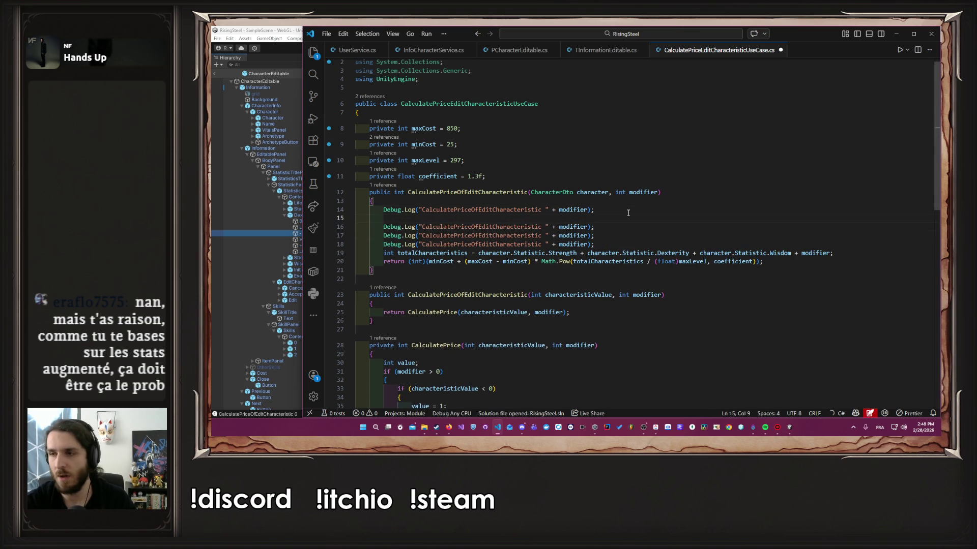
key(Down)
key(ctrl+Right)
key(ctrl+Right)
key(ctrl+Right)
key(ctrl+shift+Right)
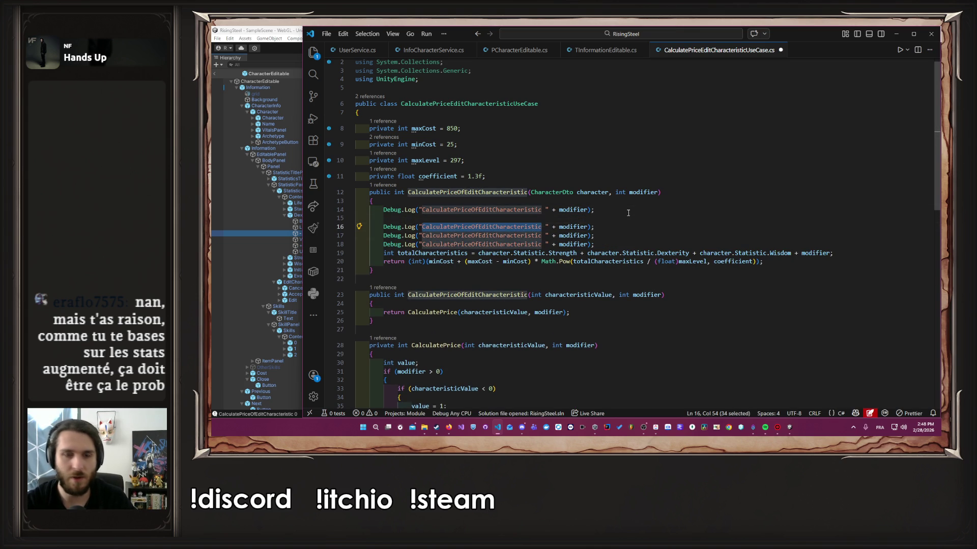
text(Strengh)
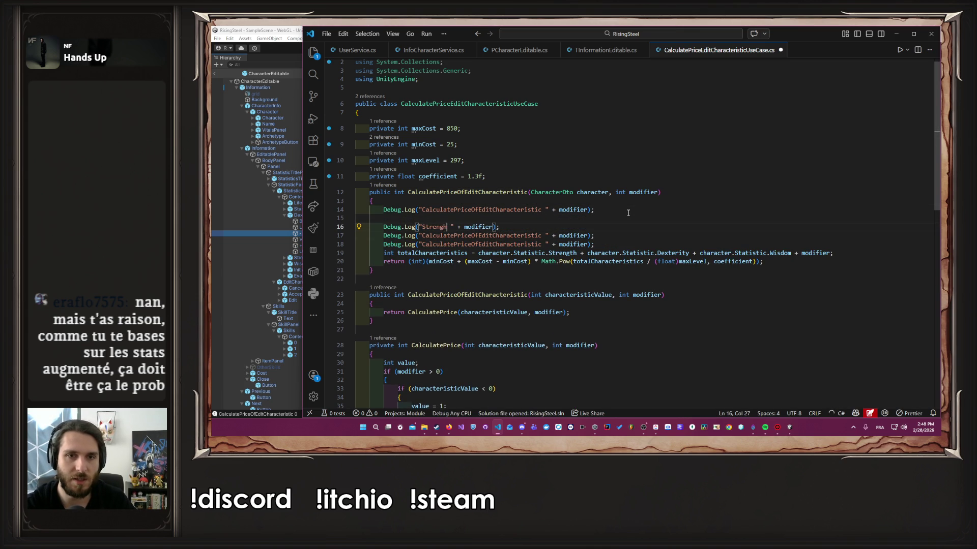
key(BackSpace)
text(th)
Step: Accept Copilot's suggested Dexterity and Wisdom Debug.Log lines and let Unity recompile
key(Down)
key(ctrl+Left)
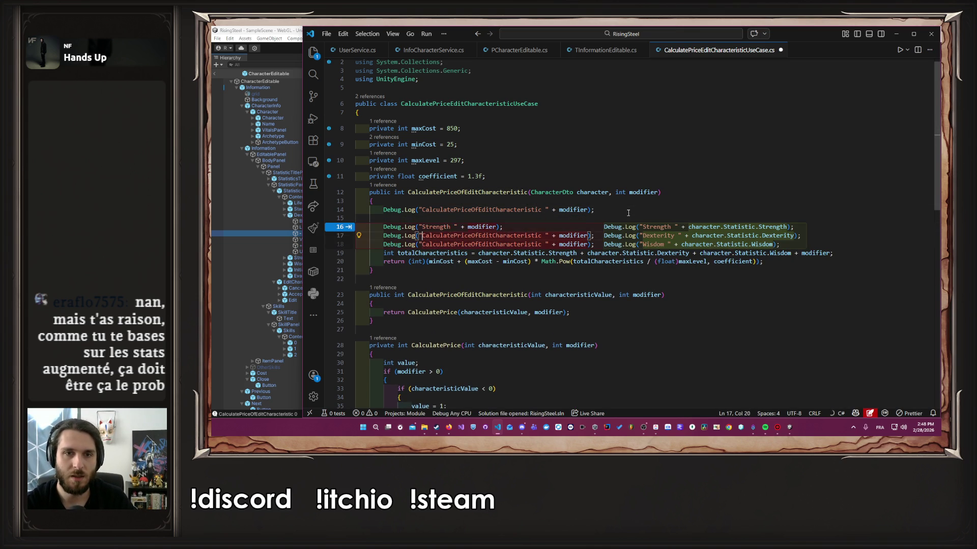
key(Tab)
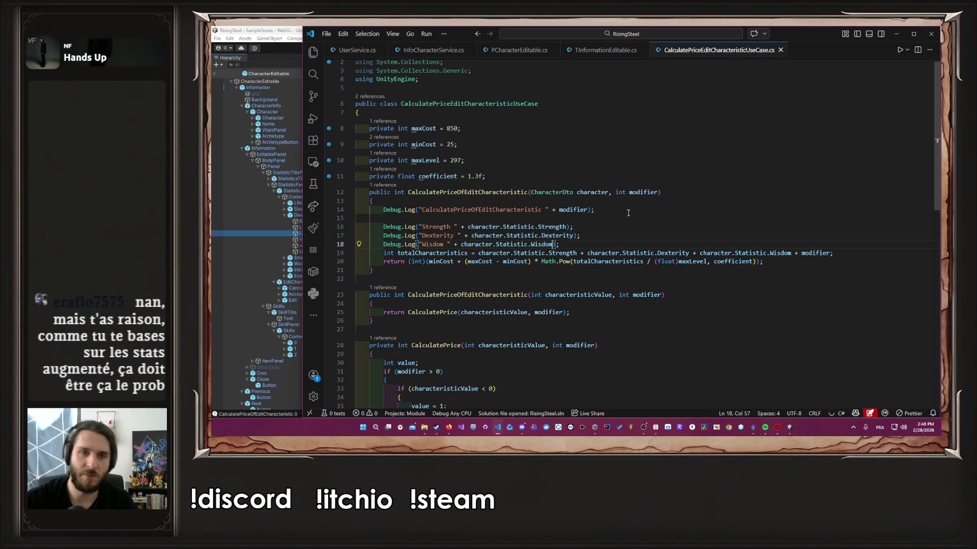
click(283, 232)
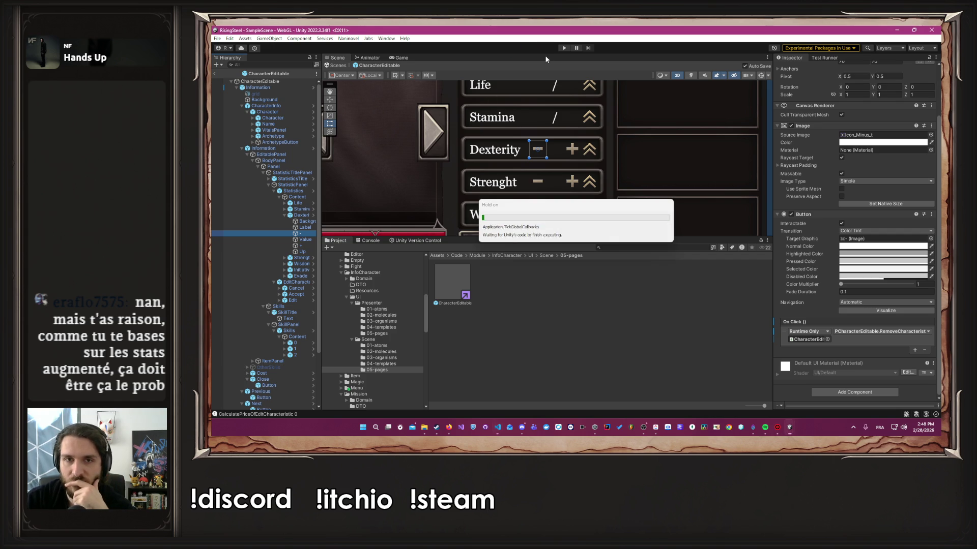
Step: Start play mode, skip the tutorial, and open the character's statistics for editing in Training
click(564, 48)
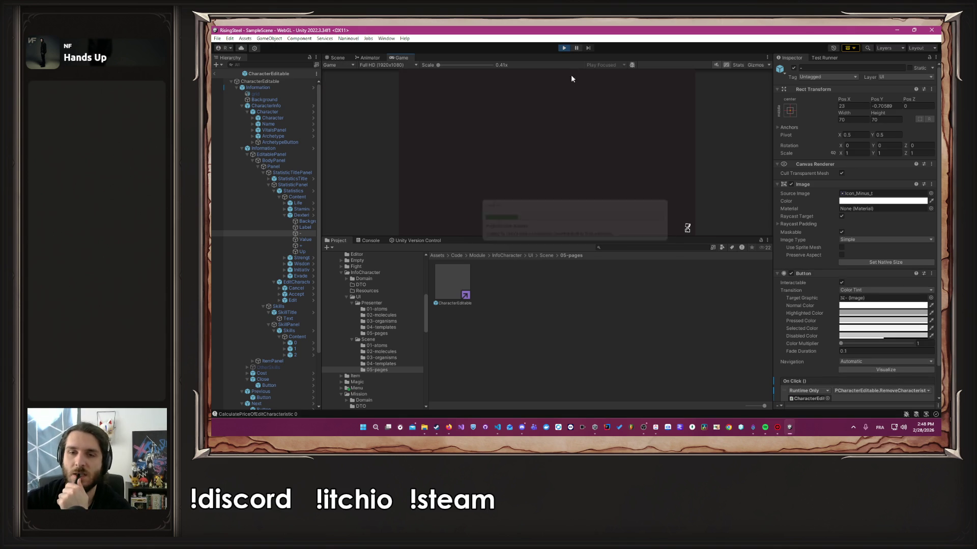
click(573, 116)
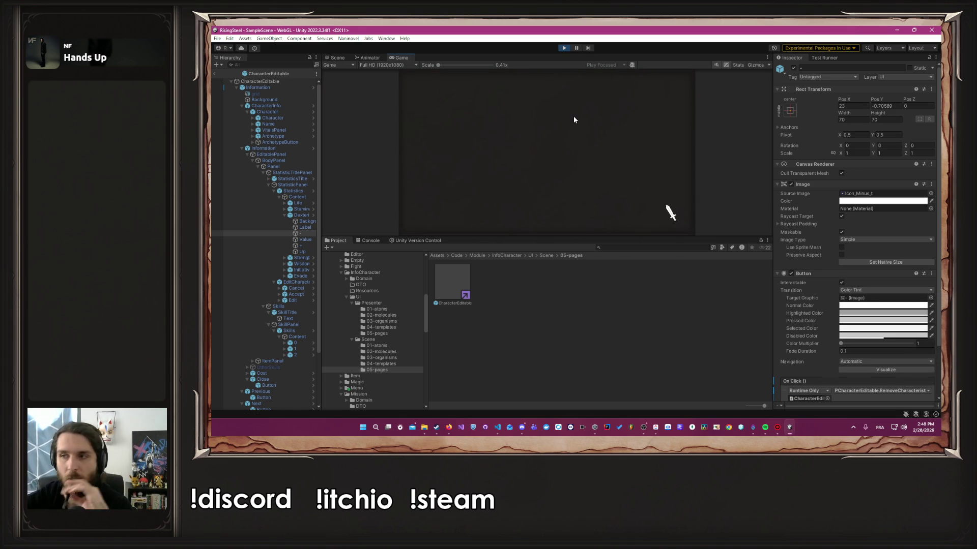
click(600, 140)
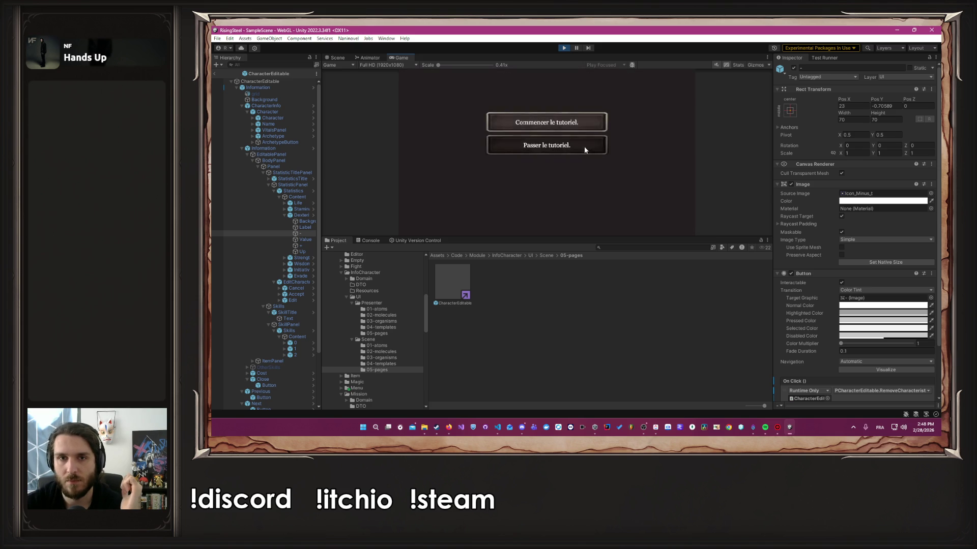
click(584, 146)
click(560, 80)
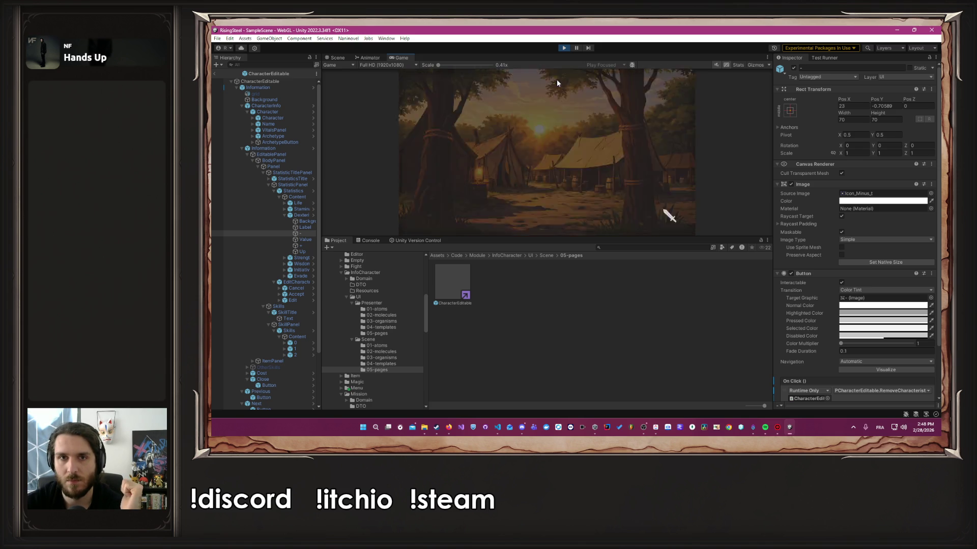
click(456, 153)
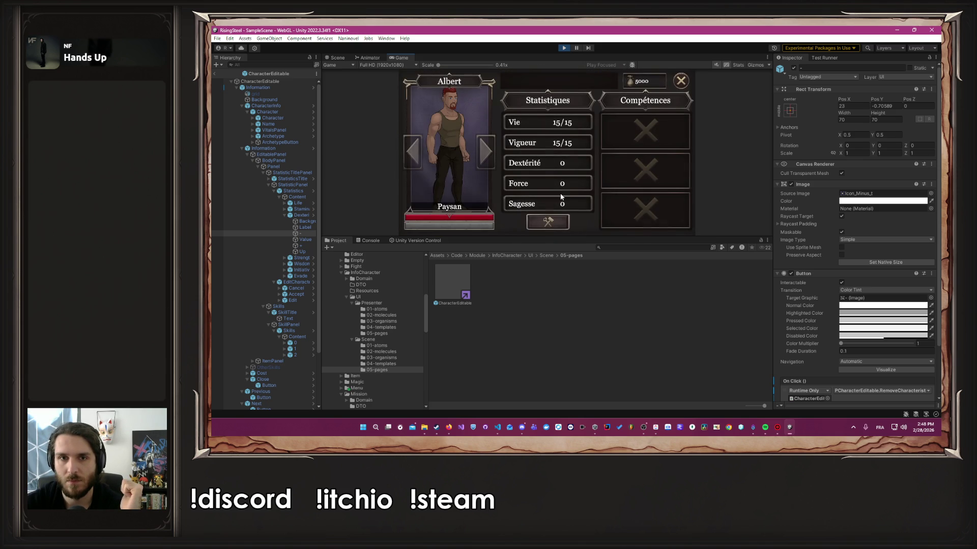
click(557, 228)
Step: Raise Dextérité to 4 while watching the Console logs, then stop playing
click(572, 163)
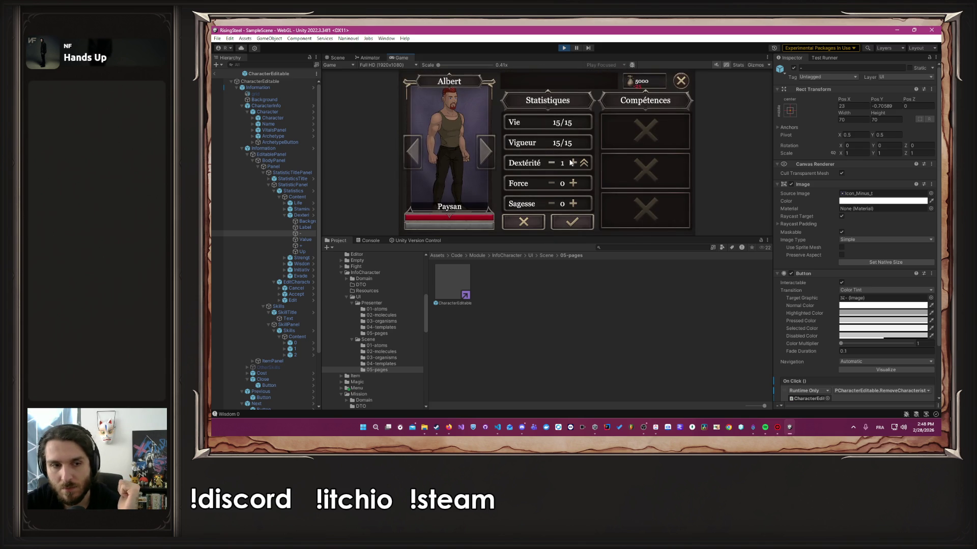
click(294, 416)
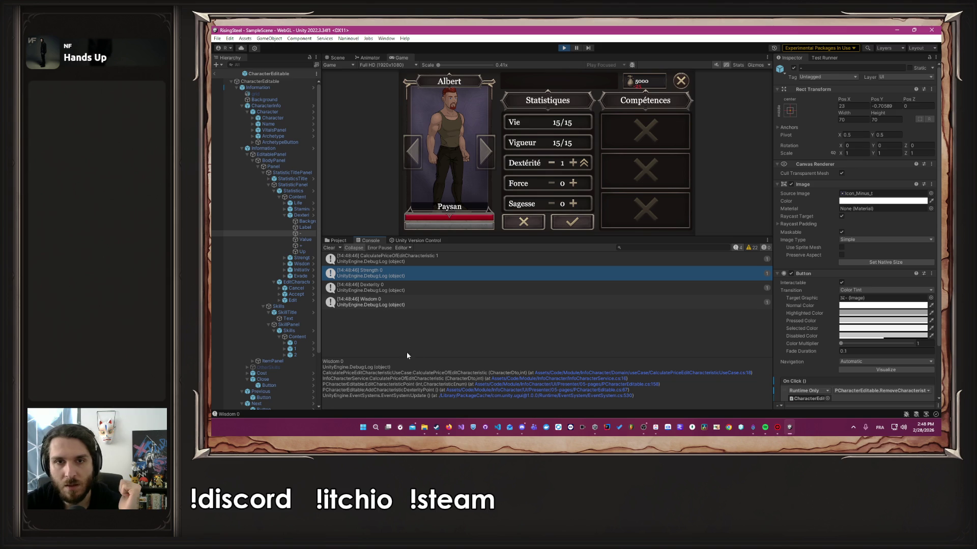
click(573, 163)
click(574, 163)
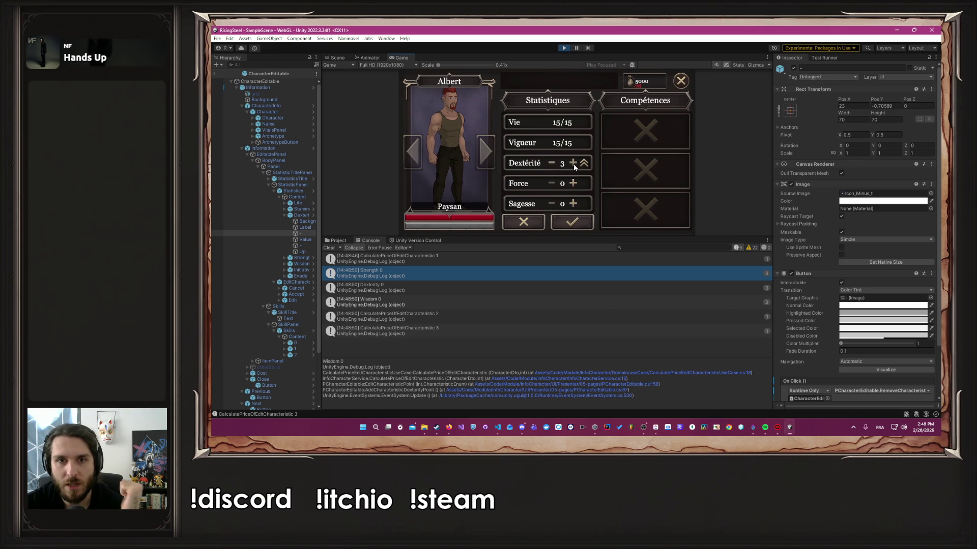
click(573, 164)
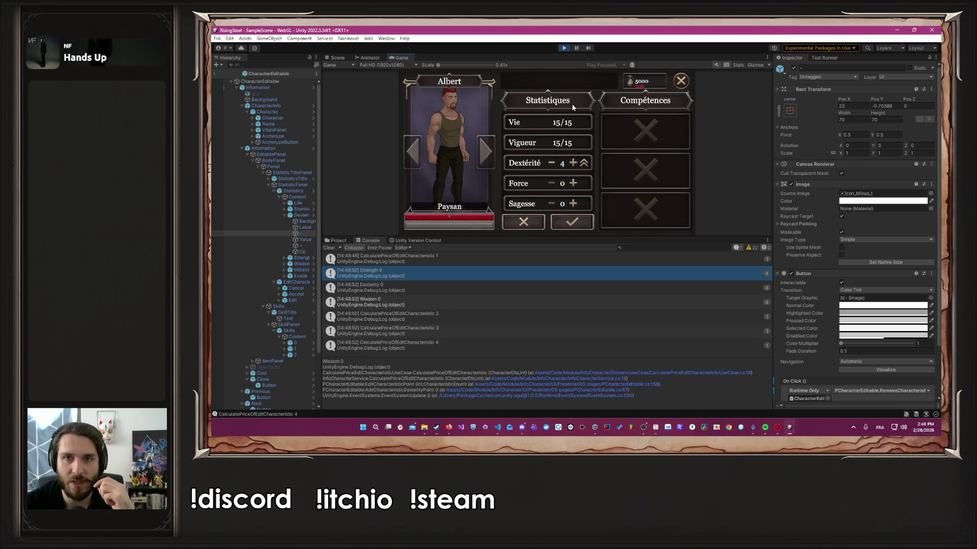
click(563, 48)
Step: Look through the UserService, InfoCharacterService, PCharacterEditable and TInformationEditable files
key(alt+Tab)
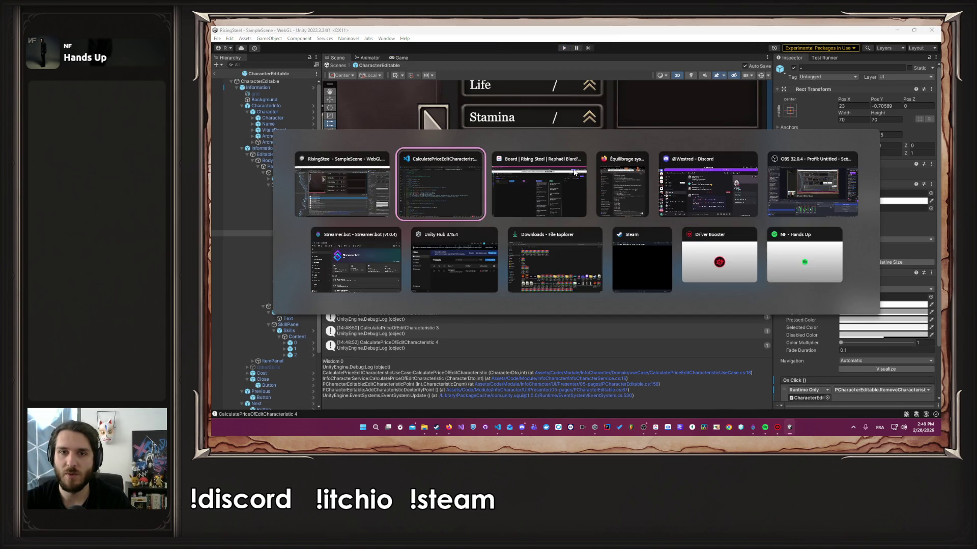
click(367, 51)
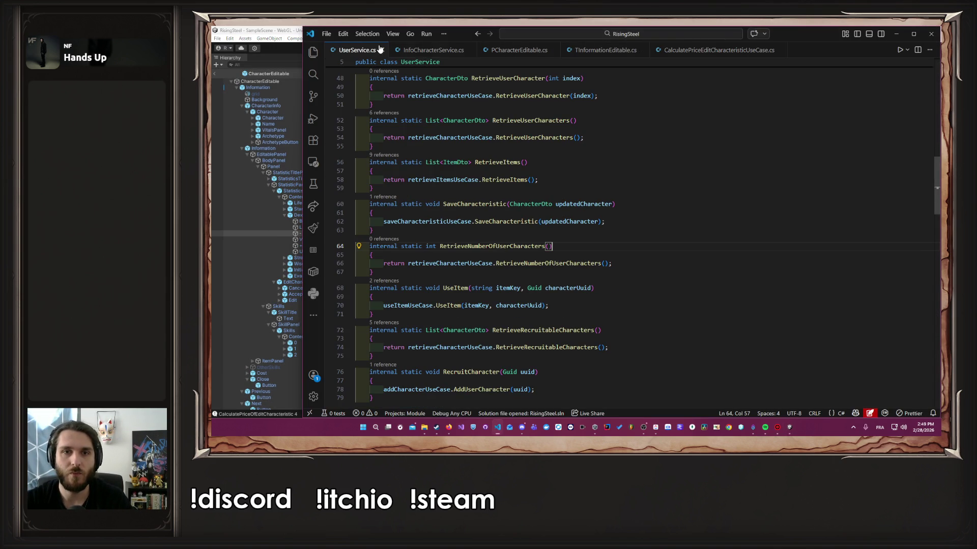
click(426, 53)
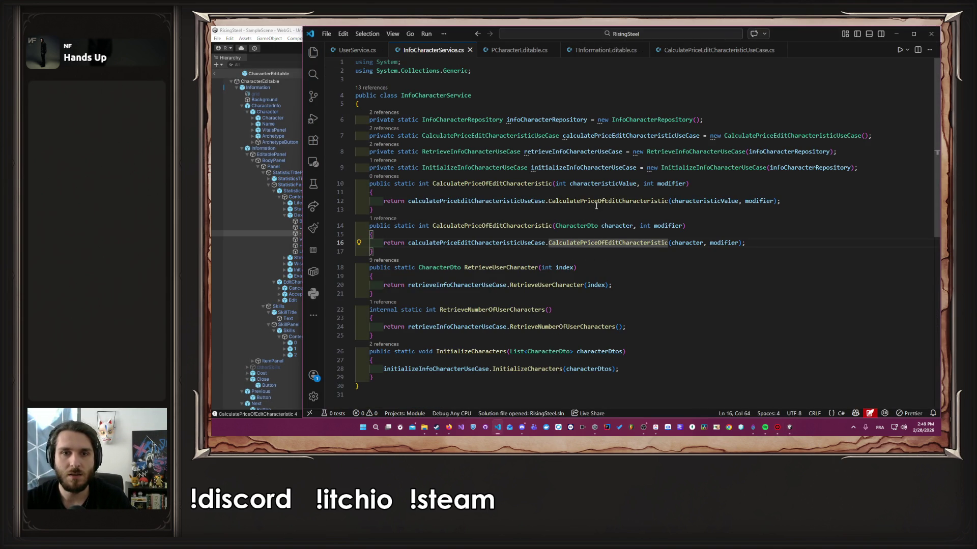
click(520, 51)
click(603, 50)
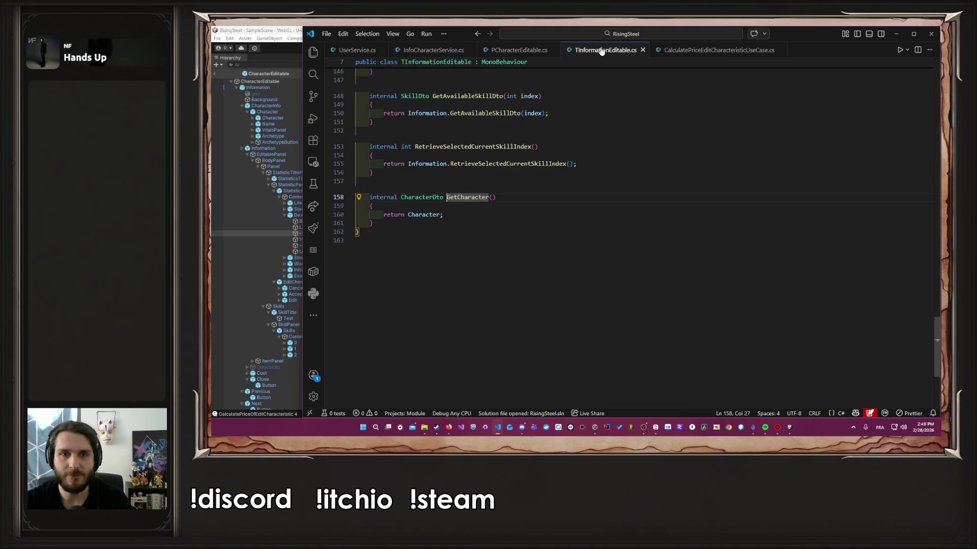
click(353, 52)
scroll(587, 190, down, 15)
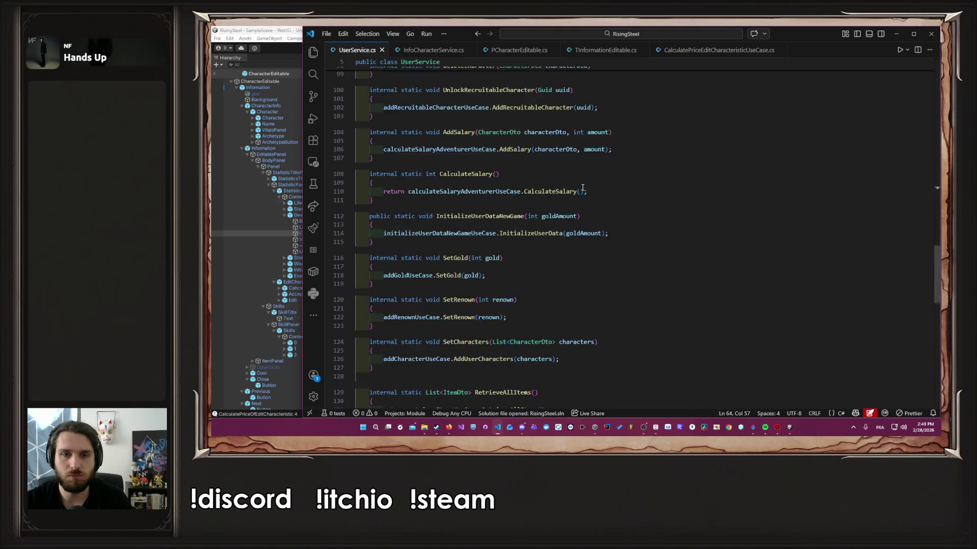
click(591, 51)
click(519, 50)
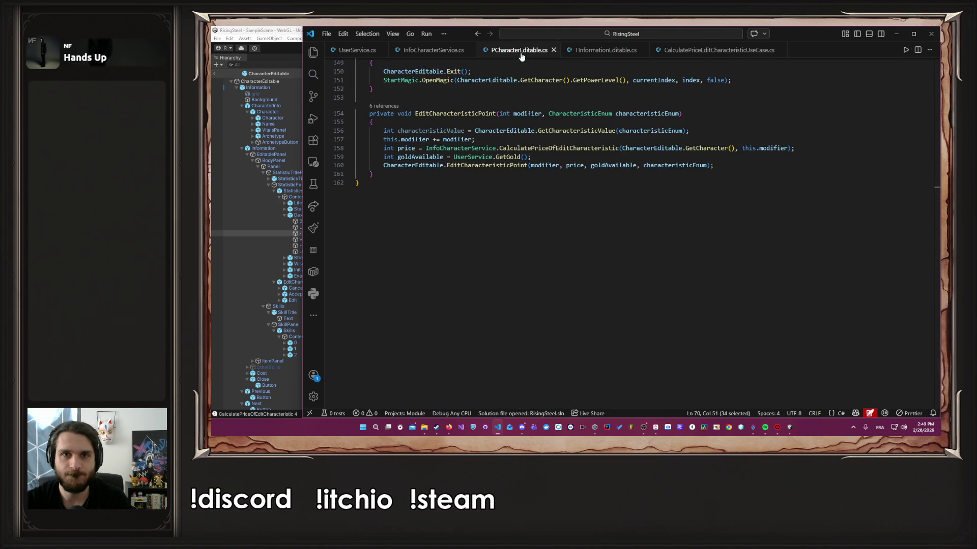
scroll(556, 124, up, 3)
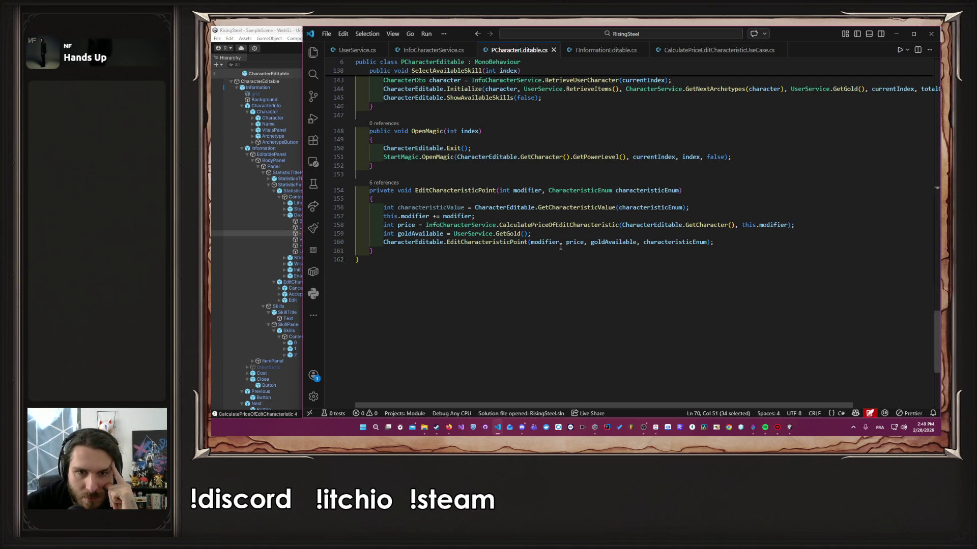
Step: Follow GetCharacteristicValue from EditCharacteristicPoint into OInformationEditable, then go back to the price-calculation file
click(506, 243)
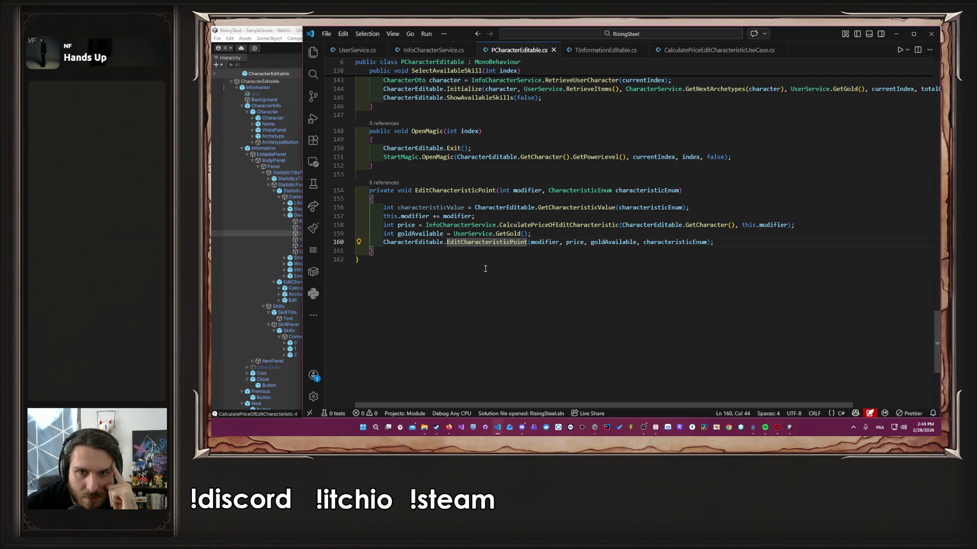
click(708, 195)
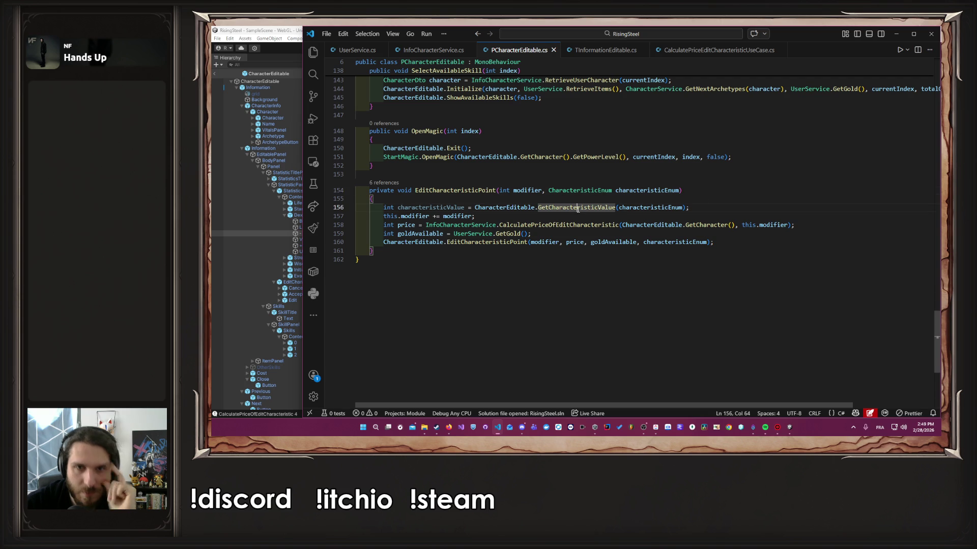
ctrl+click(608, 208)
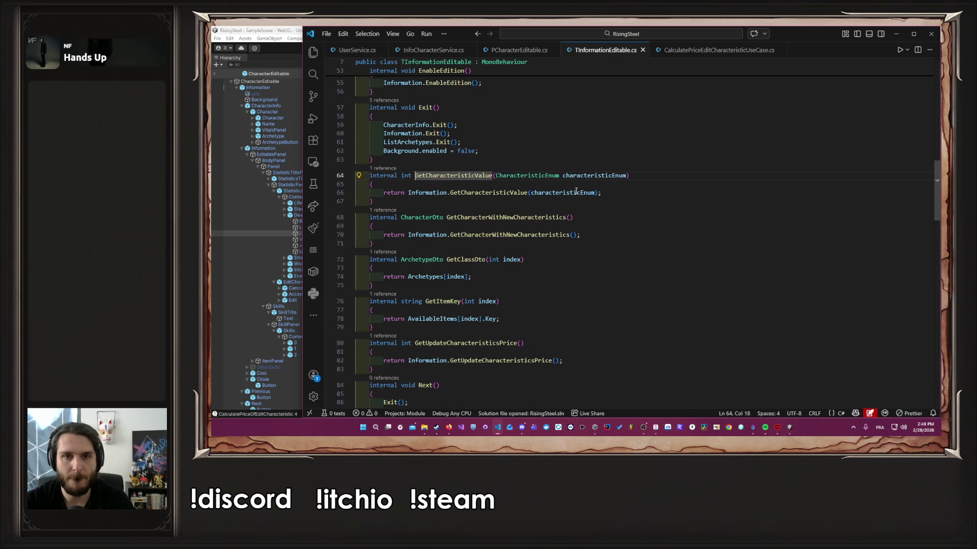
ctrl+click(520, 193)
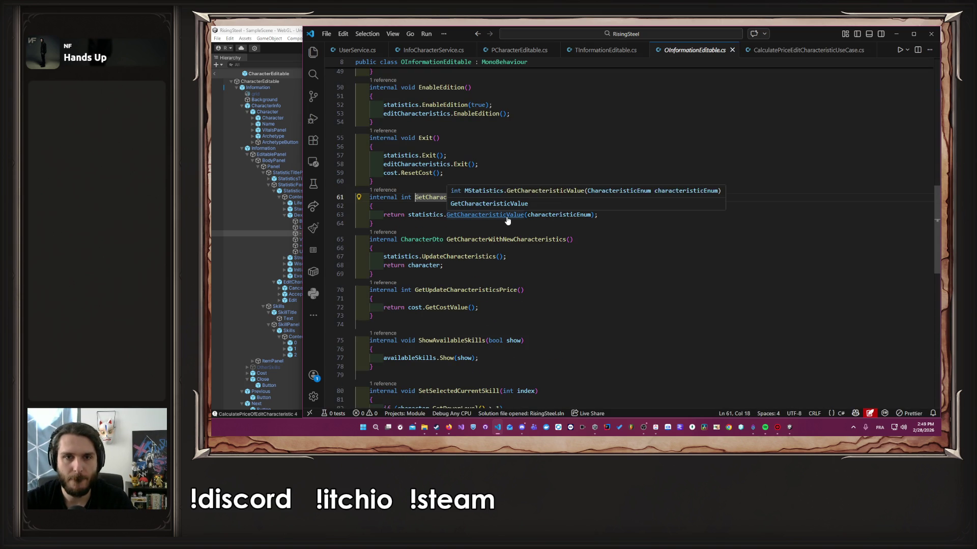
scroll(691, 221, up, 5)
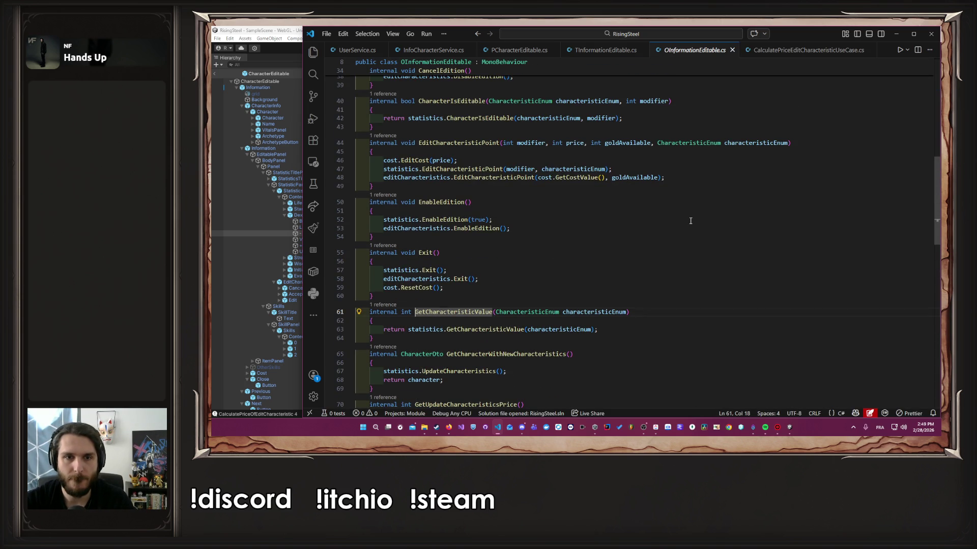
click(423, 329)
scroll(526, 304, up, 8)
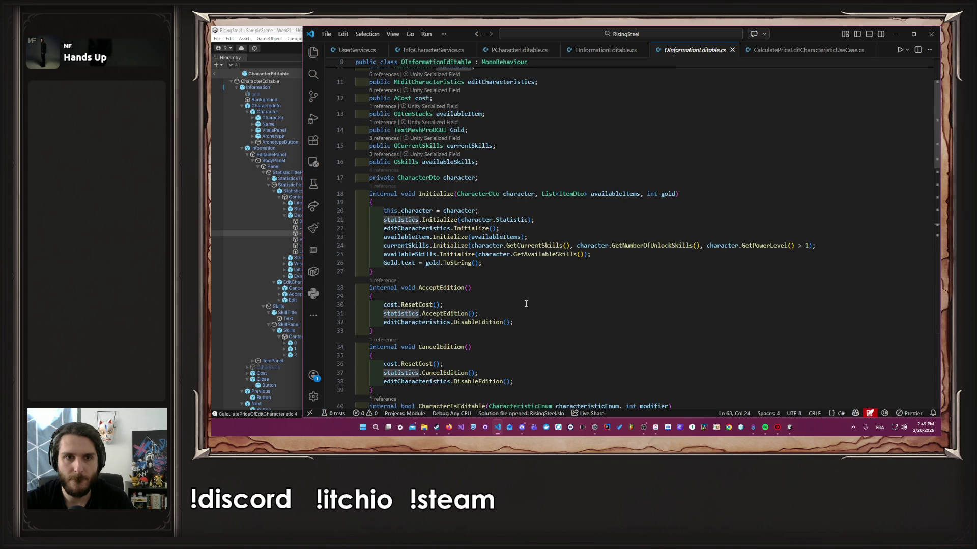
scroll(525, 304, down, 8)
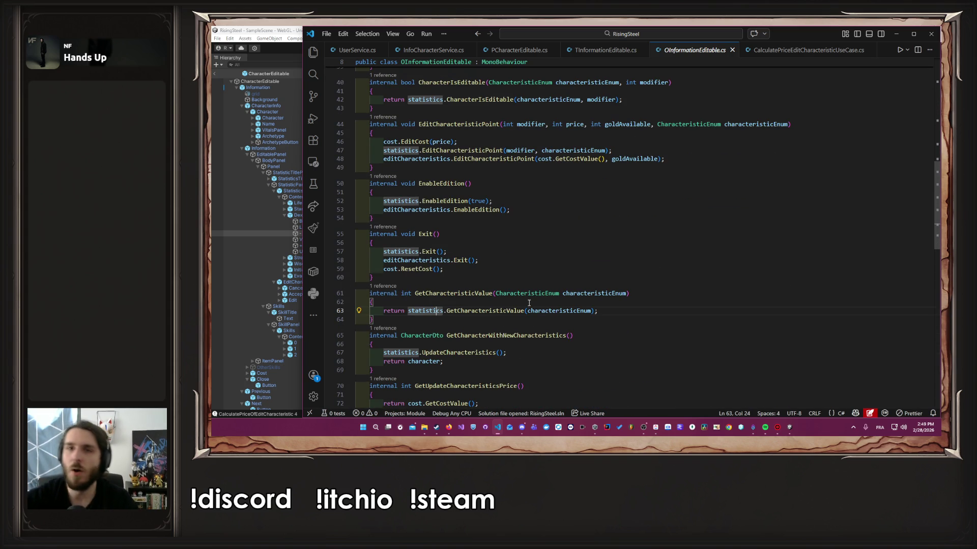
key(ctrl+Tab)
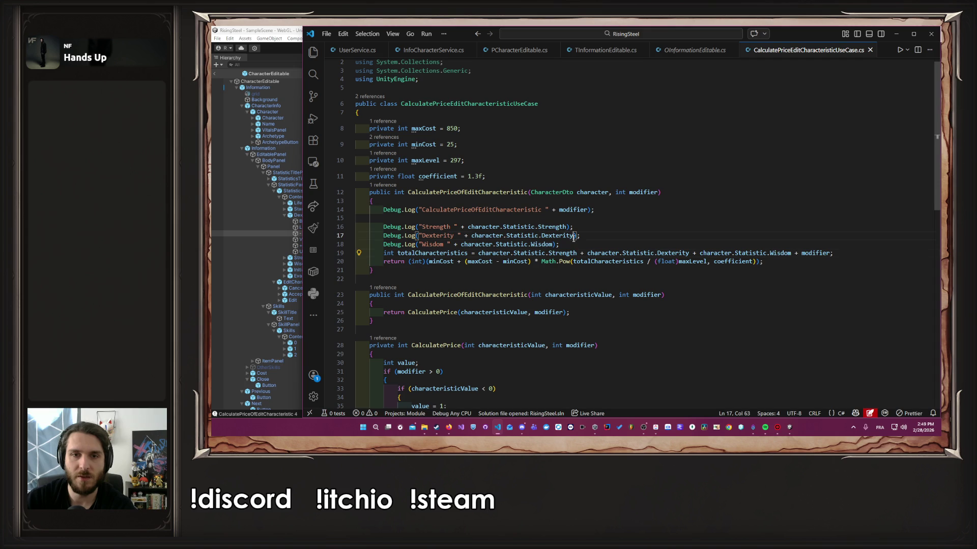
Step: Delete the temporary Strength, Dexterity and Wisdom debug log lines
mouse_move(560, 245)
mouse_down()
mouse_move(354, 211)
mouse_move(320, 220)
mouse_up()
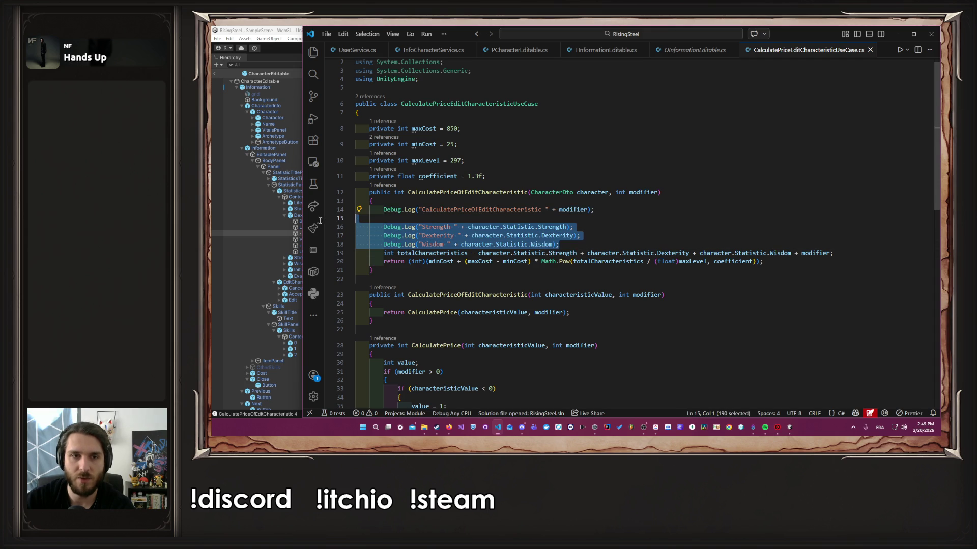
key(BackSpace)
key(BackSpace)
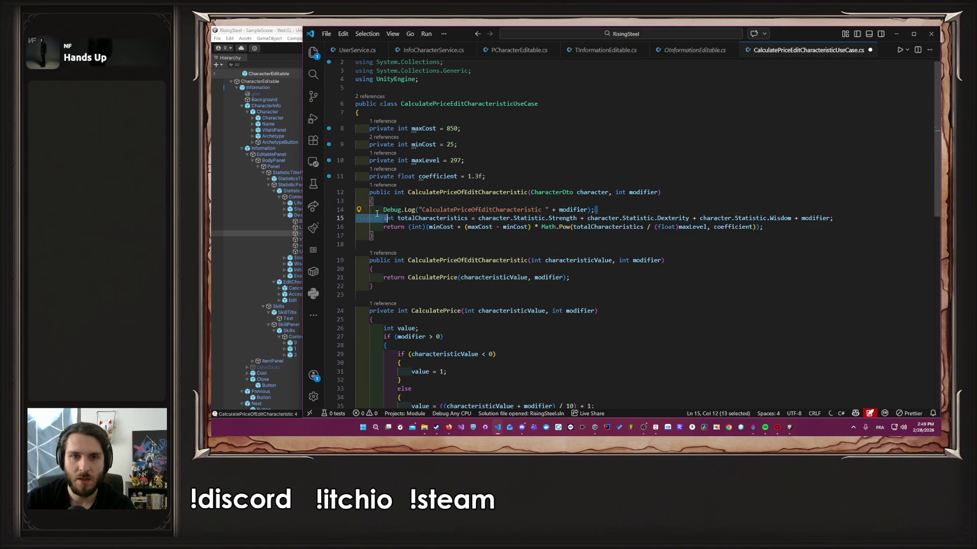
shift+click(356, 213)
key(BackSpace)
key(BackSpace)
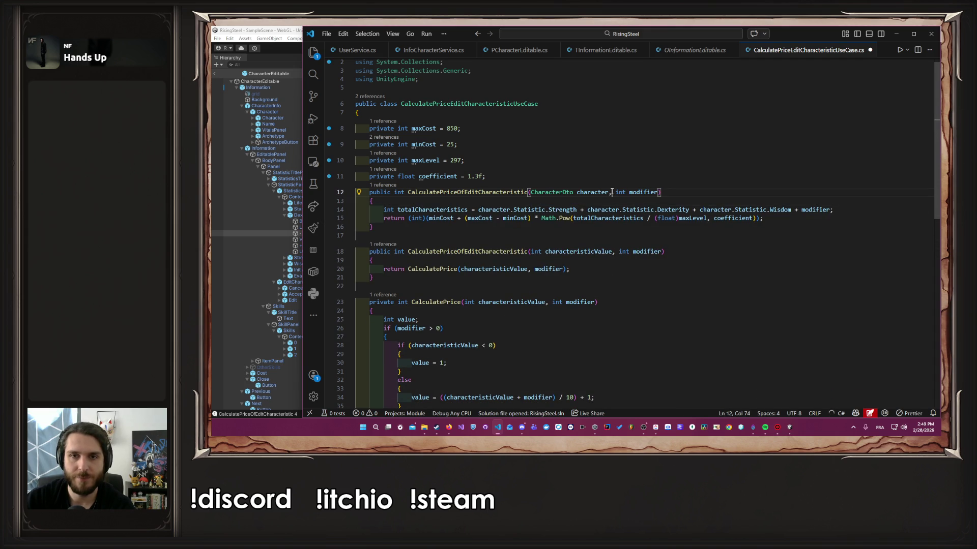
Step: Replace the CharacterDto parameter with int characteristicValue and comment out the older overload
mouse_move(612, 192)
mouse_down()
mouse_move(532, 193)
mouse_move(609, 192)
mouse_up()
click(532, 194)
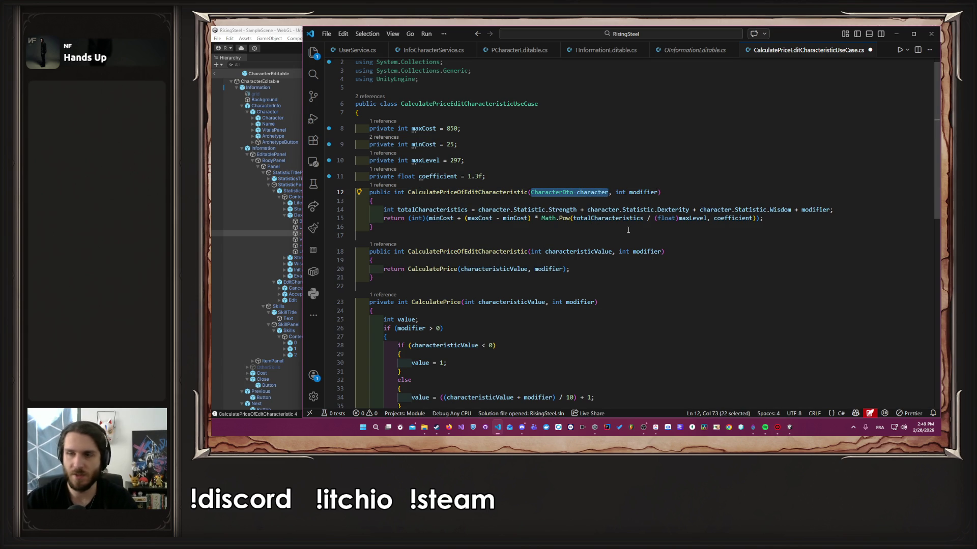
text(int Stre)
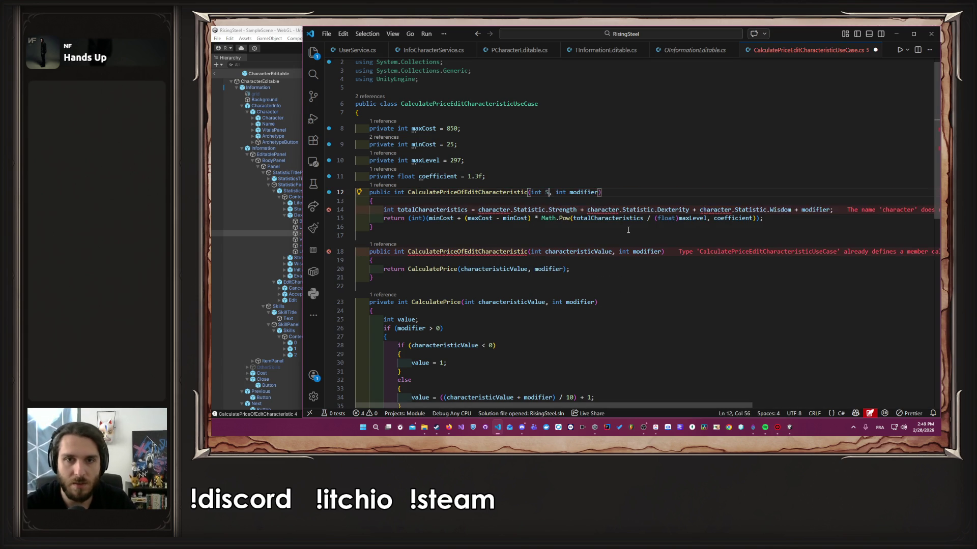
text(nght,)
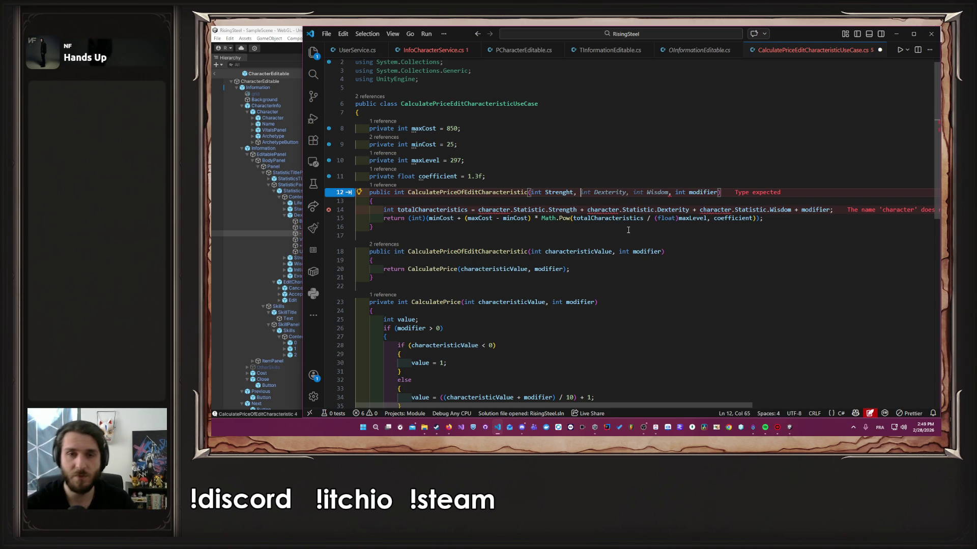
key(BackSpace)
key(BackSpace)
key(BackSpace)
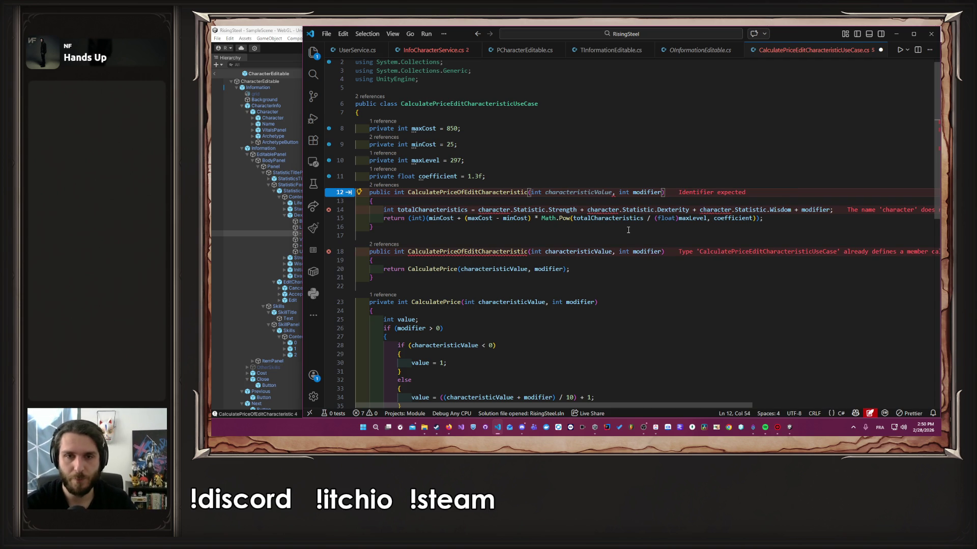
double_click(578, 252)
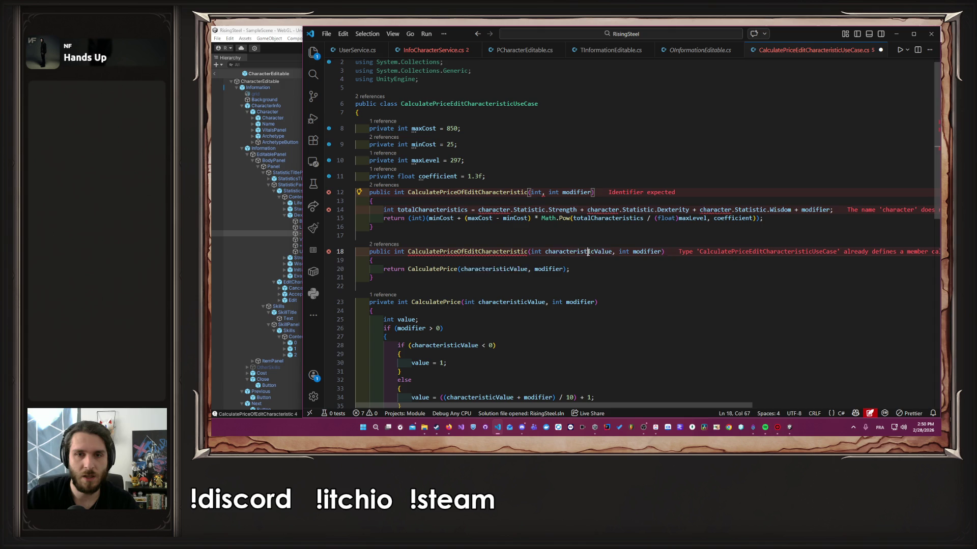
click(476, 231)
double_click(595, 252)
key(ctrl+c)
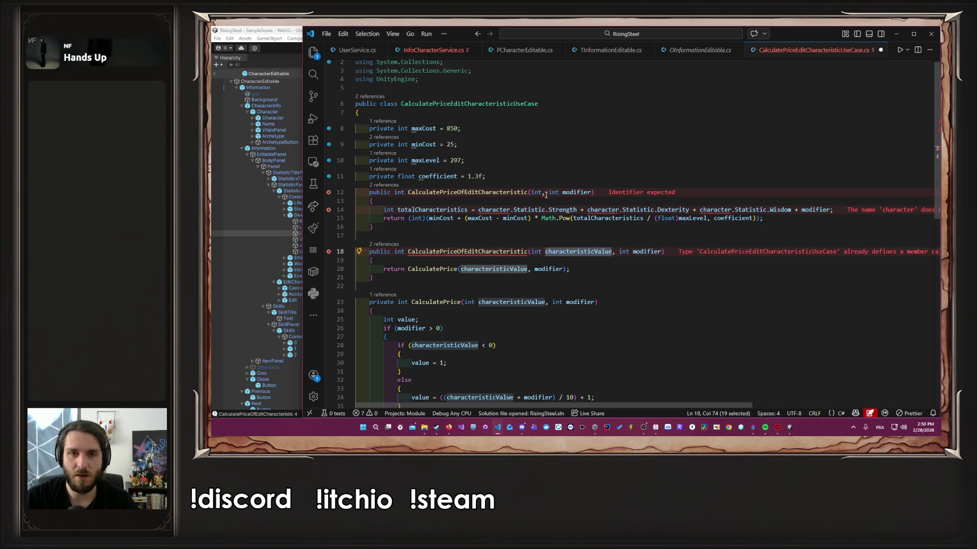
click(543, 192)
key(ctrl+v)
mouse_move(379, 277)
mouse_down()
mouse_move(486, 268)
mouse_move(357, 235)
mouse_up()
key(ctrl+slash)
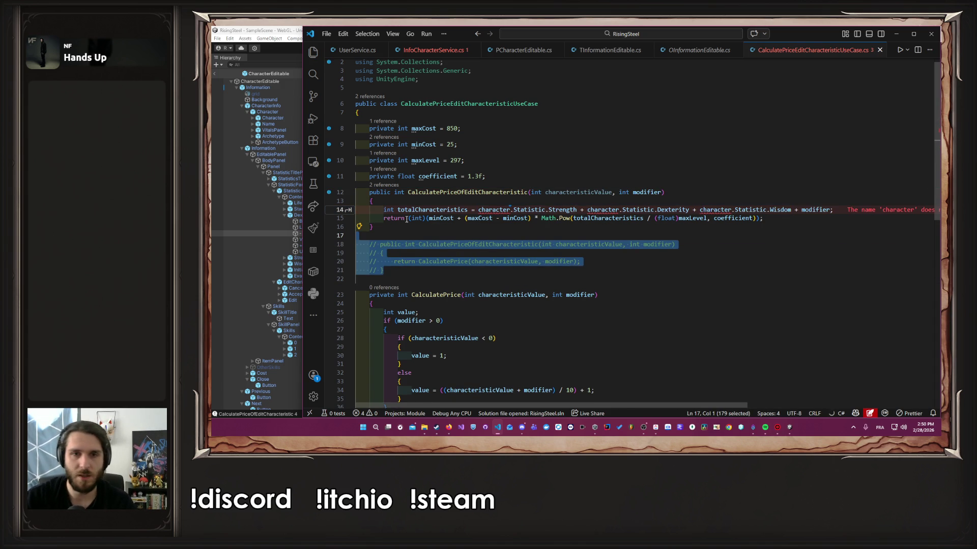
Step: Use int Strength, Dexterity, Wisdom and modifier parameters, summing them on line 14
double_click(578, 192)
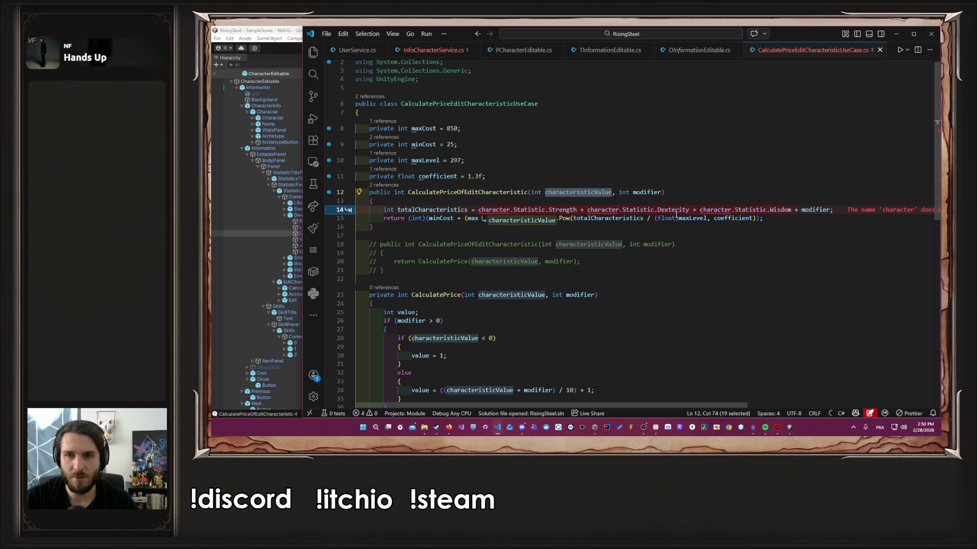
drag(793, 209, 479, 209)
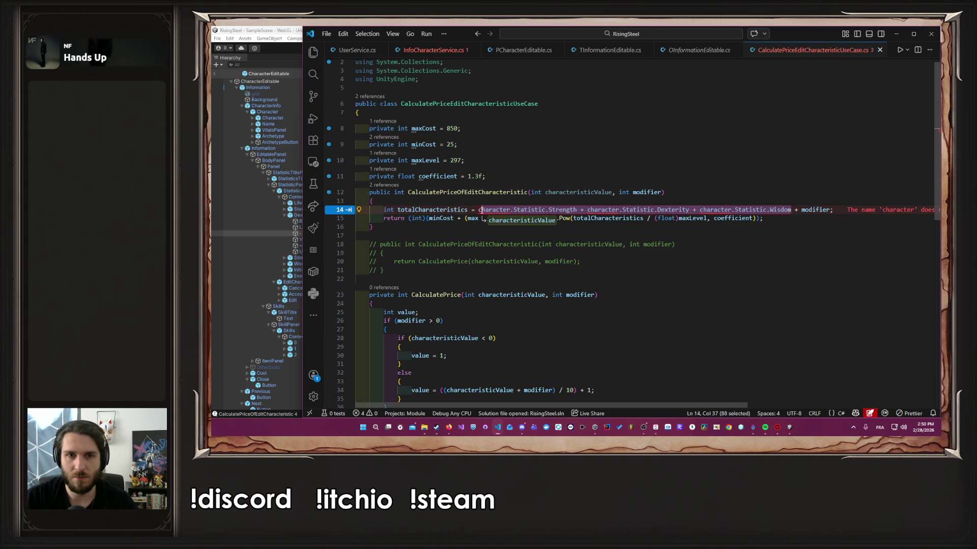
key(ctrl+v)
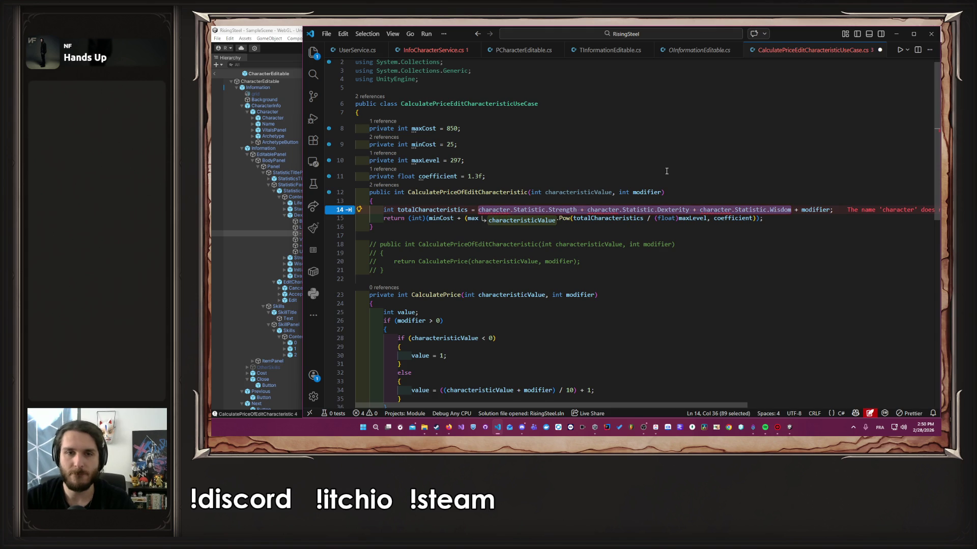
key(Tab)
key(Tab)
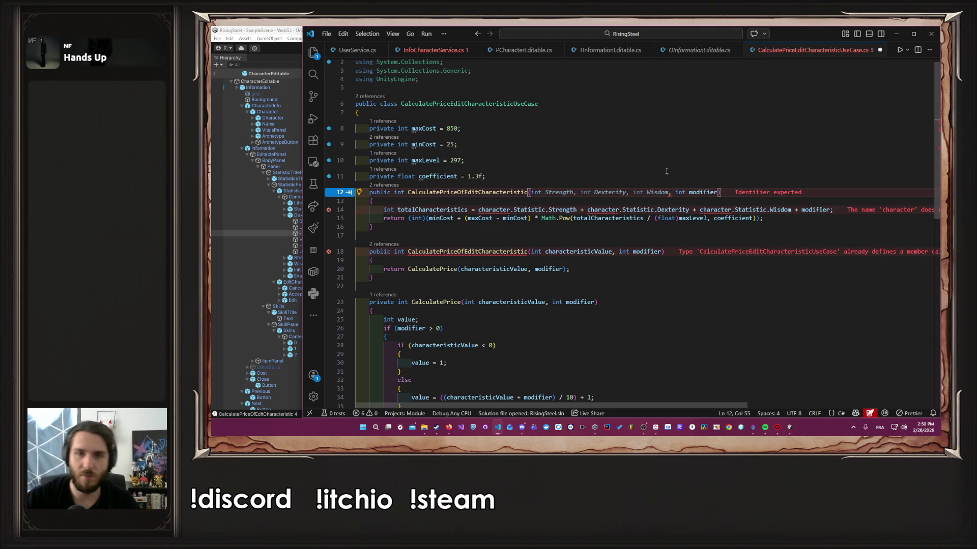
key(Tab)
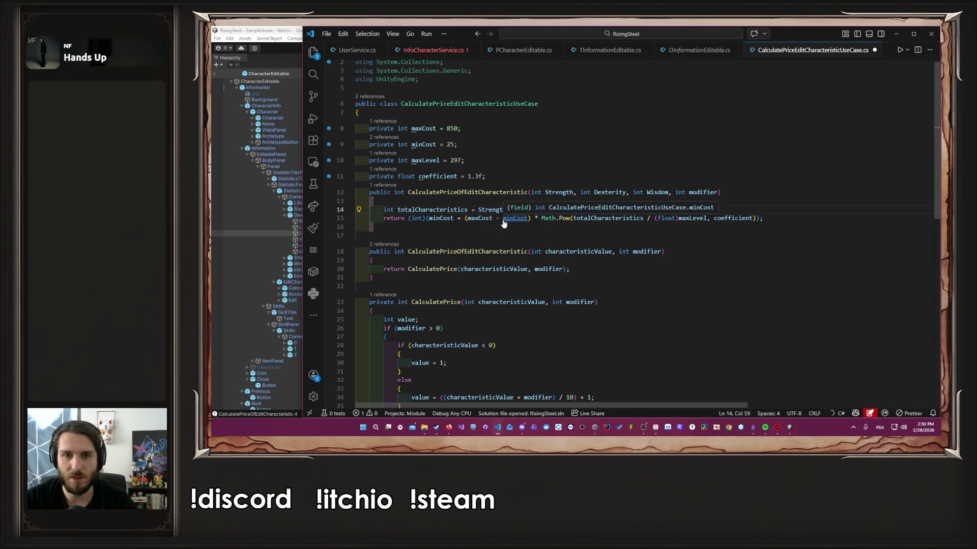
key(Down)
click(662, 210)
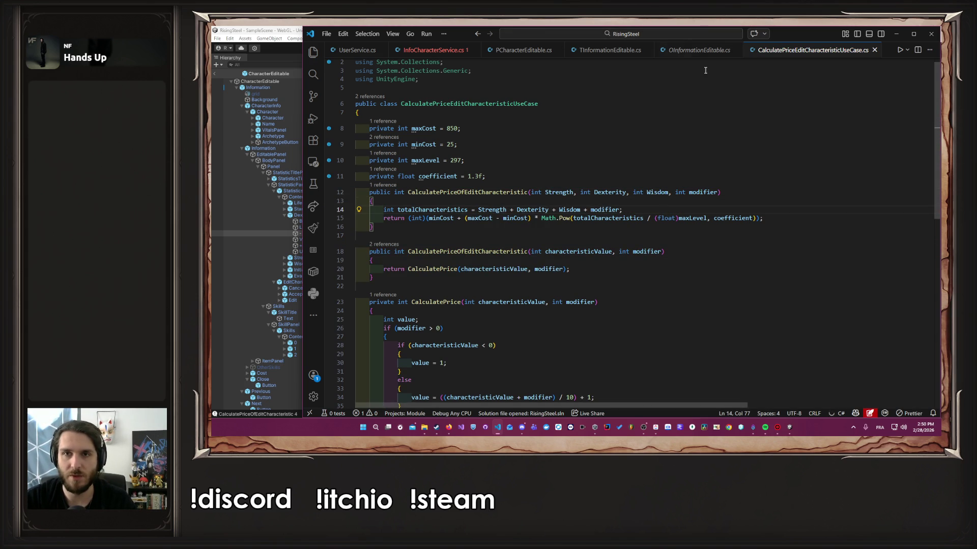
Step: Give InfoCharacterService's price overload int strength, dexterity, wisdom and modifier parameters, and save
click(428, 53)
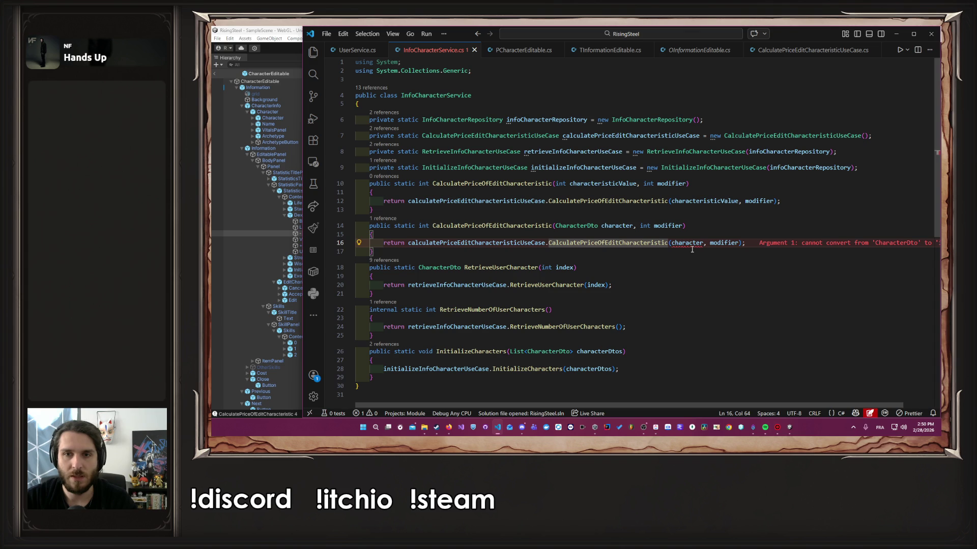
click(631, 227)
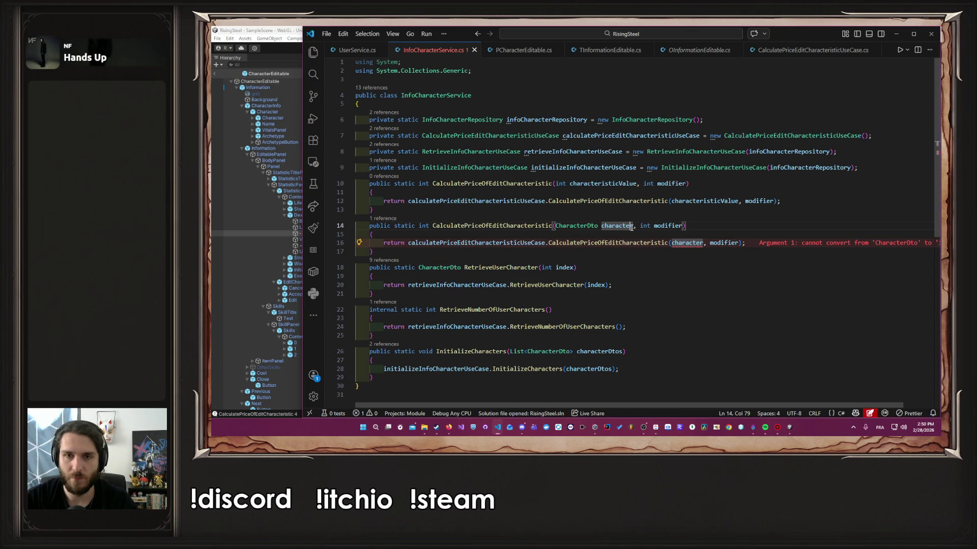
drag(634, 226, 557, 225)
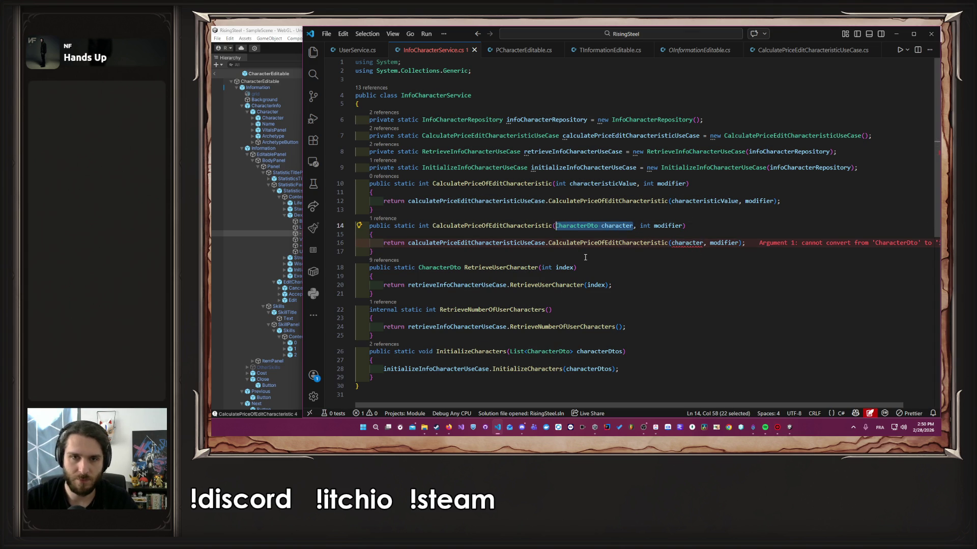
text(int )
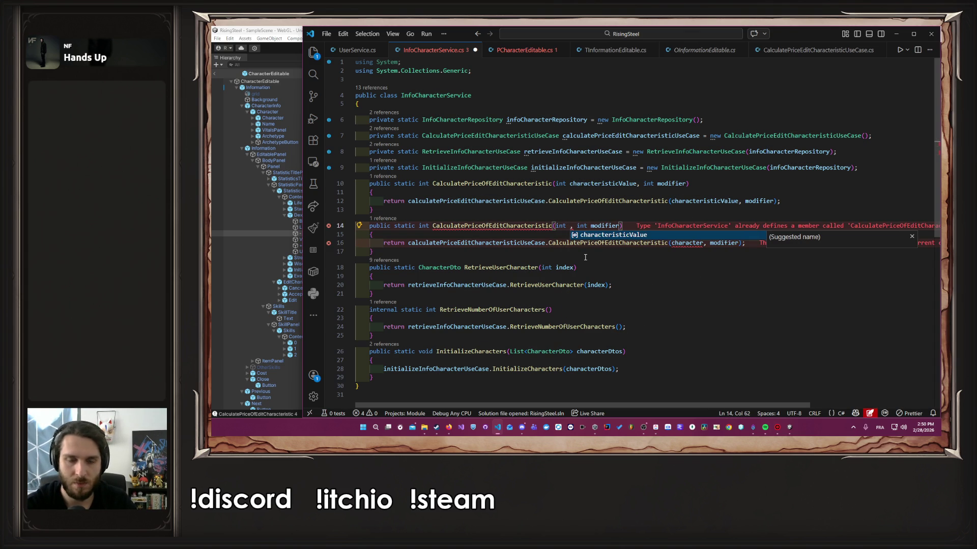
text(str)
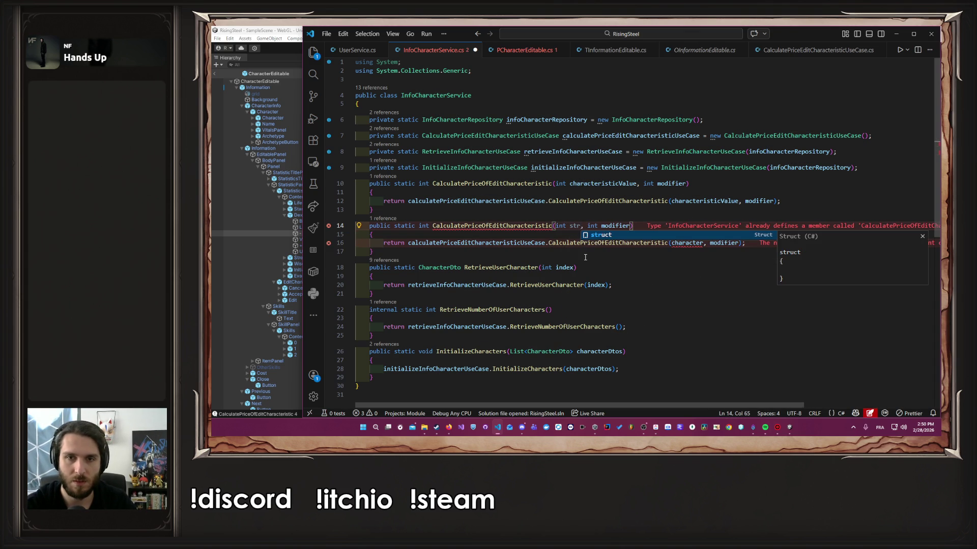
text(engh)
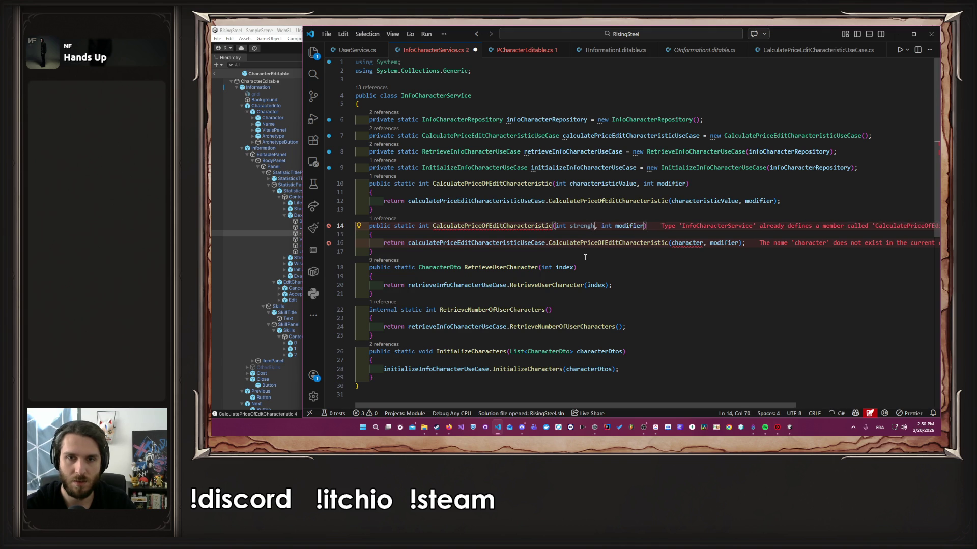
key(Tab)
key(Tab)
key(ctrl+s)
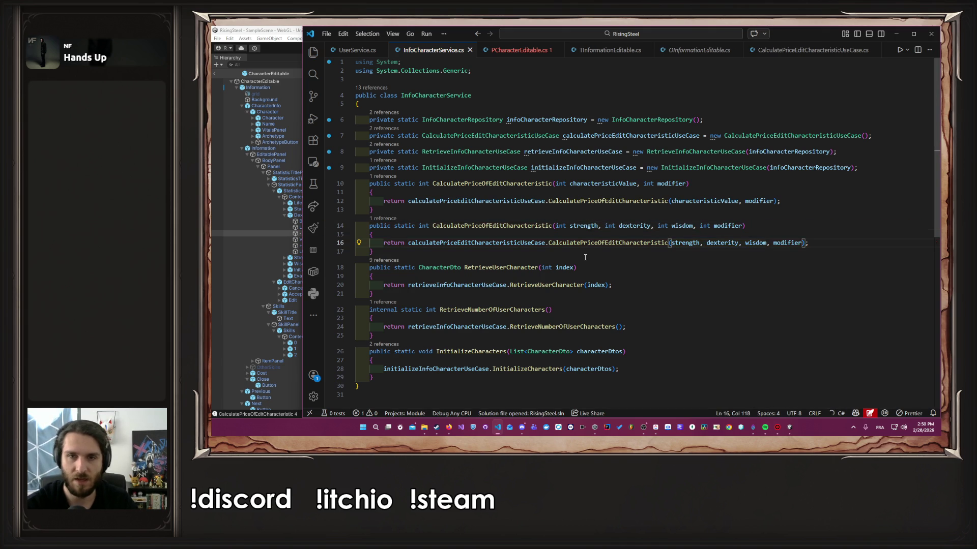
Step: In PCharacterEditable, read strength, dexterity and wisdom, pass them to the price call, and delete characteristicValue
click(524, 50)
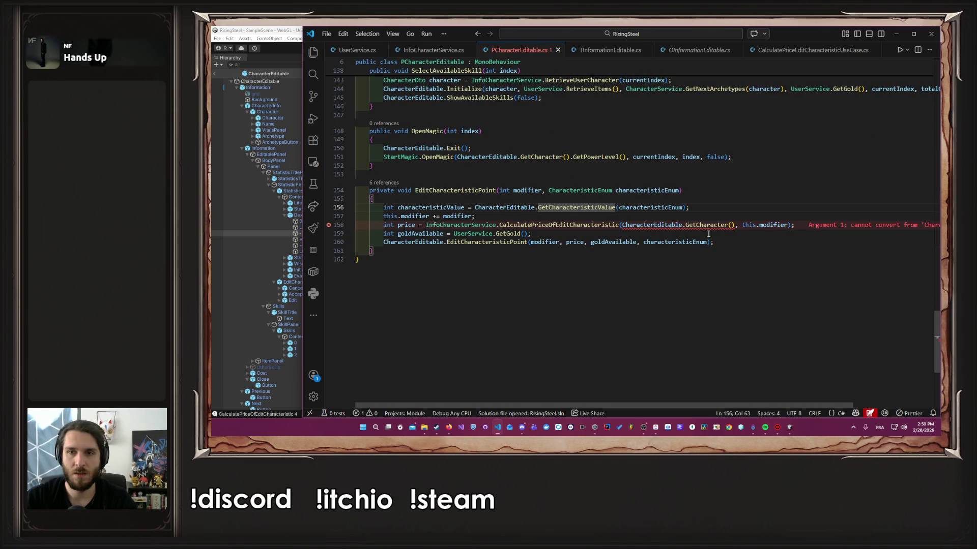
drag(733, 225, 621, 225)
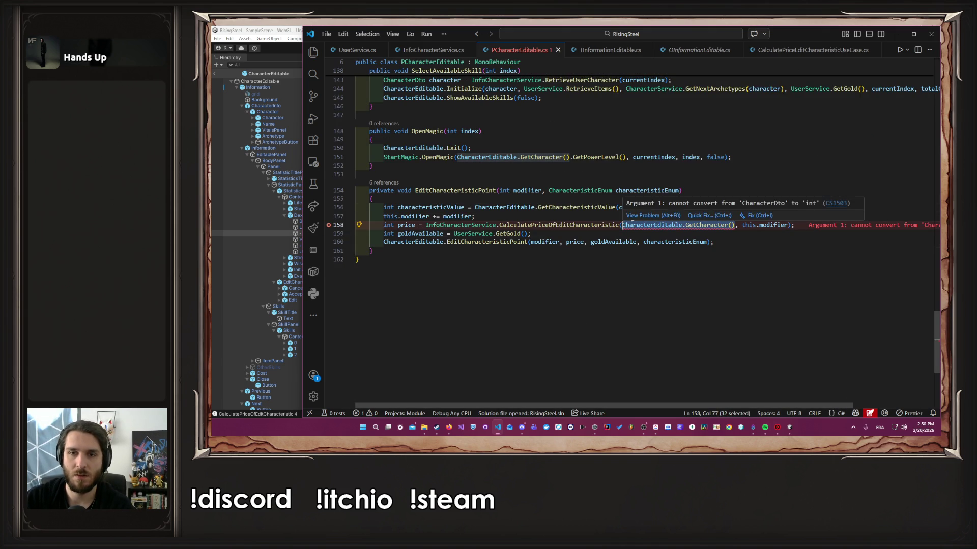
key(BackSpace)
click(721, 205)
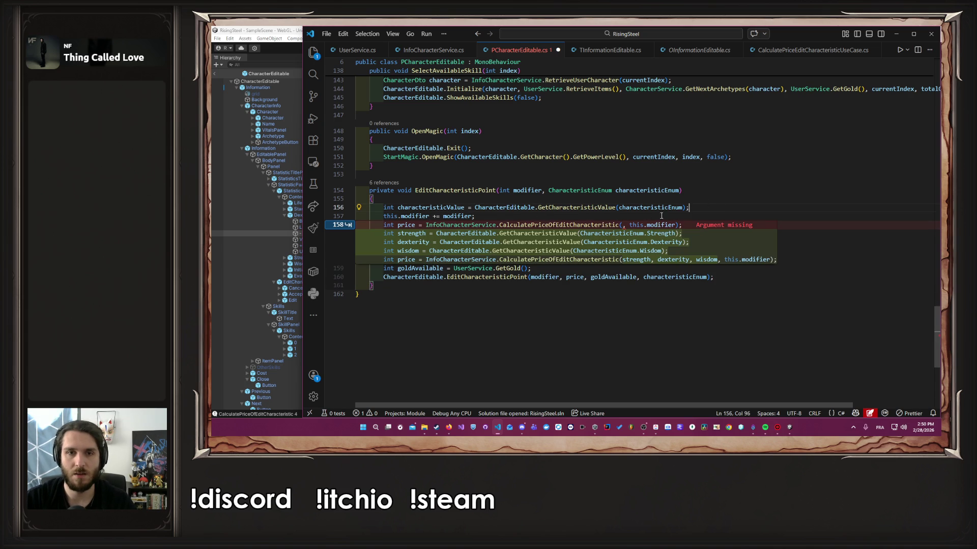
key(Tab)
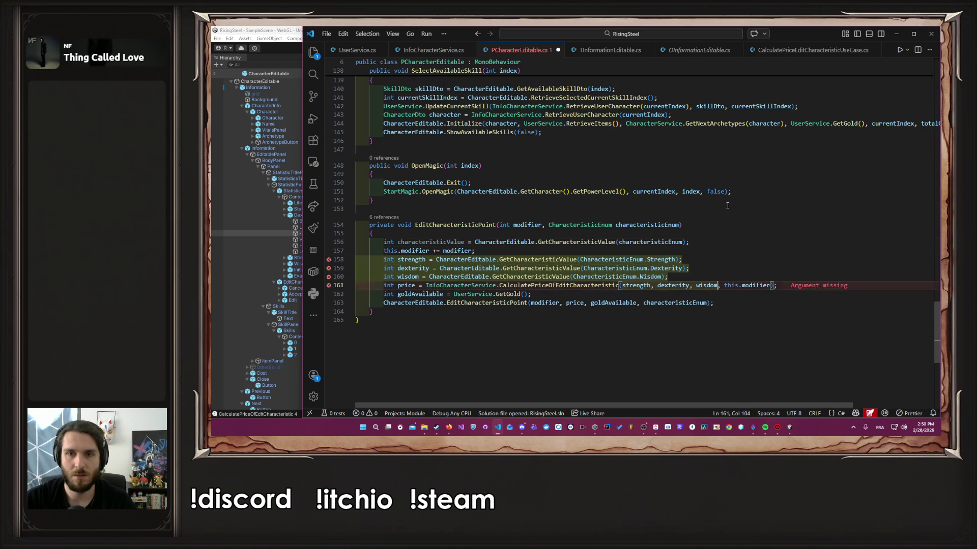
key(Up)
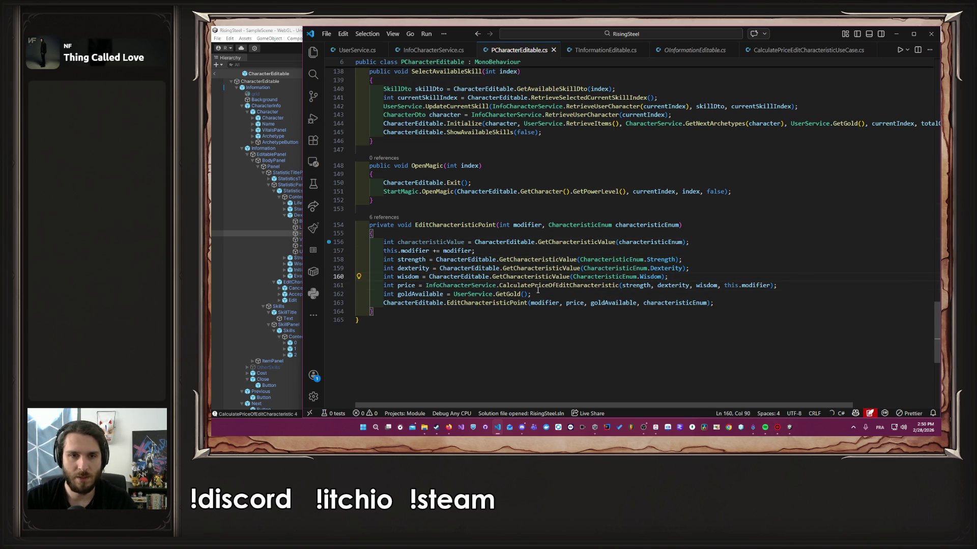
click(538, 288)
click(693, 242)
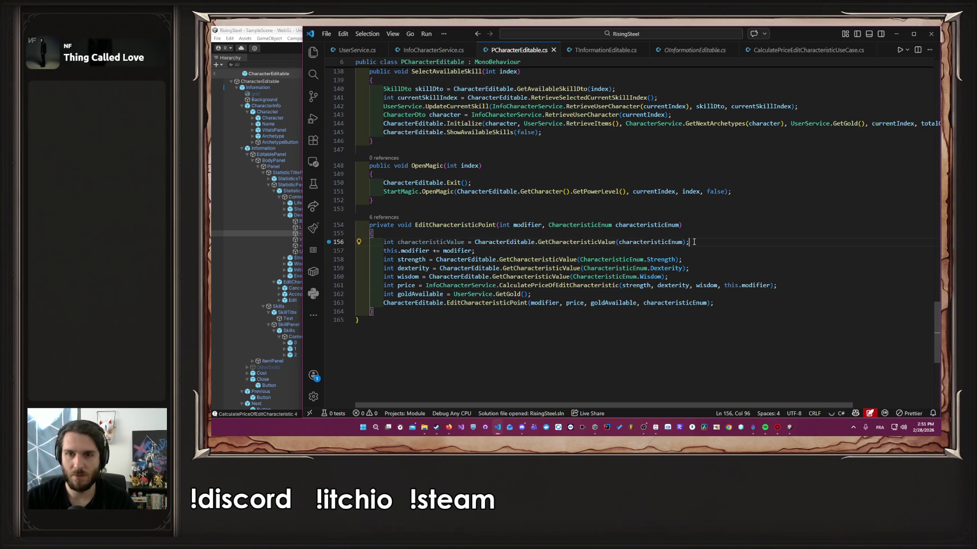
key(shift+Home)
key(BackSpace)
key(BackSpace)
key(BackSpace)
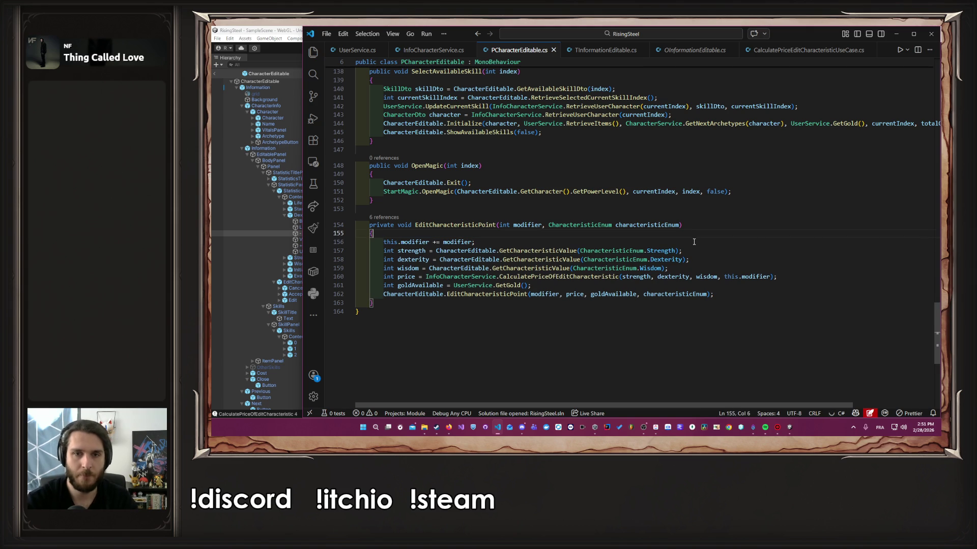
ctrl+click(560, 277)
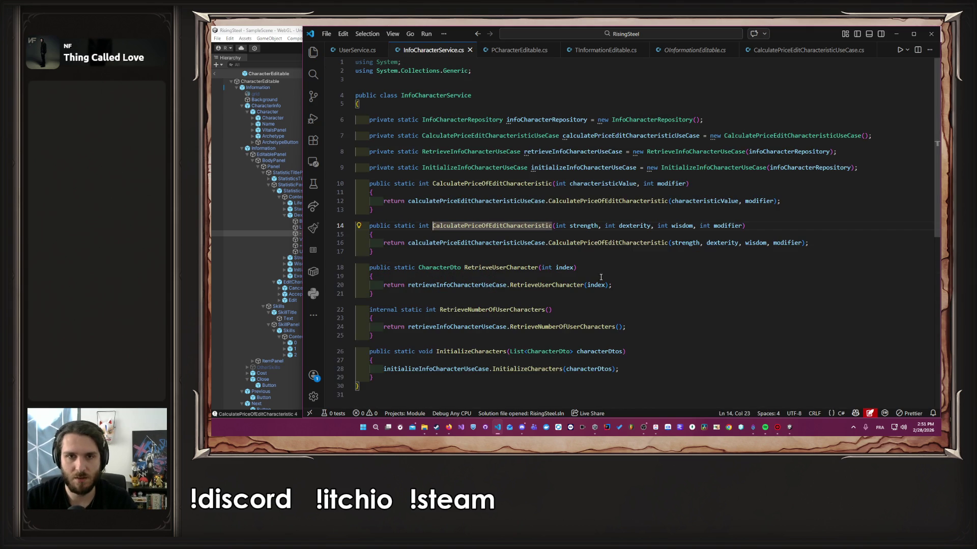
Step: Add an interpolated Debug.Log of Strength, Dexterity, Wisdom and modifier to the use case method
click(606, 243)
ctrl+click(605, 244)
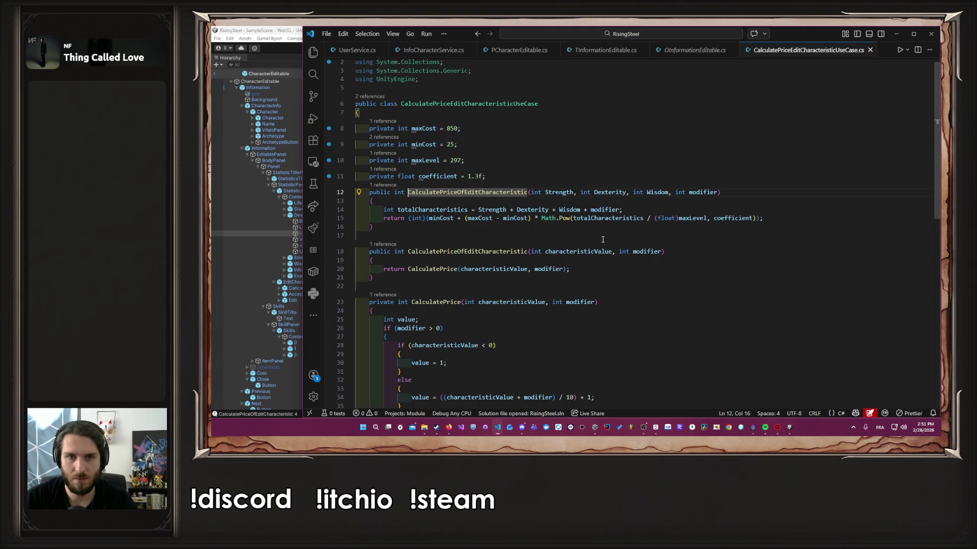
click(531, 209)
click(621, 204)
key(Return)
text(D)
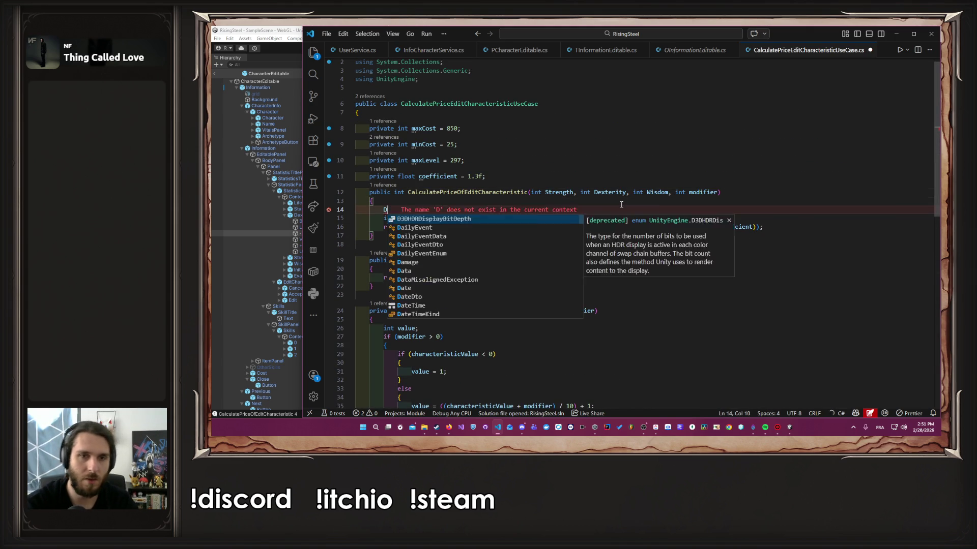
text(ebug)
key(Escape)
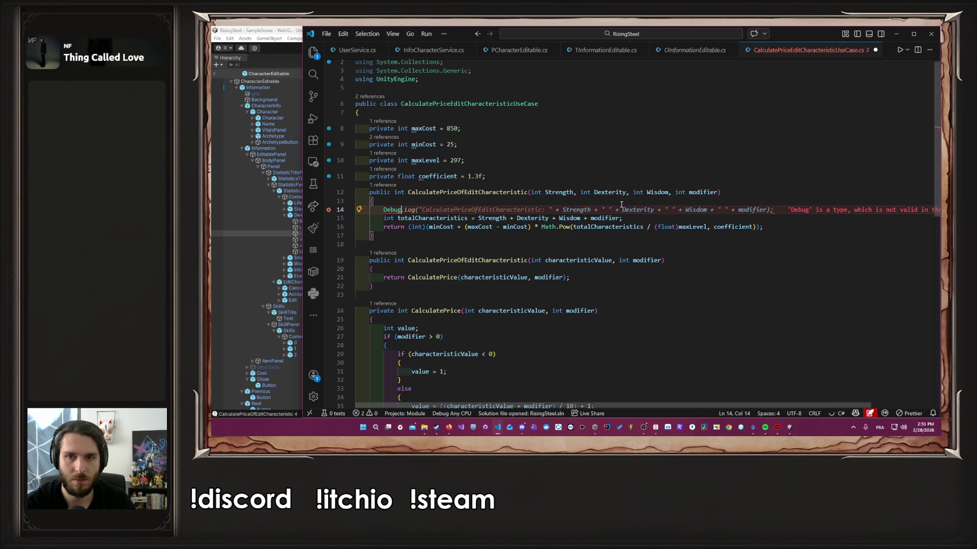
key(Tab)
key(Left)
key(Left)
key(Left)
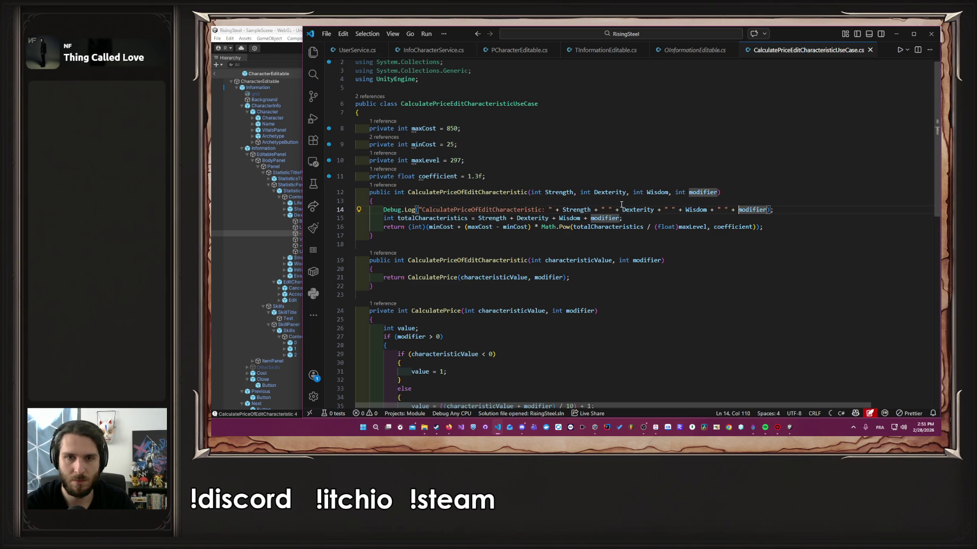
key(ctrl+Left)
key(ctrl+Left)
key(ctrl+Left)
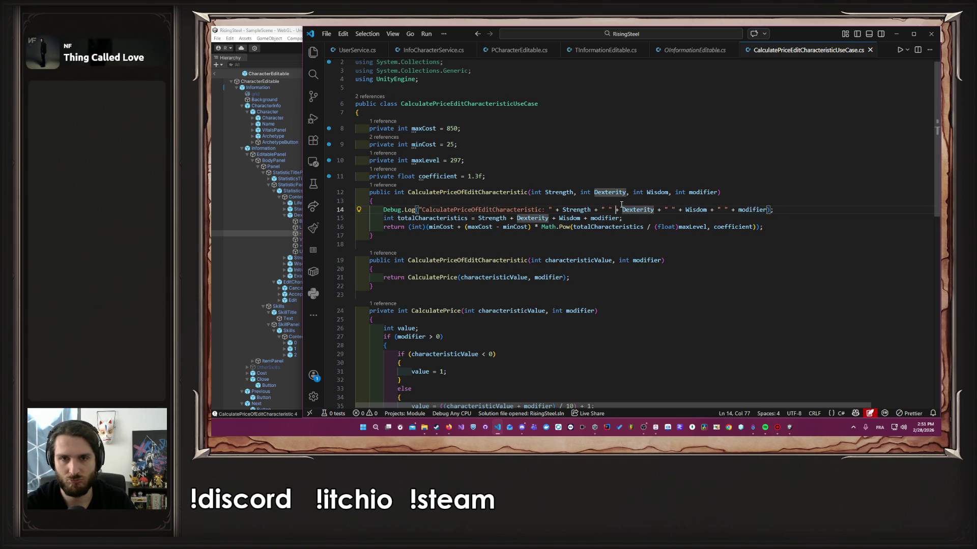
key(ctrl+z)
key(ctrl+z)
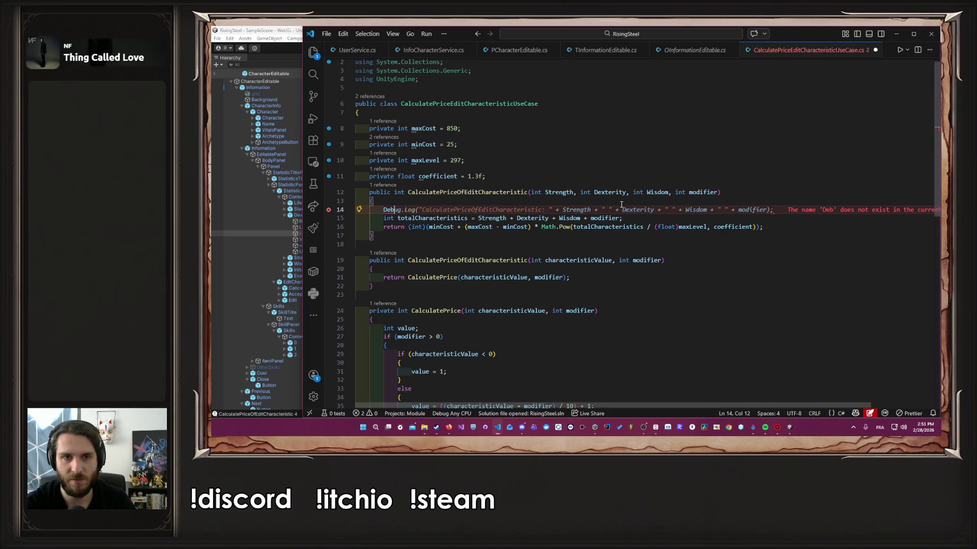
text(ug)
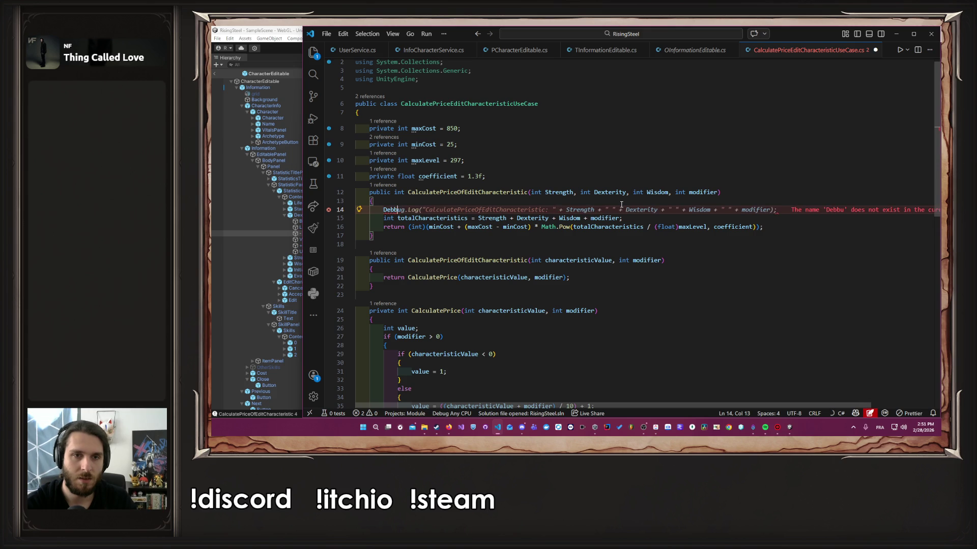
key(Tab)
Step: Review the log message string, cutting and restoring it, then save the script
key(Left)
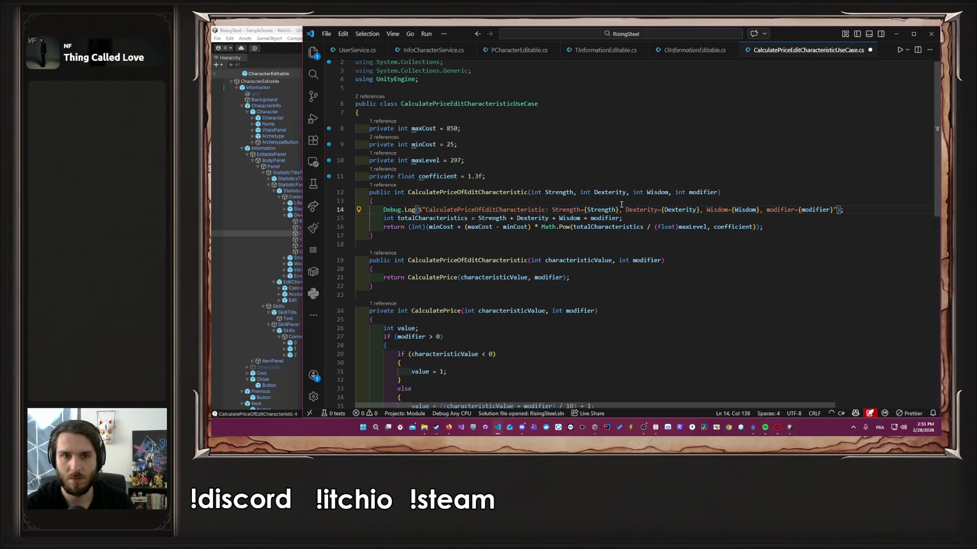
key(Home)
key(Right)
key(Right)
key(Right)
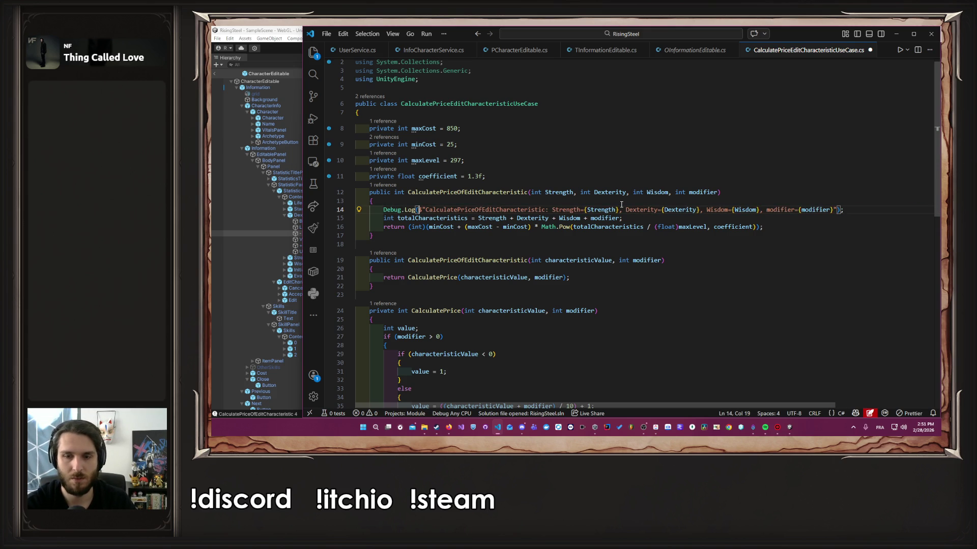
key(shift+alt+Right)
key(ctrl+x)
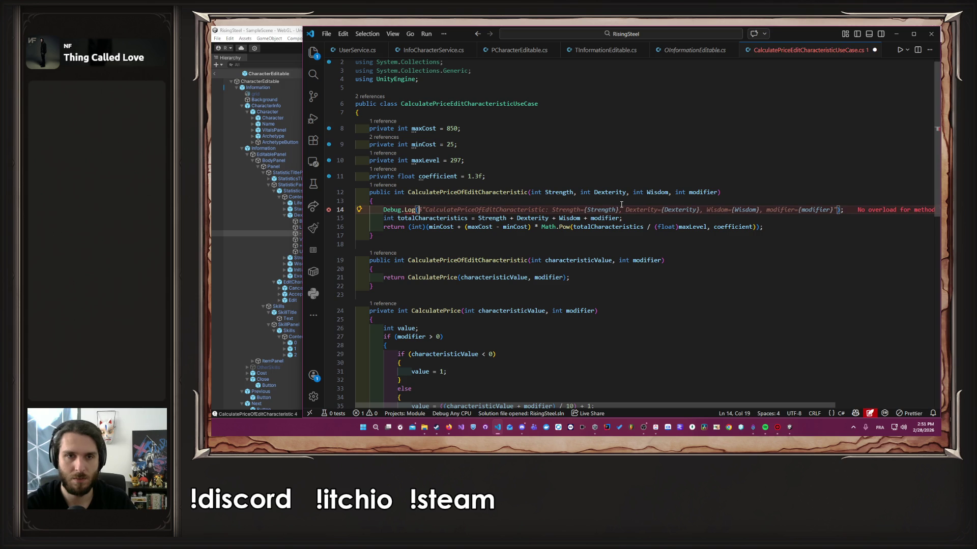
key(ctrl+z)
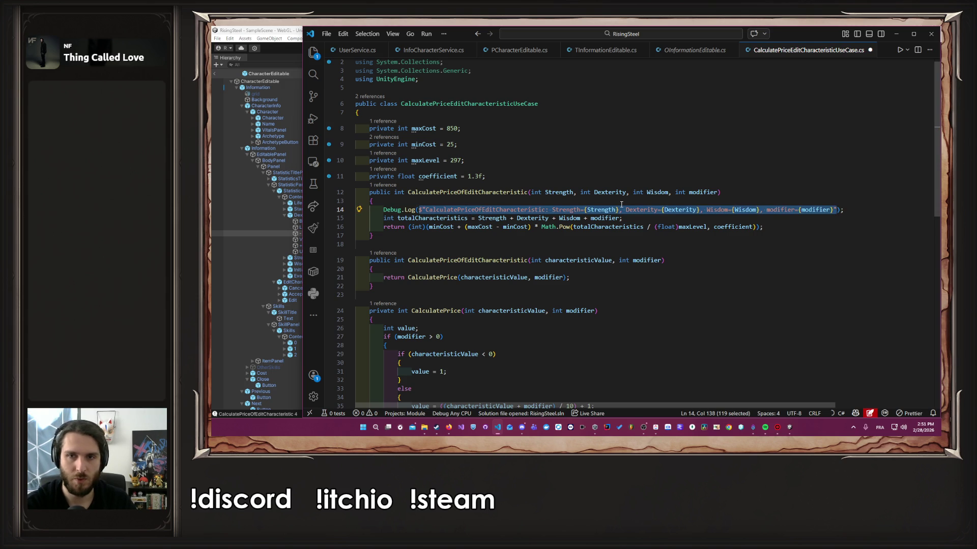
key(Right)
key(Left)
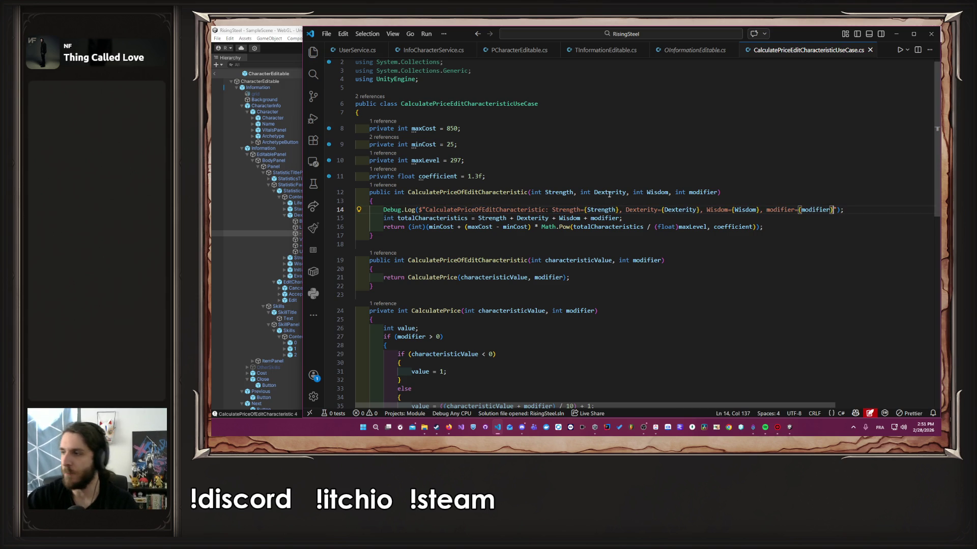
key(alt+Tab)
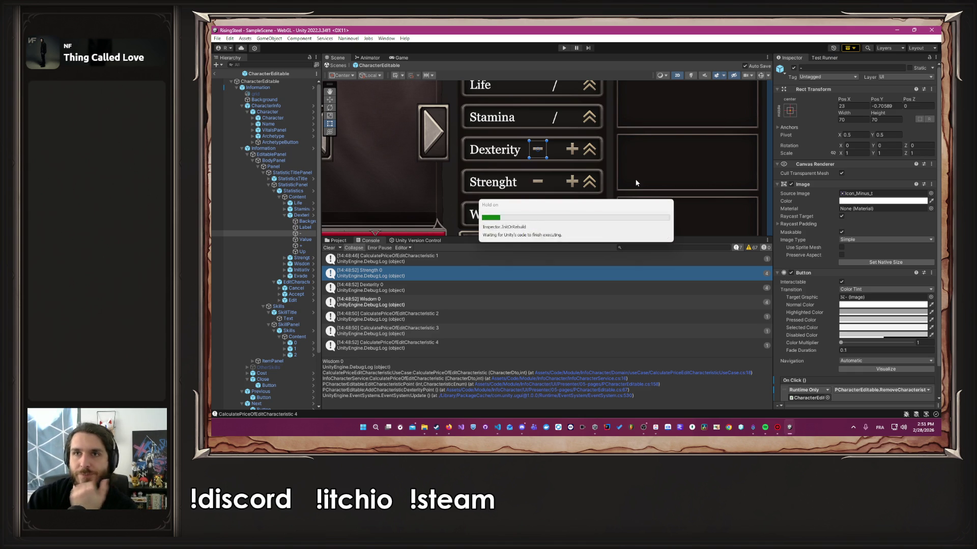
Step: Clear the Console, play the game, skip the tutorial and open Albert's statistics editor
click(329, 248)
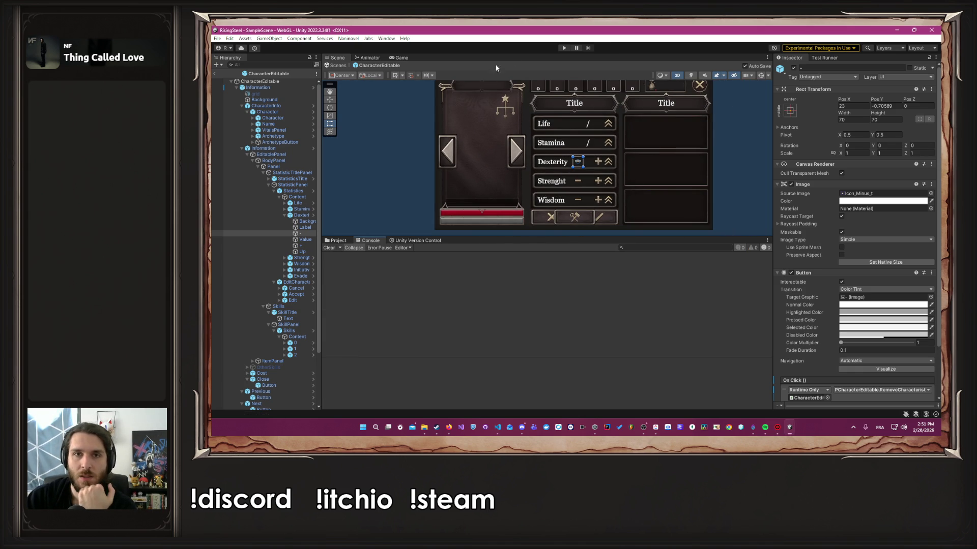
click(563, 48)
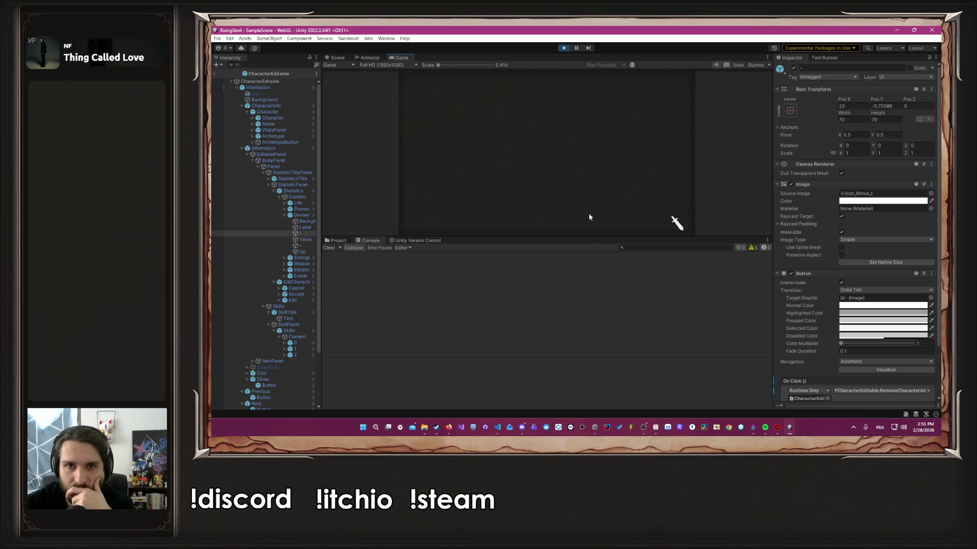
drag(591, 236, 590, 280)
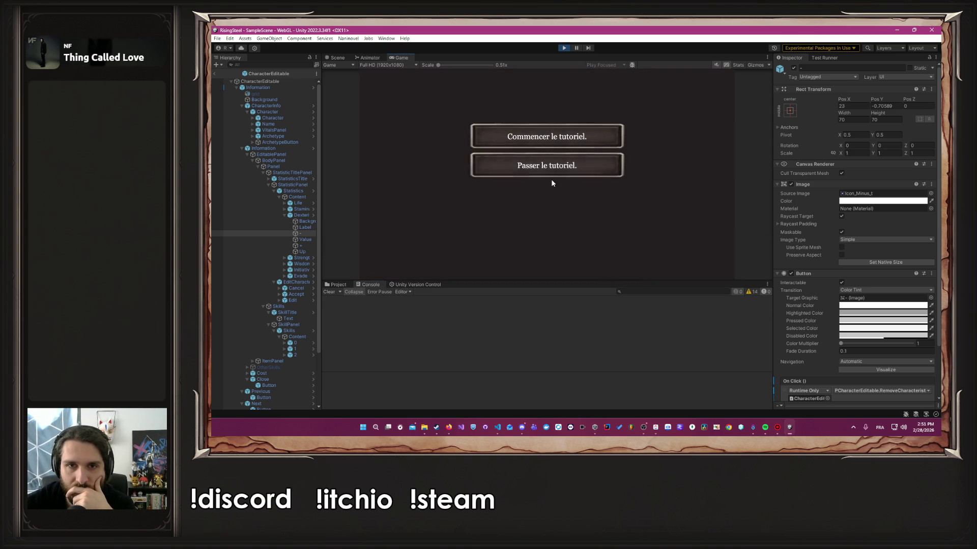
click(549, 176)
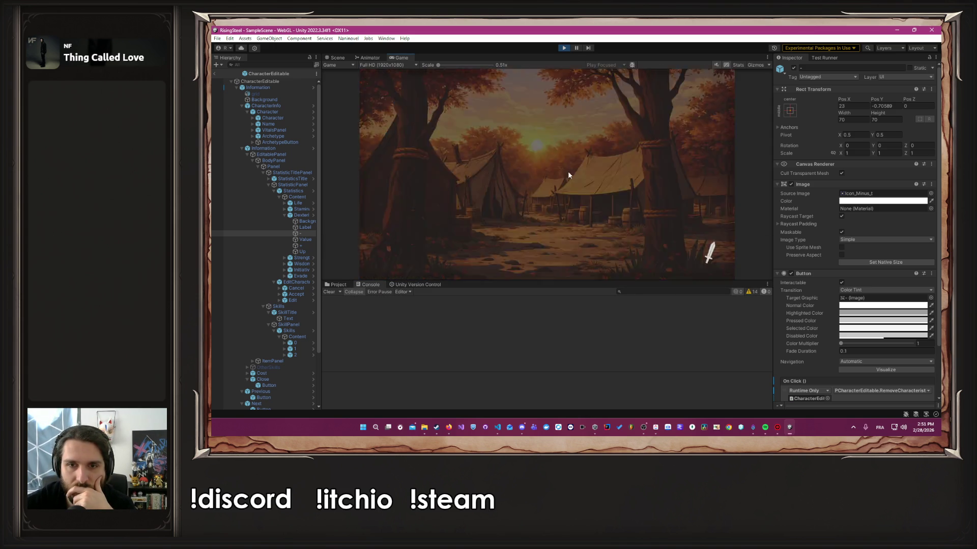
click(432, 195)
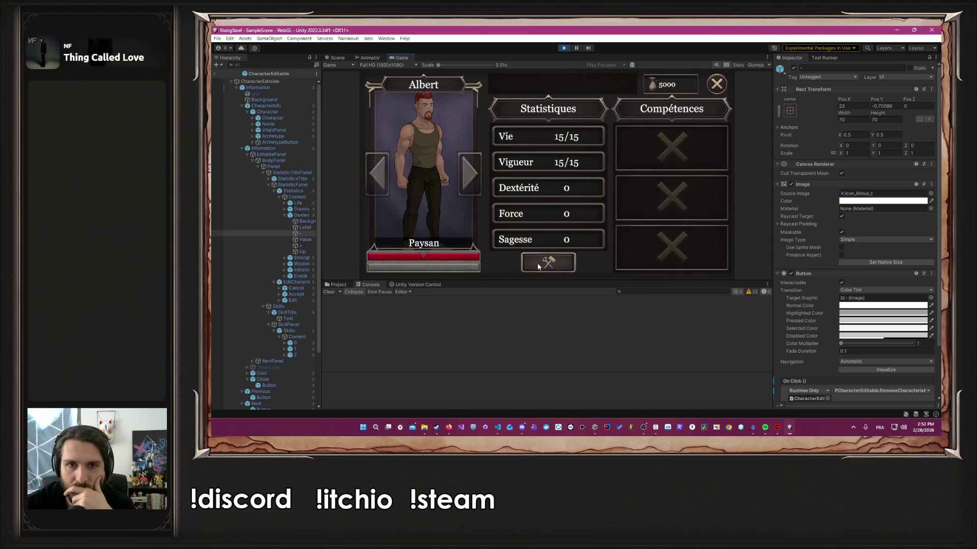
click(538, 265)
Step: Raise Force to 5 and lower it back to 0 while costs are logged, then stop the game
click(581, 214)
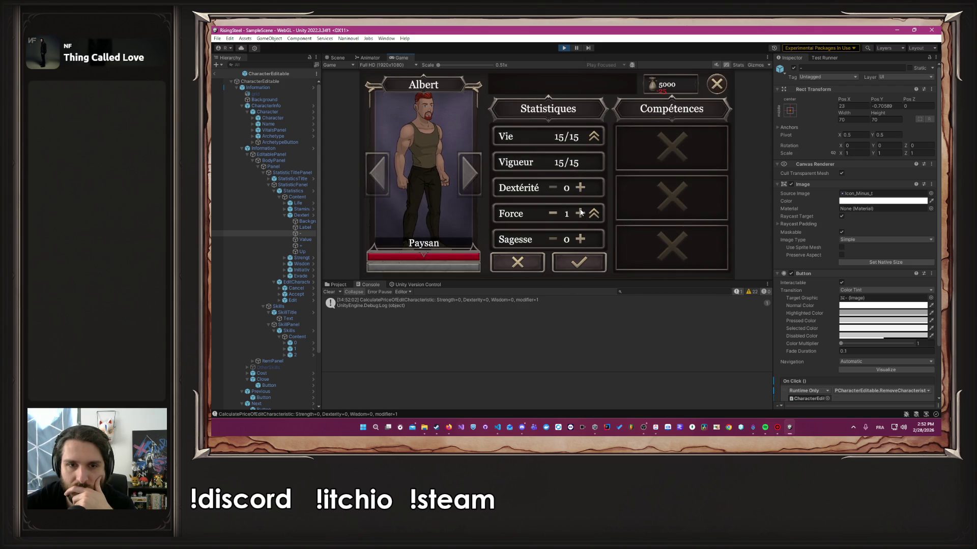
click(581, 213)
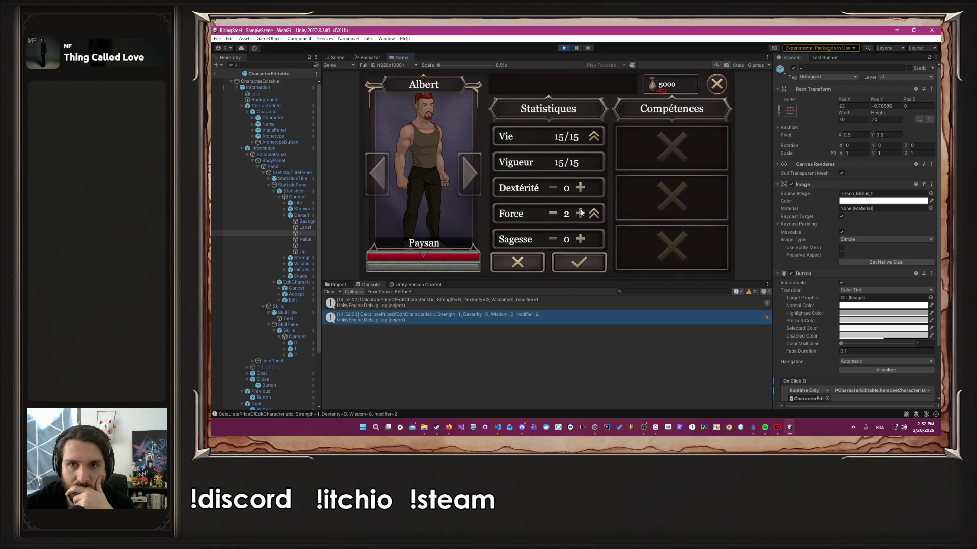
click(580, 213)
click(580, 213)
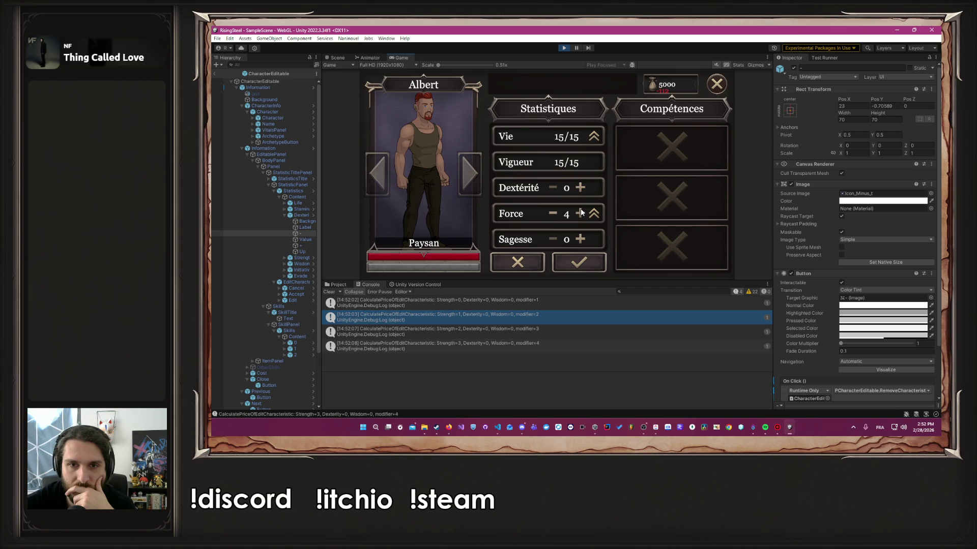
click(580, 214)
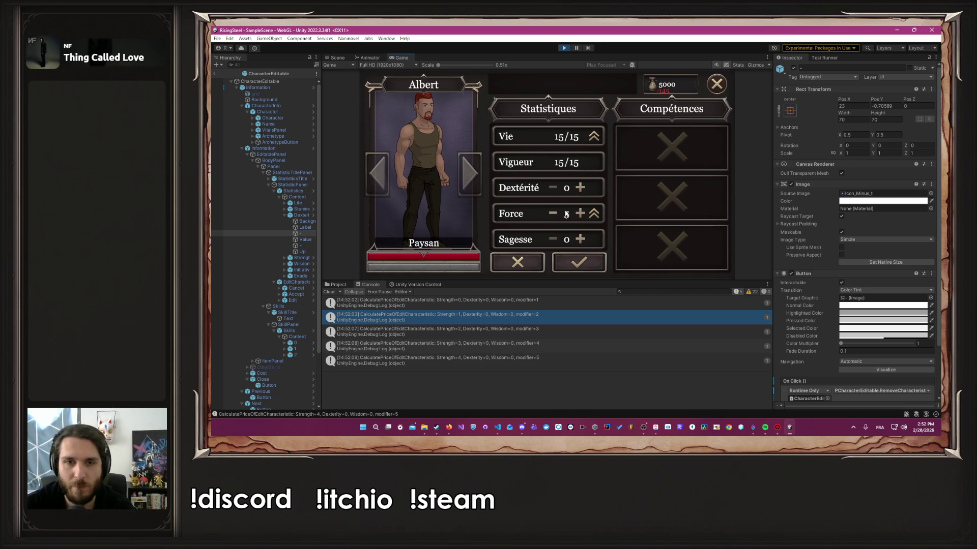
click(557, 214)
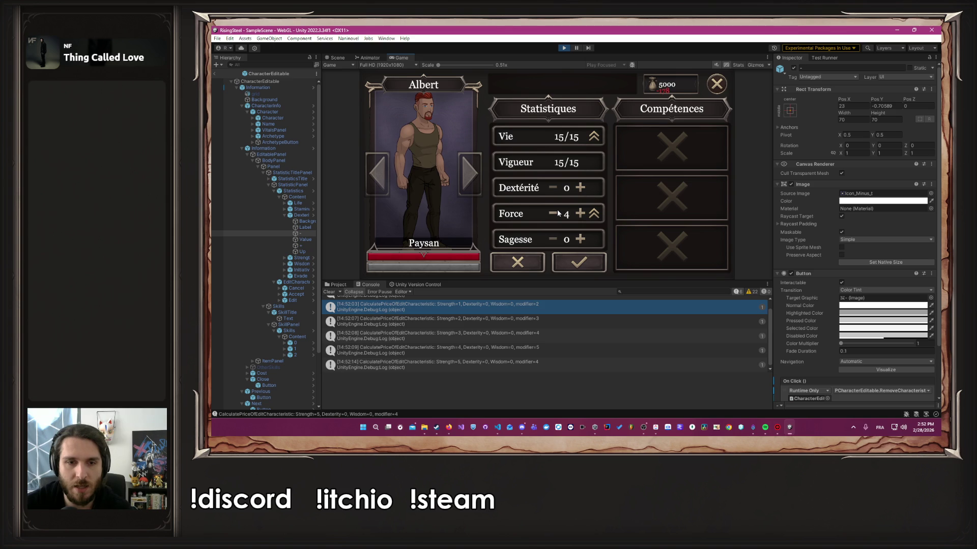
click(557, 214)
click(554, 214)
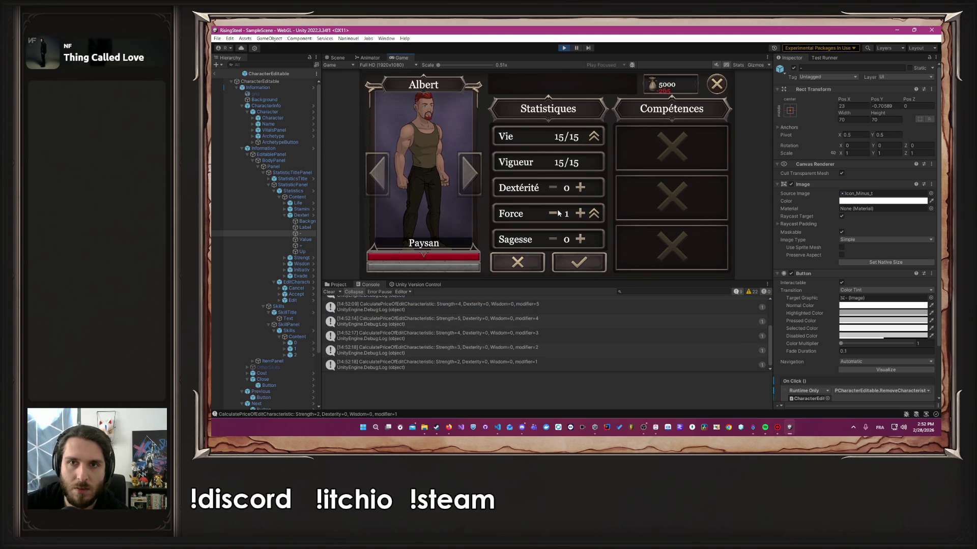
click(554, 214)
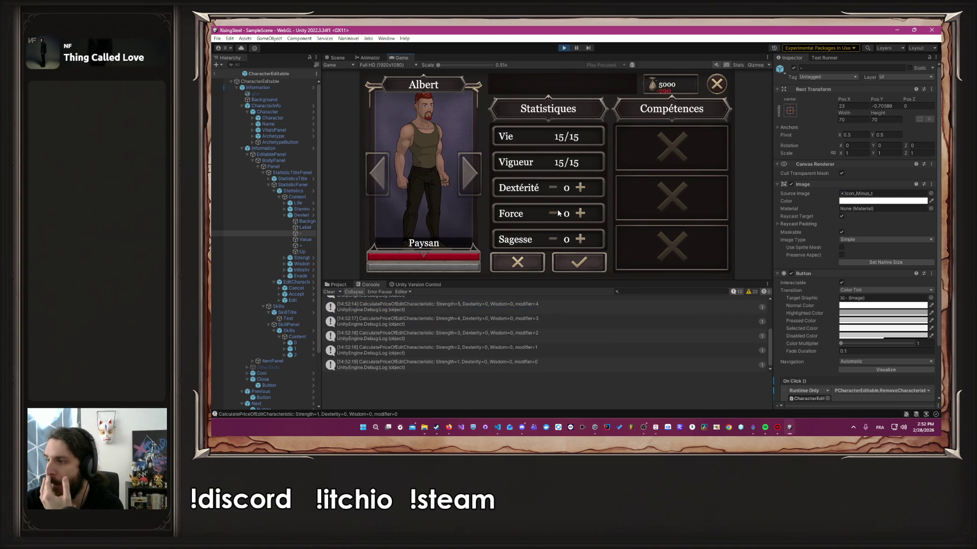
click(585, 215)
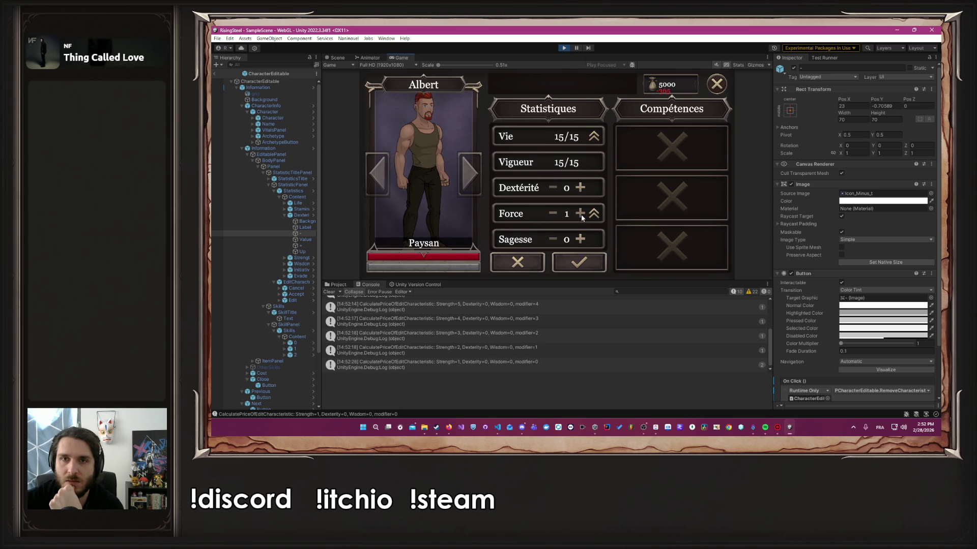
click(553, 215)
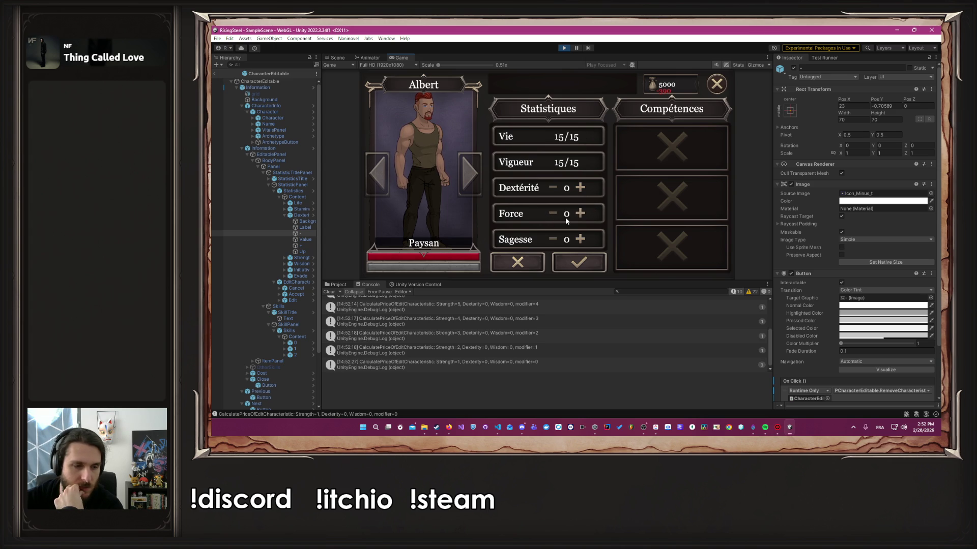
click(565, 48)
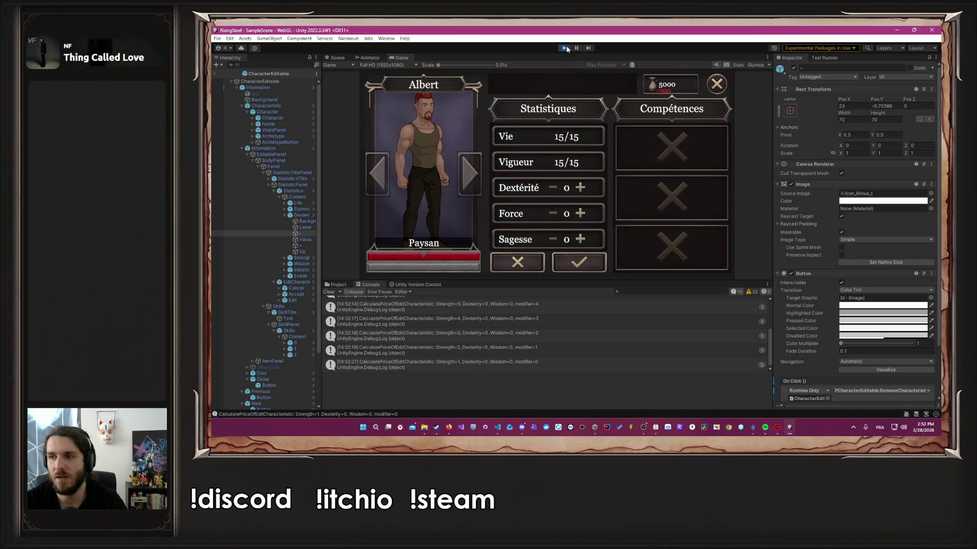
Step: Trace EditCharacteristicPoint through OInformationEditable to ACost's EditCost and its costValue uses
key(alt+Tab)
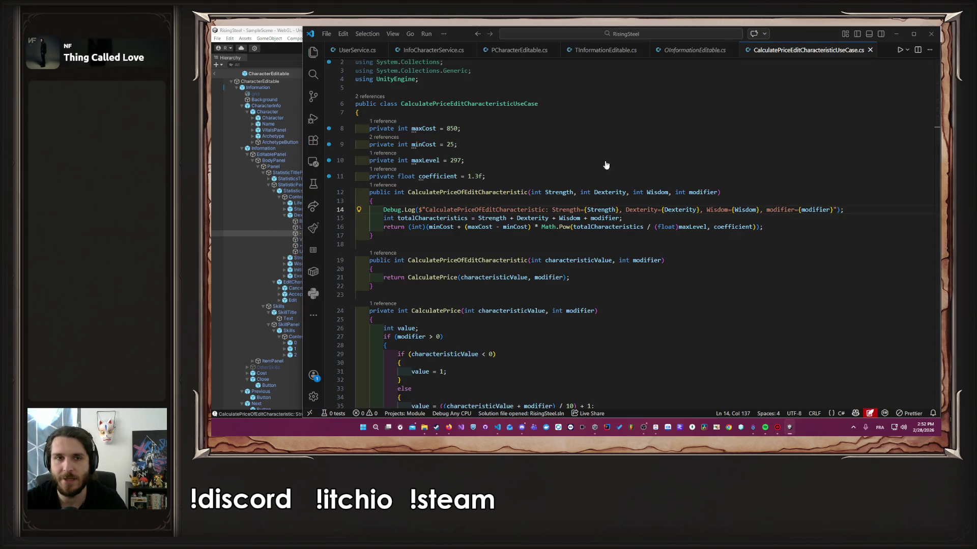
scroll(508, 127, down, 1)
click(442, 50)
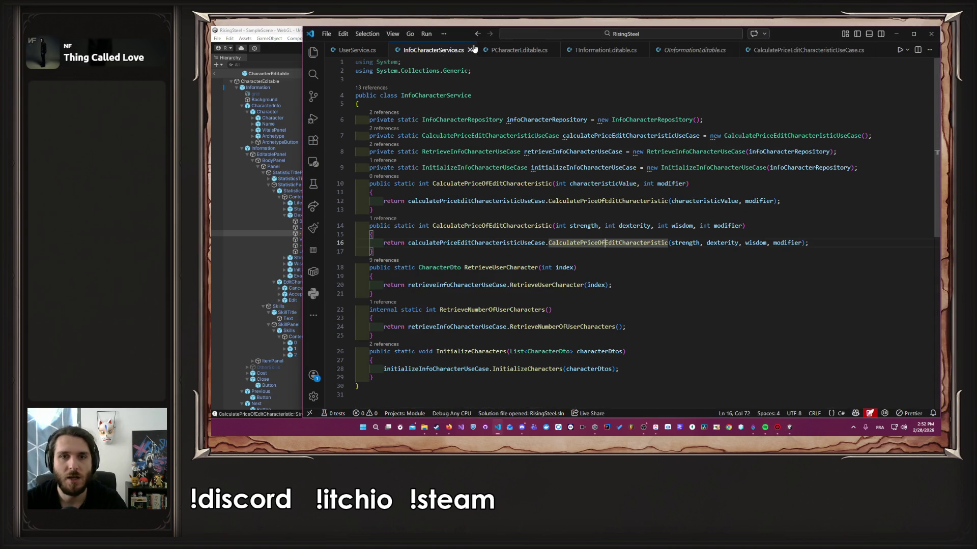
click(511, 53)
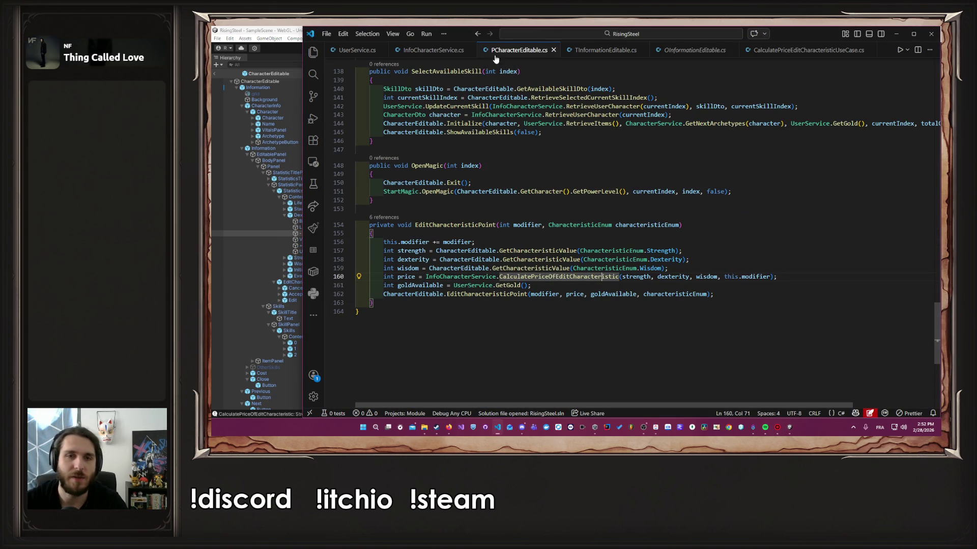
ctrl+click(521, 295)
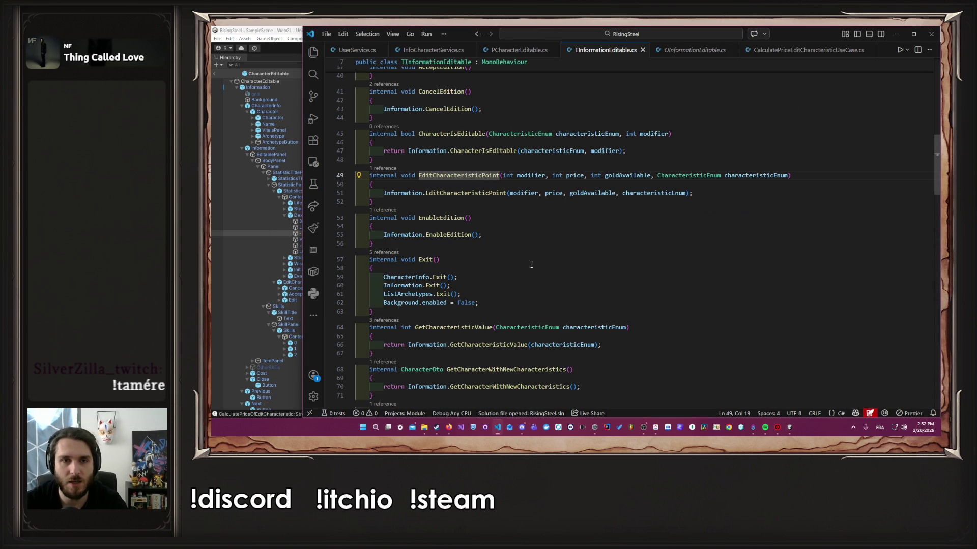
ctrl+click(472, 194)
scroll(671, 202, up, 2)
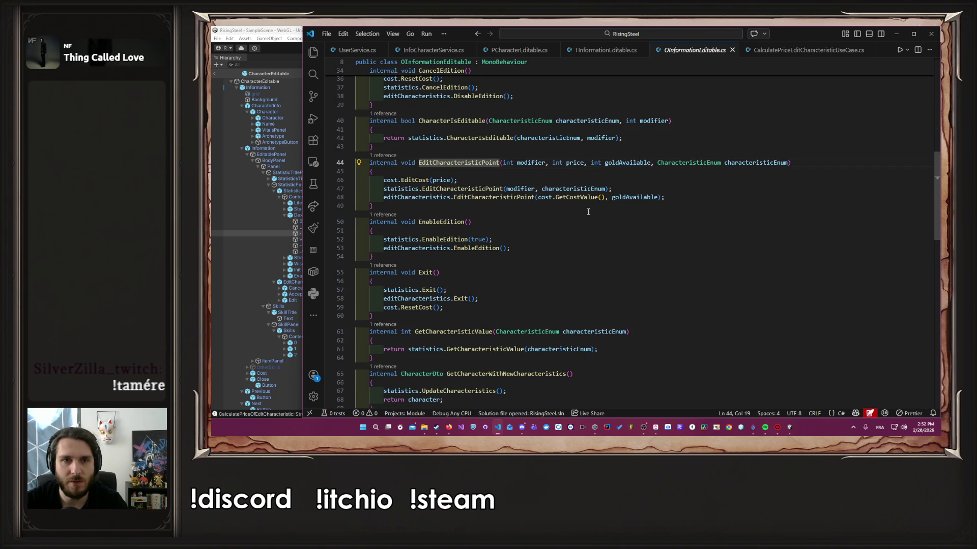
ctrl+click(417, 181)
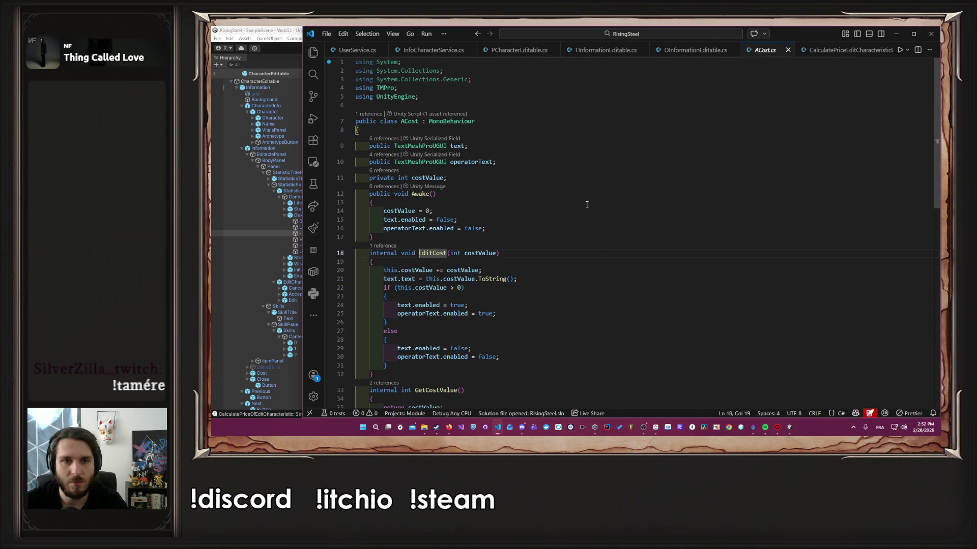
double_click(480, 253)
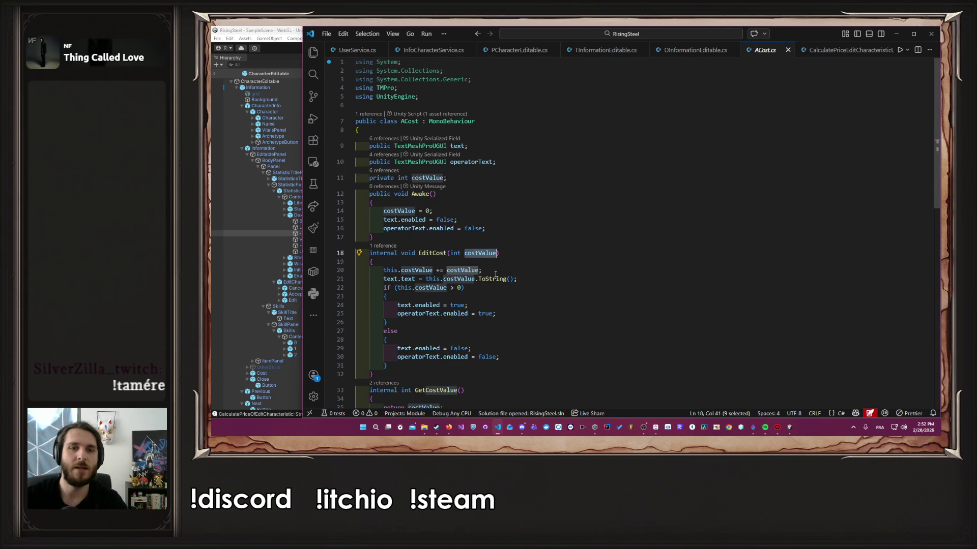
Step: Change line 20 of ACost.cs from += to = for costValue, and save
click(440, 270)
key(BackSpace)
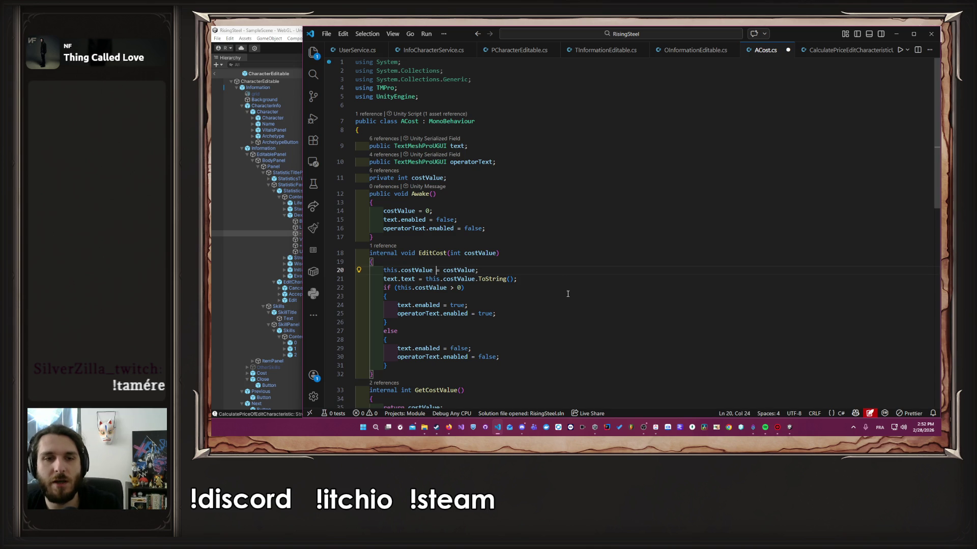
key(ctrl+s)
click(556, 269)
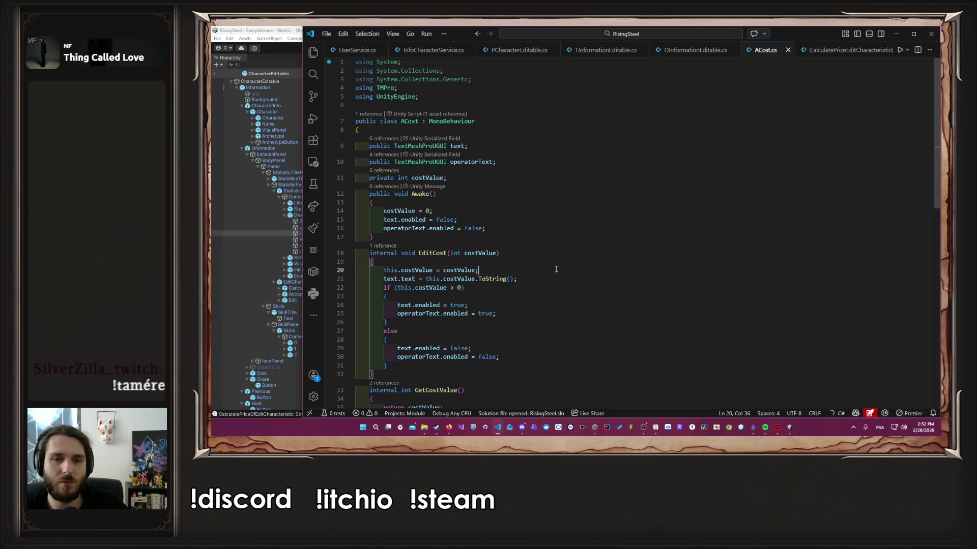
click(897, 33)
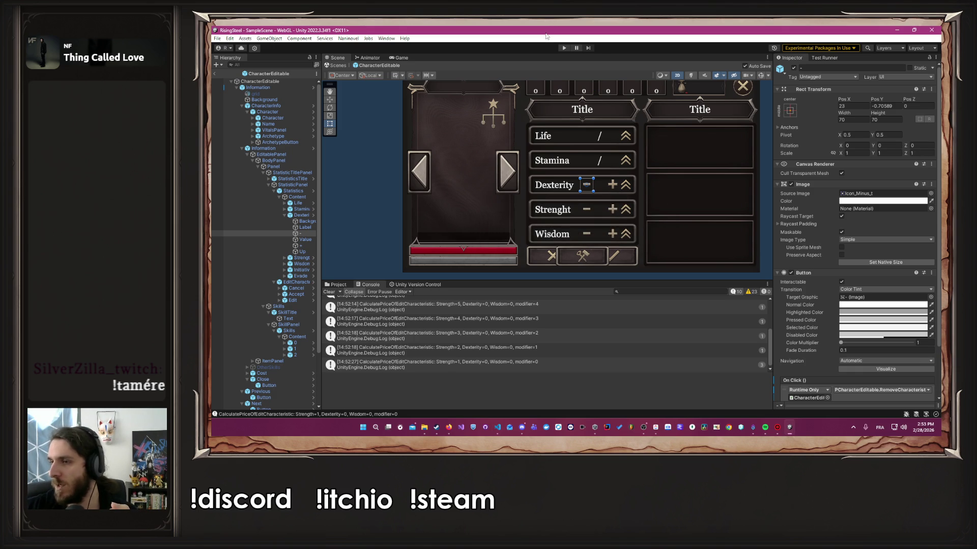
Step: Play the game, enter the name 'A', pick a character and skip the tutorial into the camp
click(563, 48)
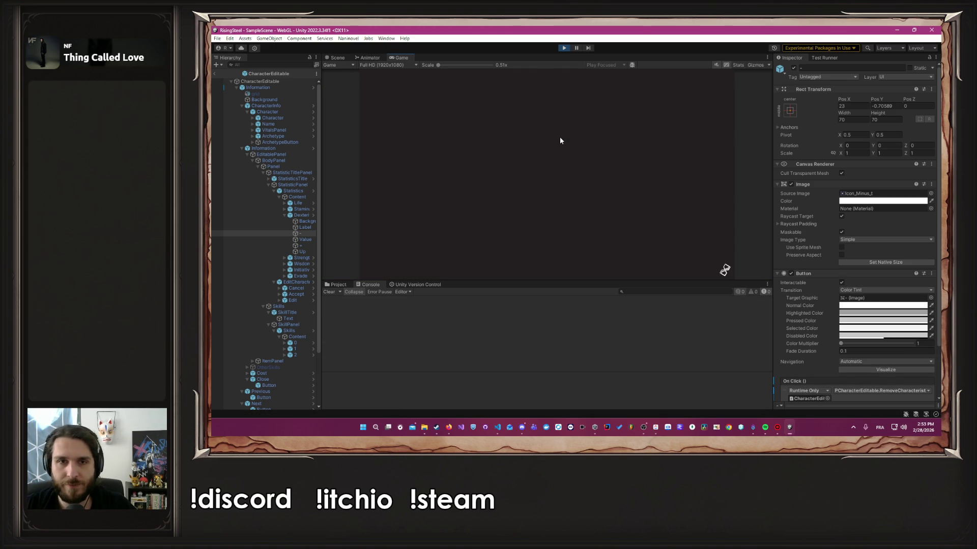
click(561, 126)
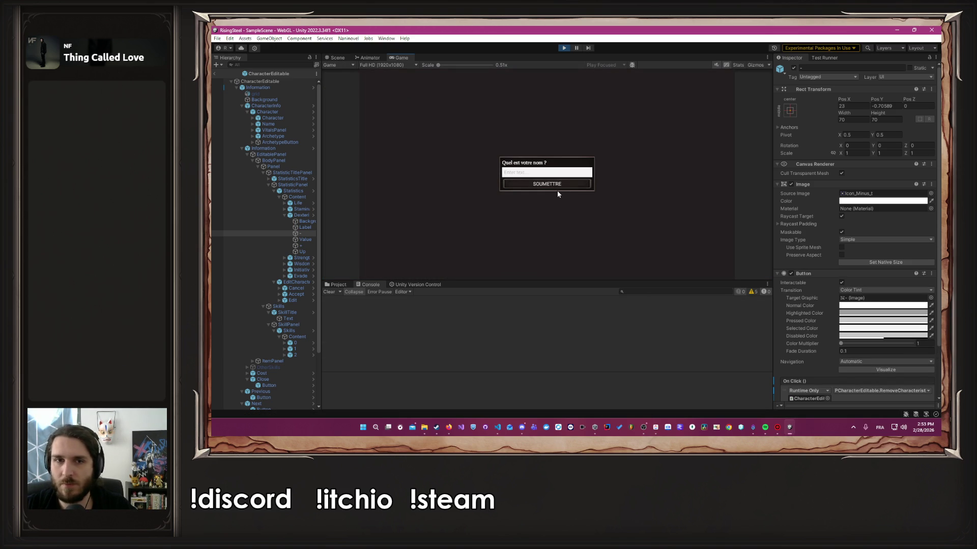
text(Albert)
click(556, 191)
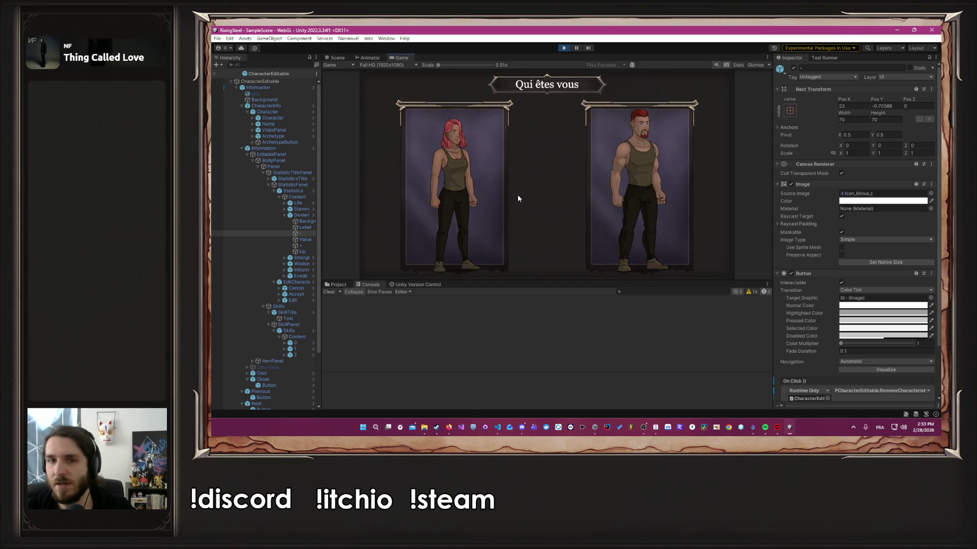
click(656, 185)
click(568, 168)
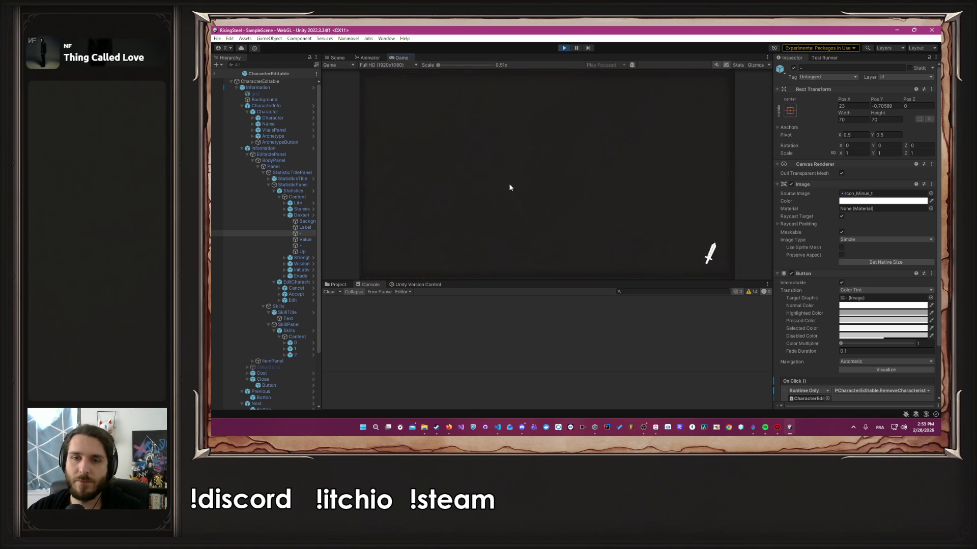
Step: Repeatedly add and remove Force points, watching each logged gold cost, bringing Force up to 5
click(580, 214)
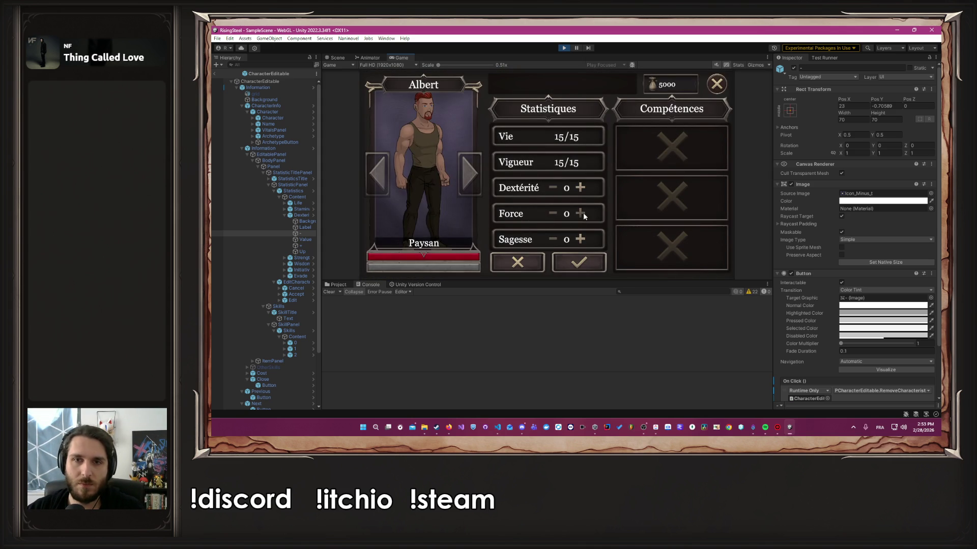
click(553, 214)
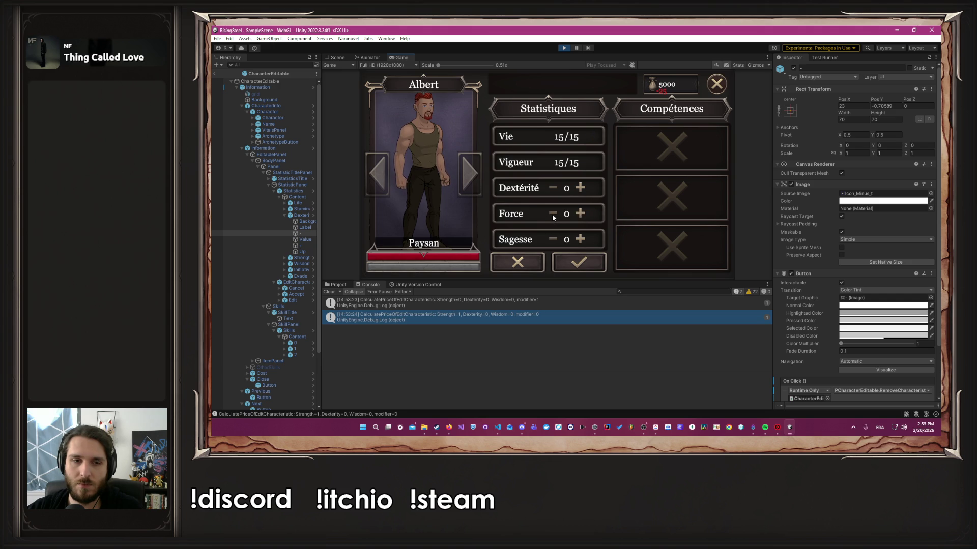
click(580, 214)
click(580, 214)
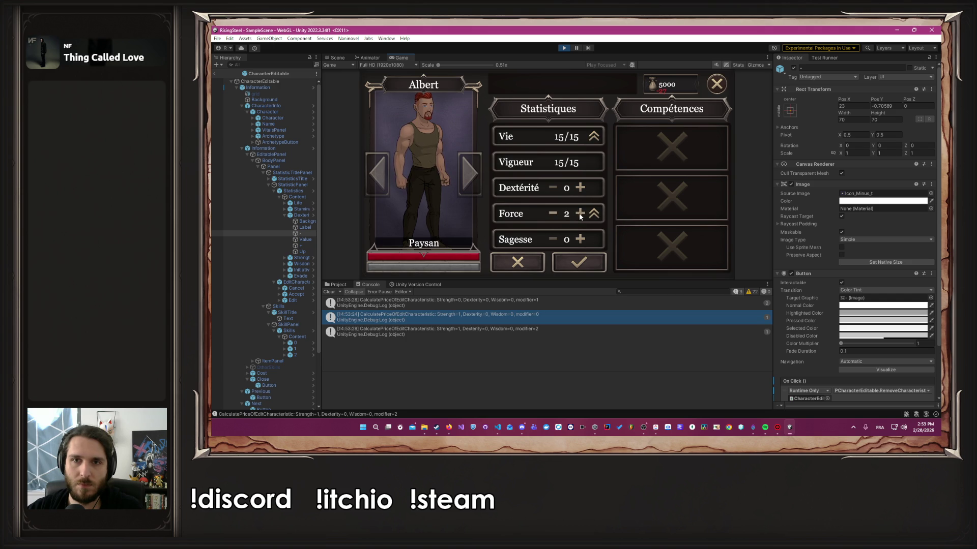
click(553, 214)
click(554, 214)
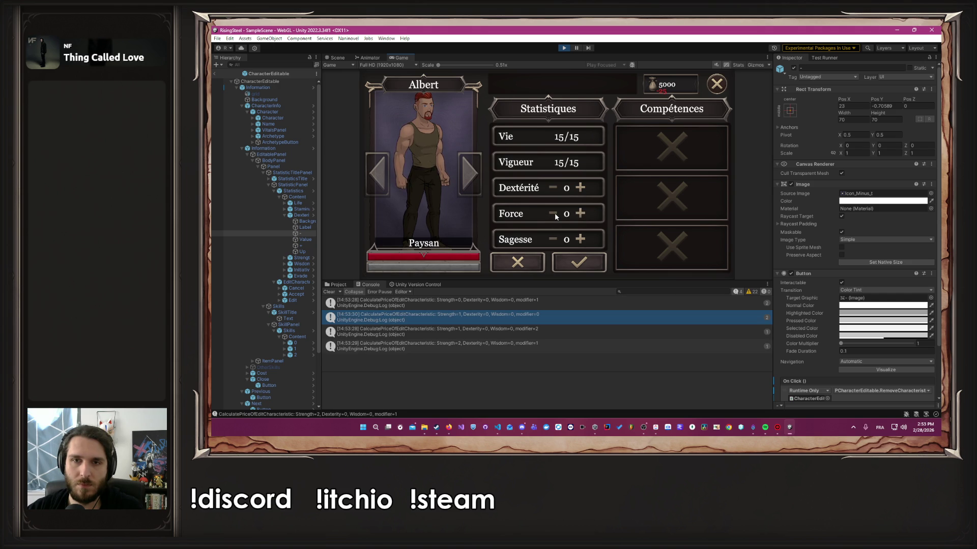
click(580, 214)
click(580, 214)
click(580, 213)
click(580, 214)
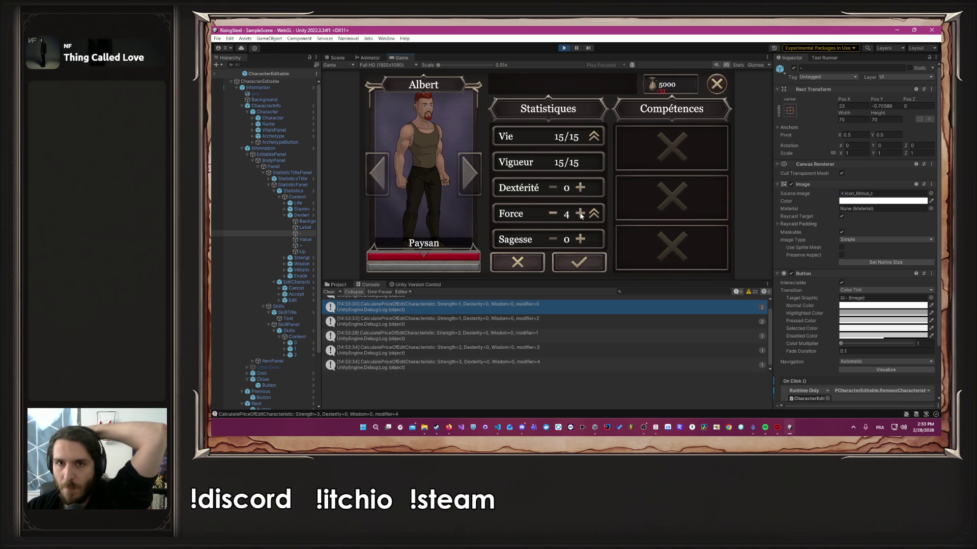
click(580, 215)
click(580, 214)
click(552, 214)
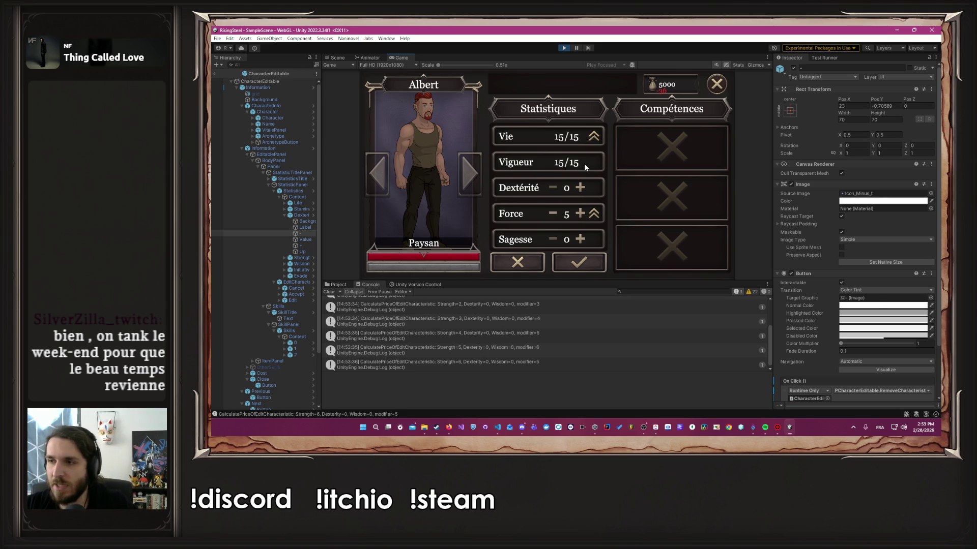
Step: Restore line 20 of ACost.cs to 'this.costValue += costValue;'
key(alt+Tab)
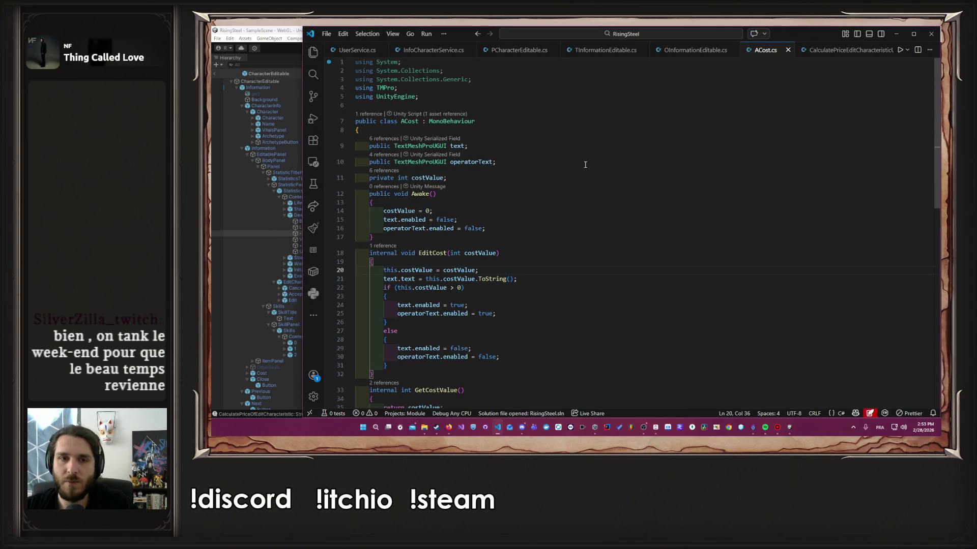
text(+)
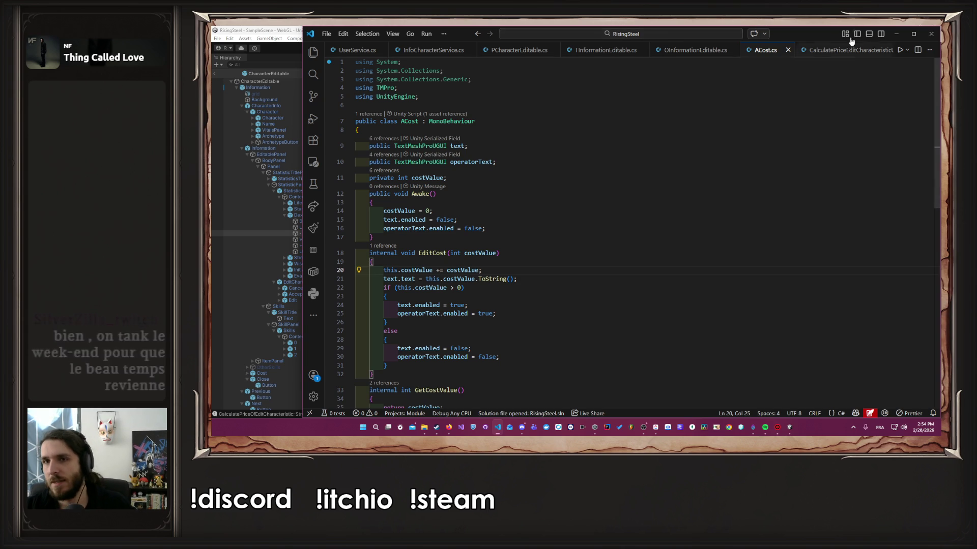
Step: Start and stop the game in Unity to reload the scripts, then return to ACost.cs
click(900, 33)
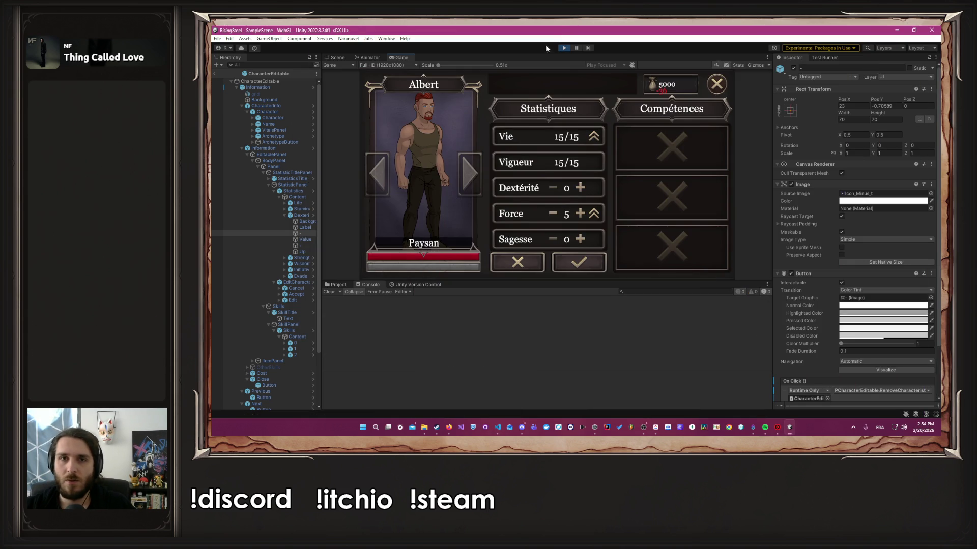
click(563, 49)
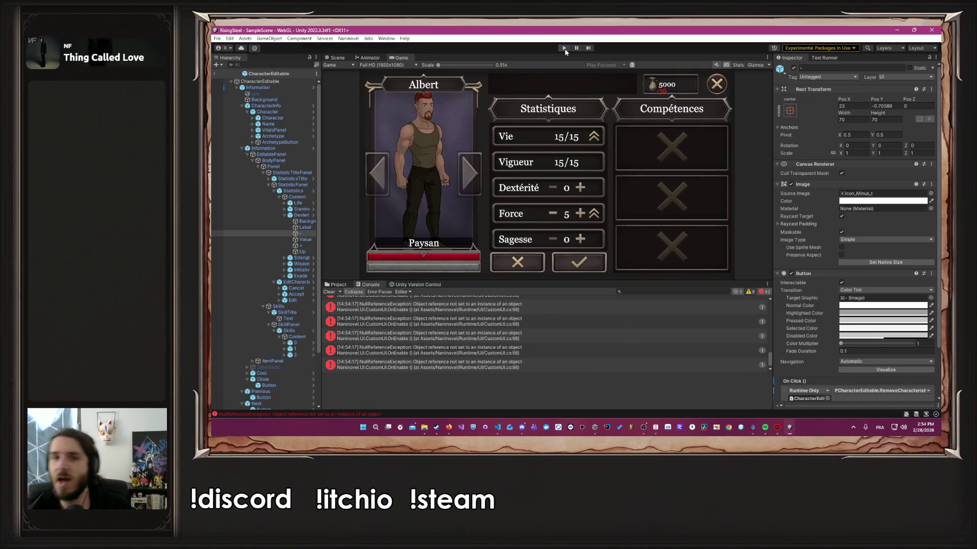
click(564, 49)
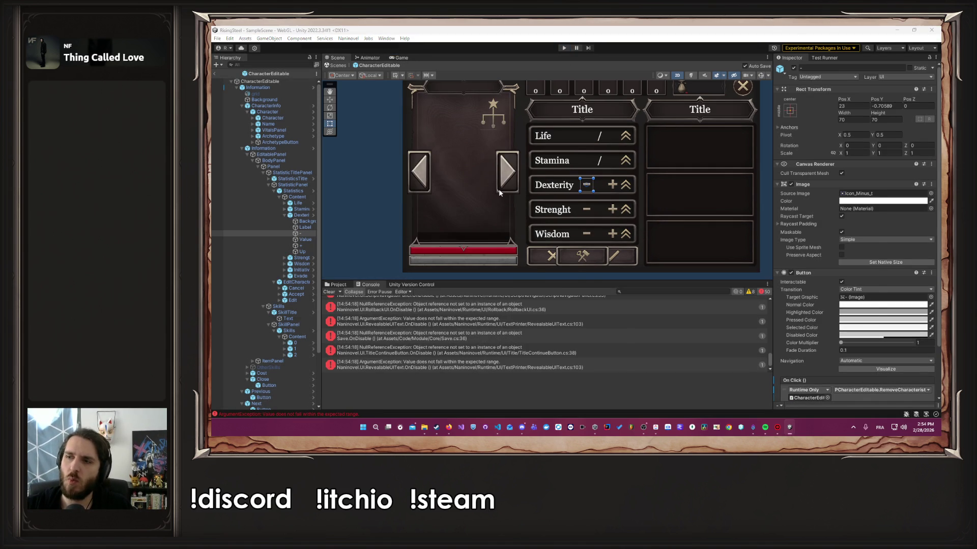
key(alt+Tab)
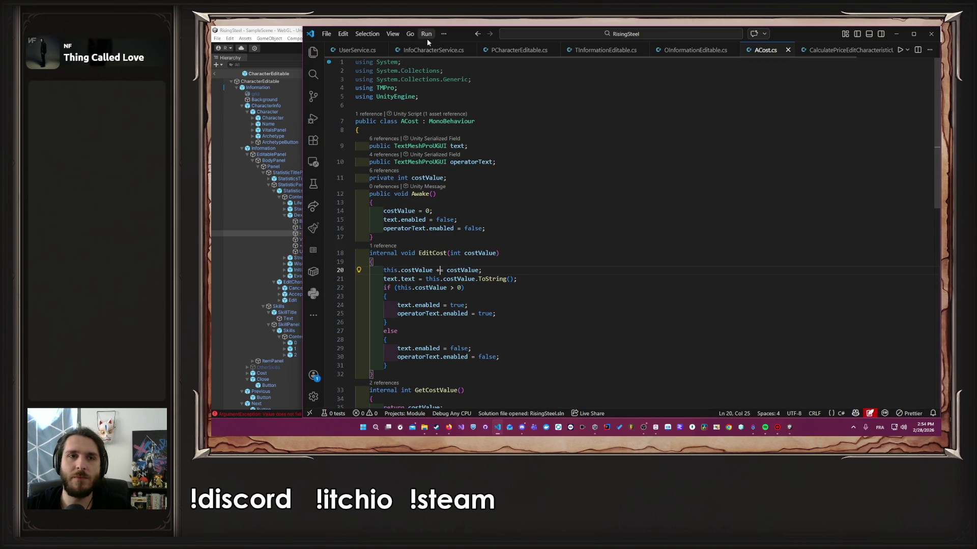
Step: Open InfoCharacterService.cs and PCharacterEditable.cs, then save PCharacterEditable.cs with no net change
click(433, 50)
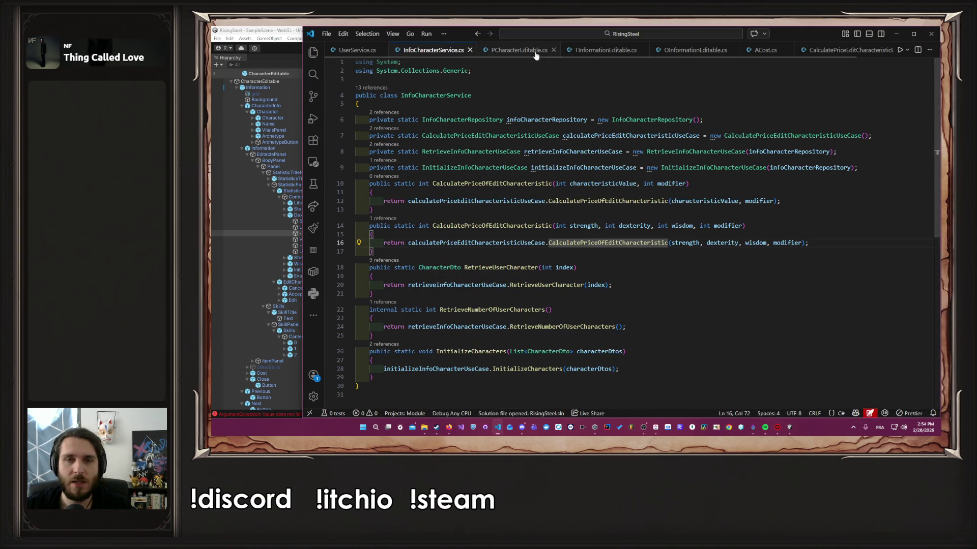
click(519, 50)
click(555, 286)
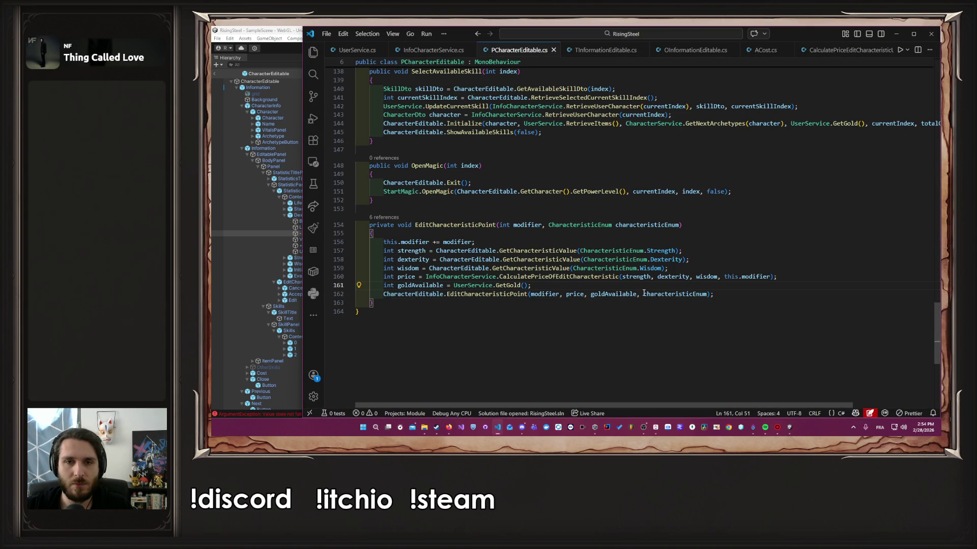
key(Return)
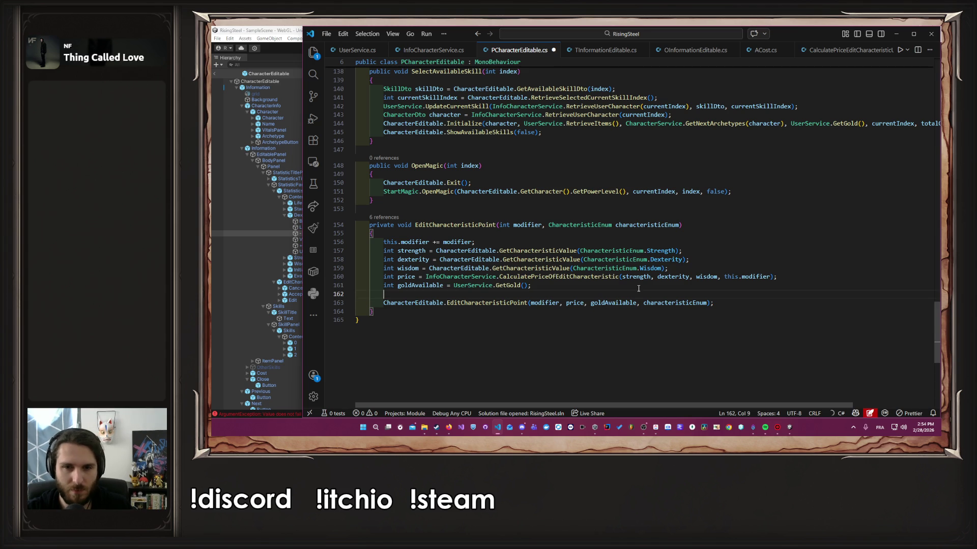
key(BackSpace)
key(BackSpace)
key(BackSpace)
key(ctrl+s)
Step: Trace the EditCharacteristicPoint call into OInformationEditable.cs and copy the modifier parameter name
click(542, 299)
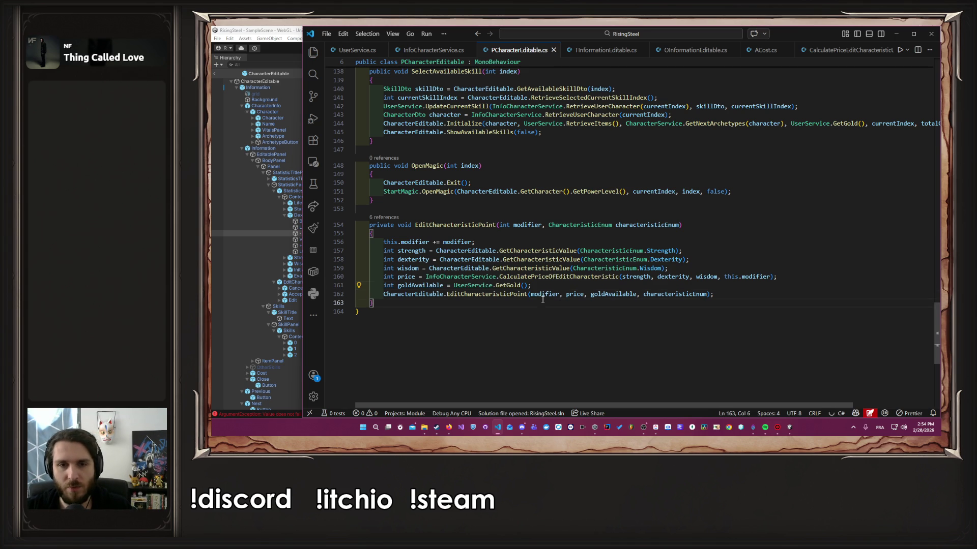
click(542, 295)
ctrl+click(524, 294)
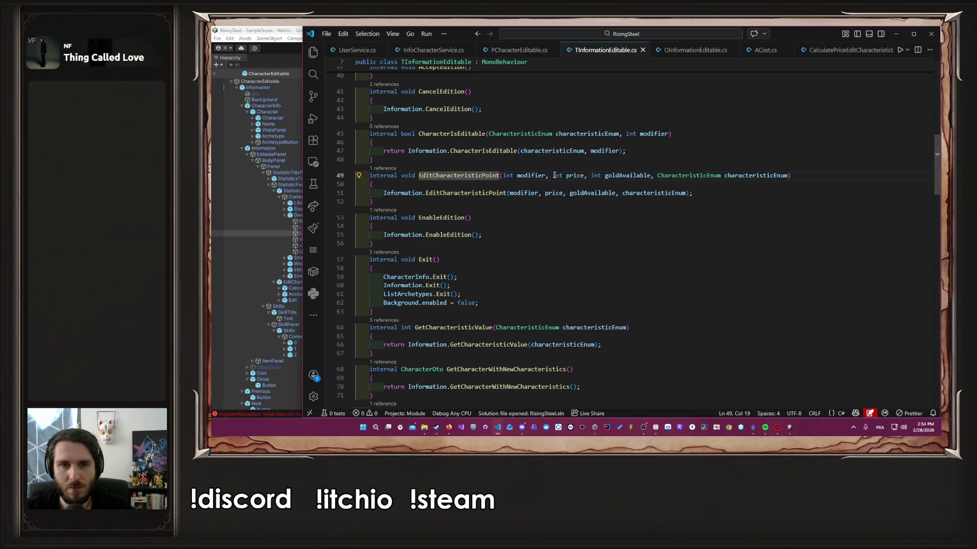
click(529, 175)
ctrl+click(467, 193)
double_click(522, 162)
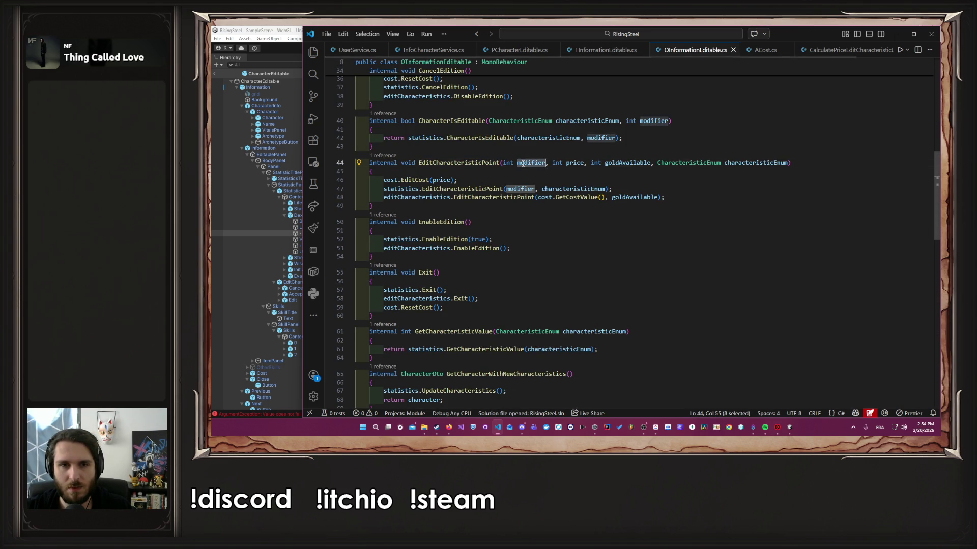
ctrl+click(476, 189)
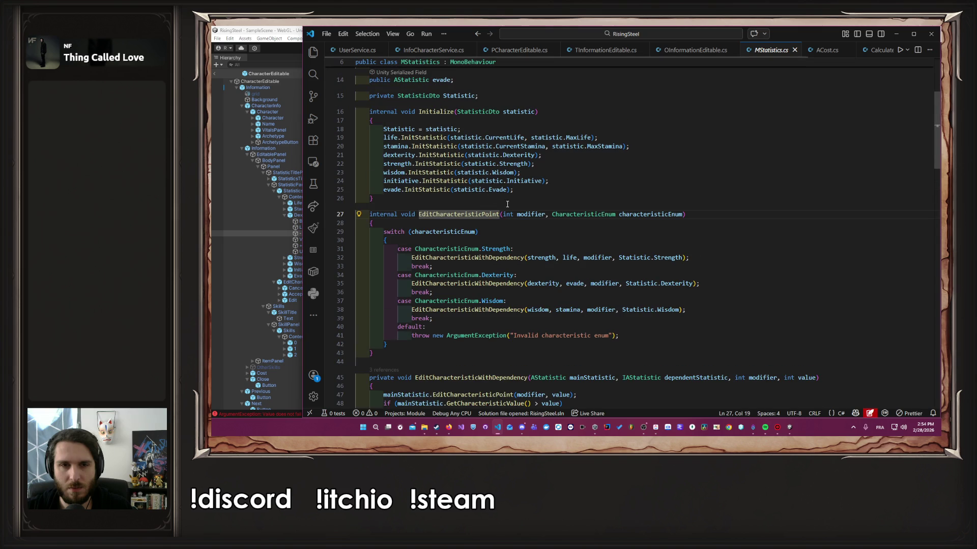
key(alt+Left)
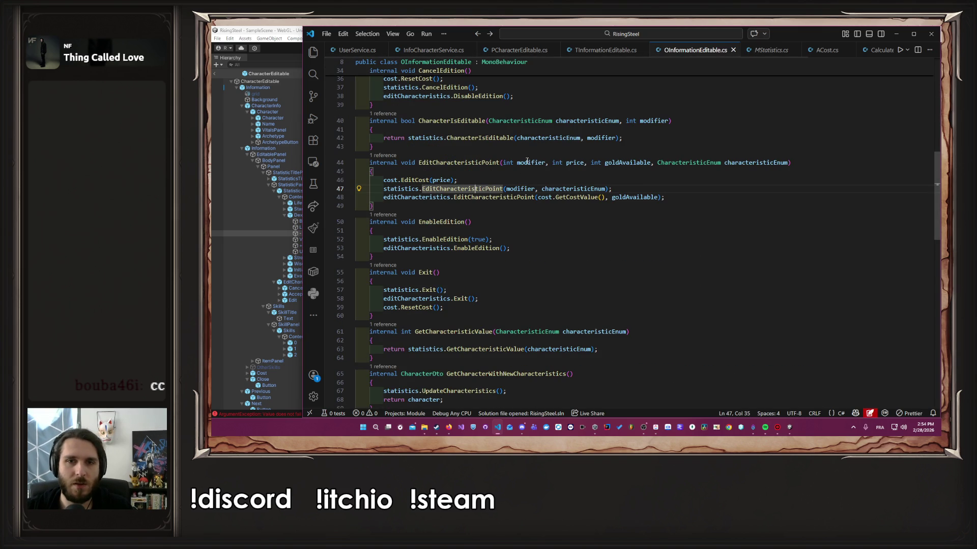
double_click(529, 163)
key(ctrl+c)
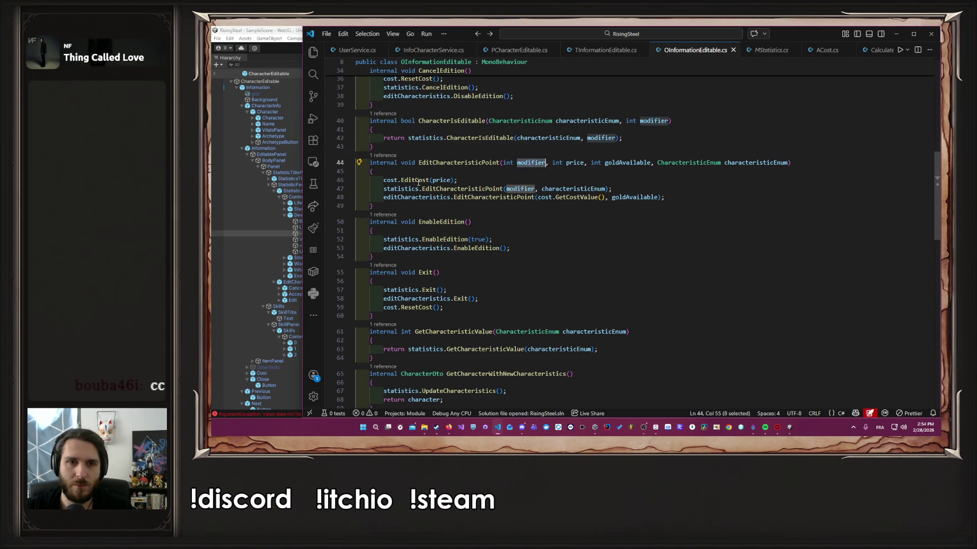
Step: Insert modifier into the EditCost call and quick-fix EditCost to accept a second parameter
click(434, 180)
key(ctrl+v)
text(,)
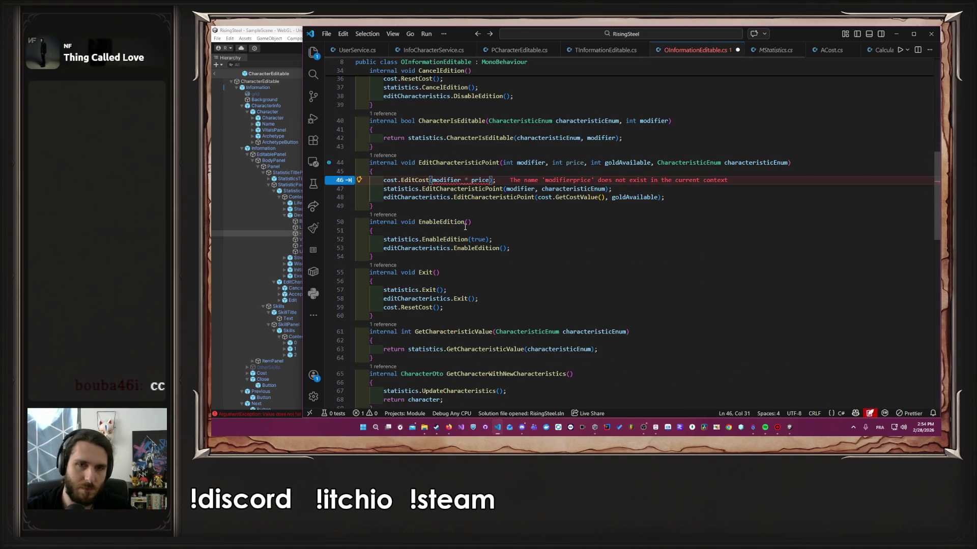
key(ctrl+s)
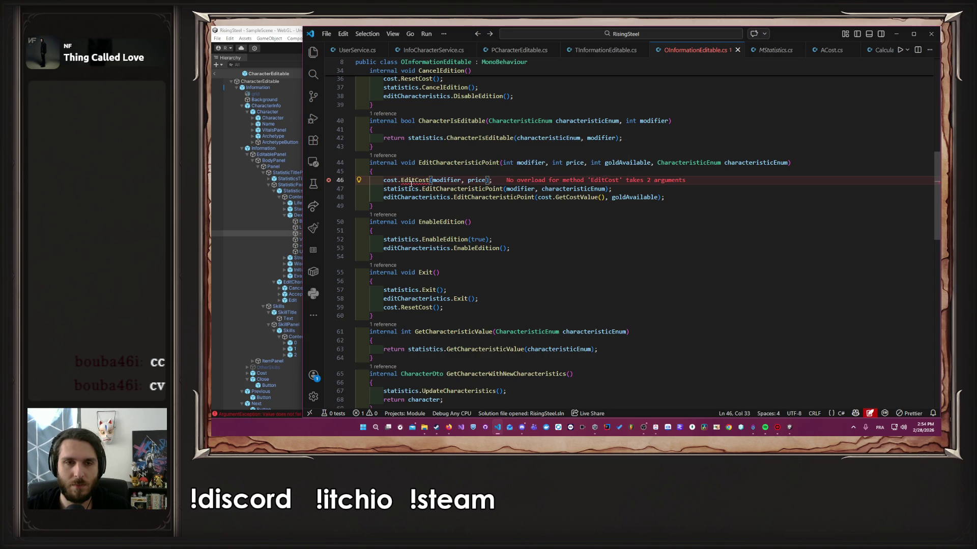
click(481, 172)
click(491, 197)
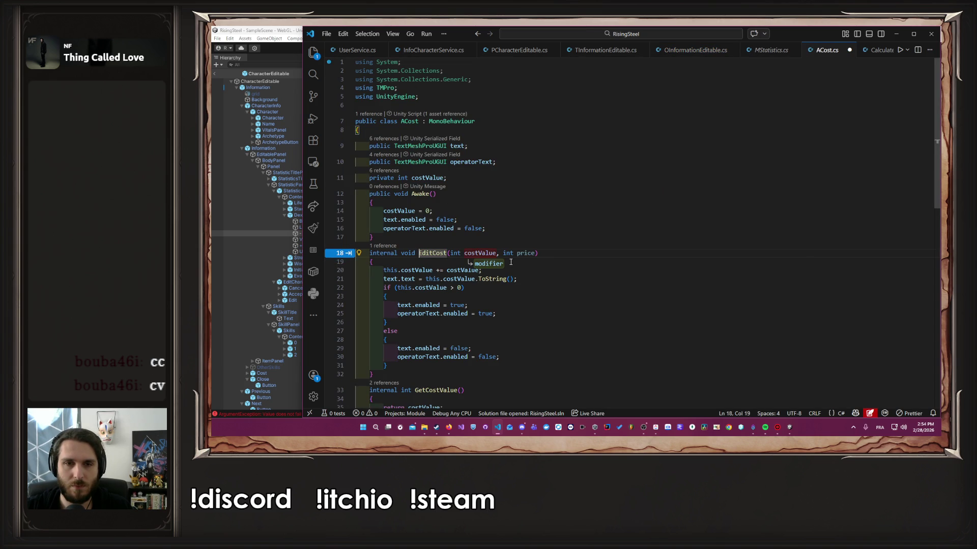
key(Escape)
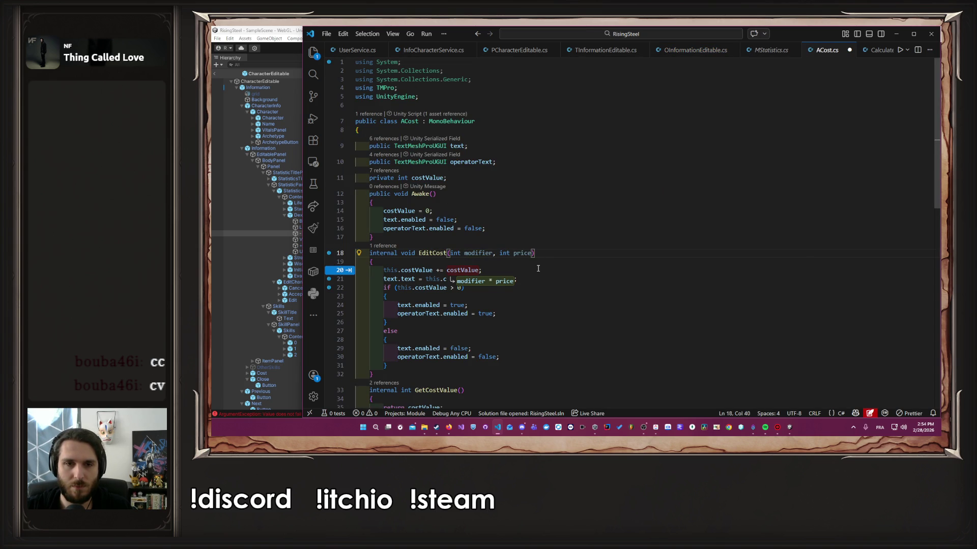
key(alt+Left)
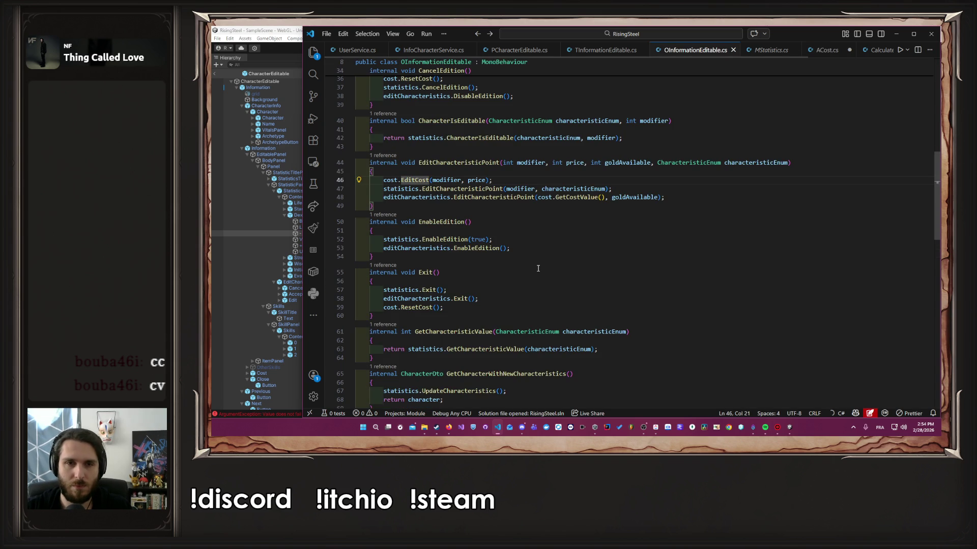
Step: Try passing modifier * price to EditCost, check its definition, and save
key(BackSpace)
text(*)
key(ctrl+Left)
key(ctrl+Left)
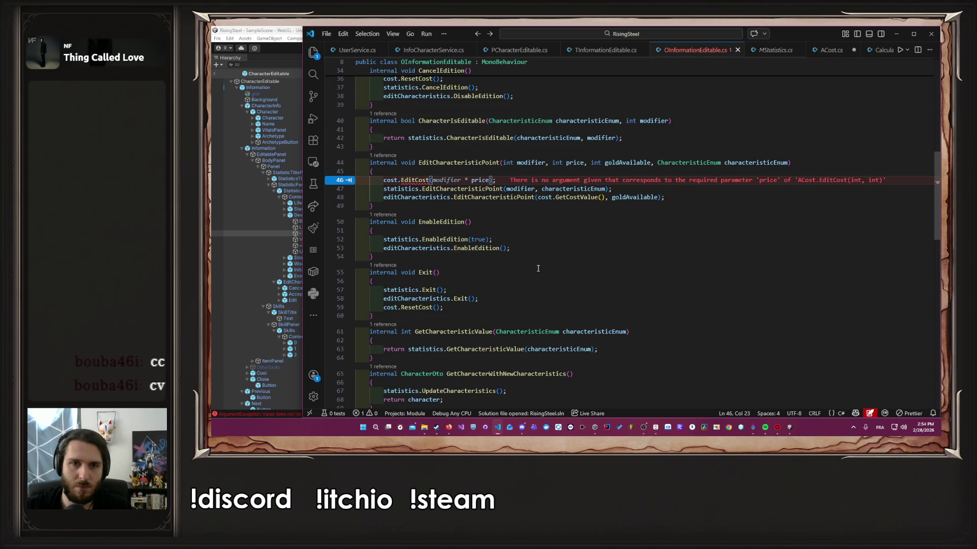
key(F12)
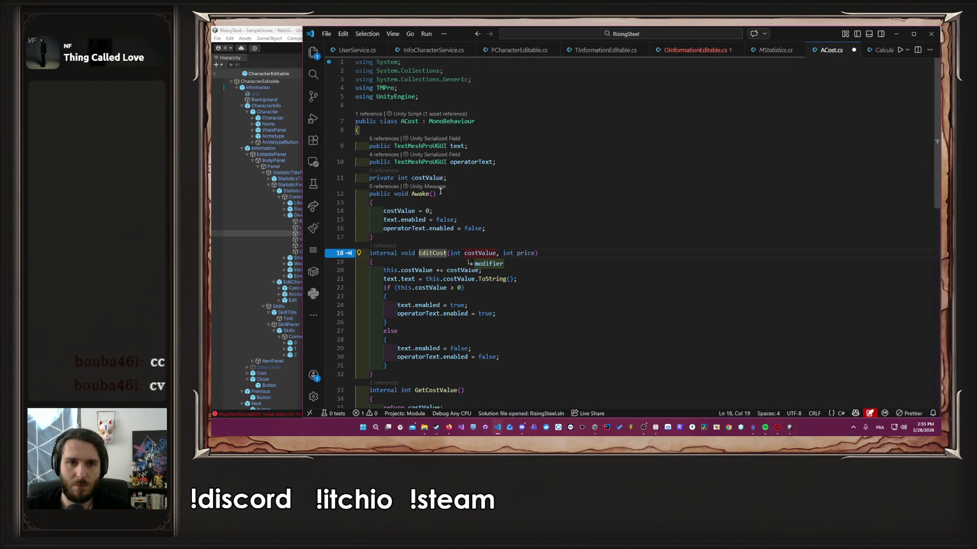
click(532, 253)
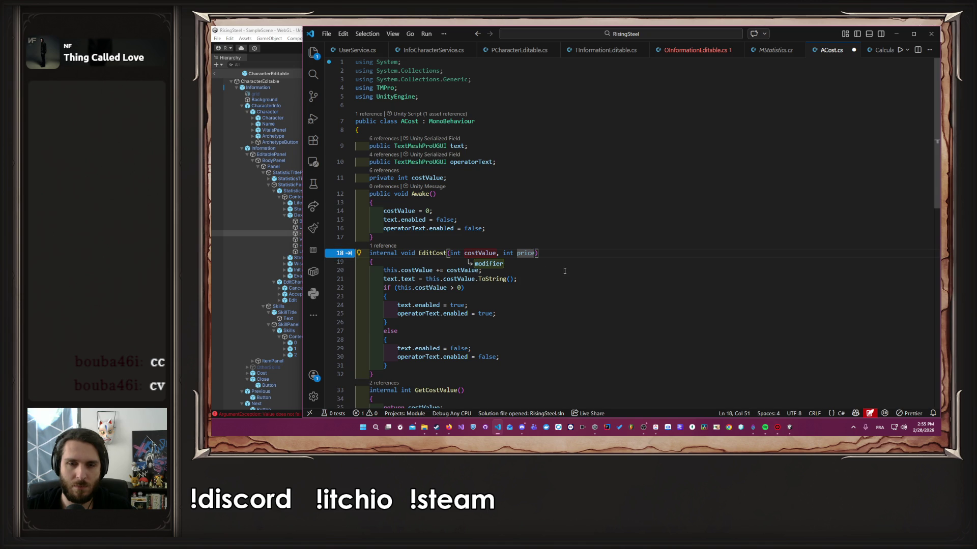
key(alt+Left)
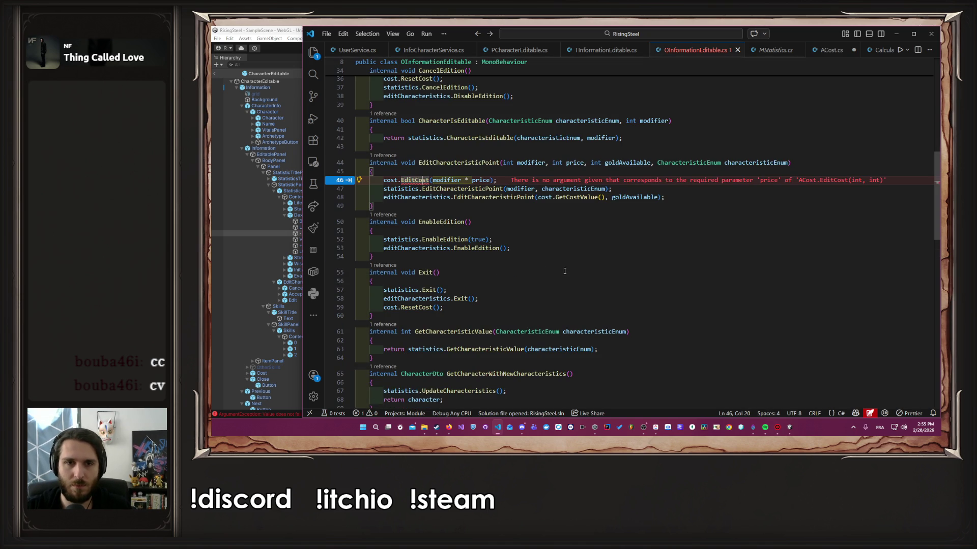
key(ctrl+Right)
key(ctrl+Right)
key(ctrl+Right)
key(ctrl+s)
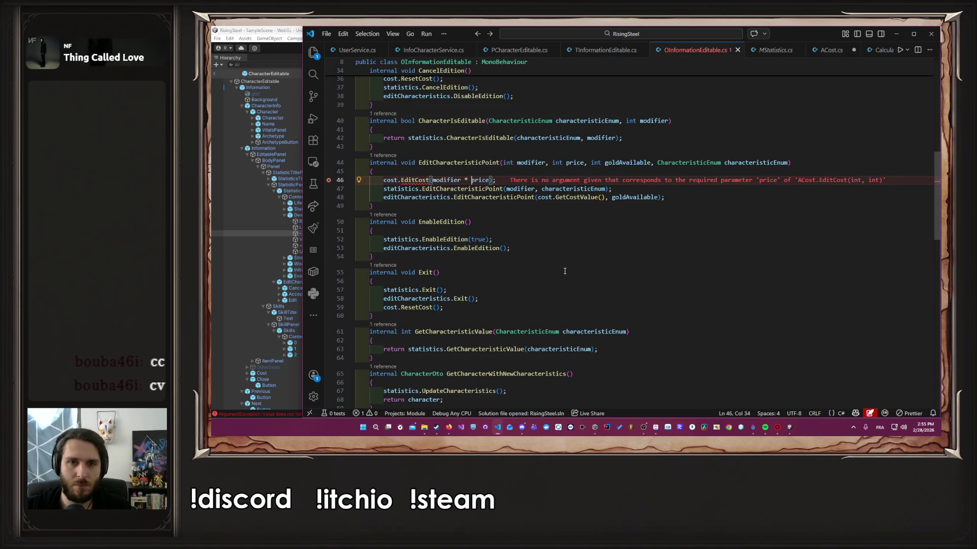
Step: Review EditCost's price parameter and restore the call to cost.EditCost(modifier, price)
click(415, 181)
key(F12)
click(664, 61)
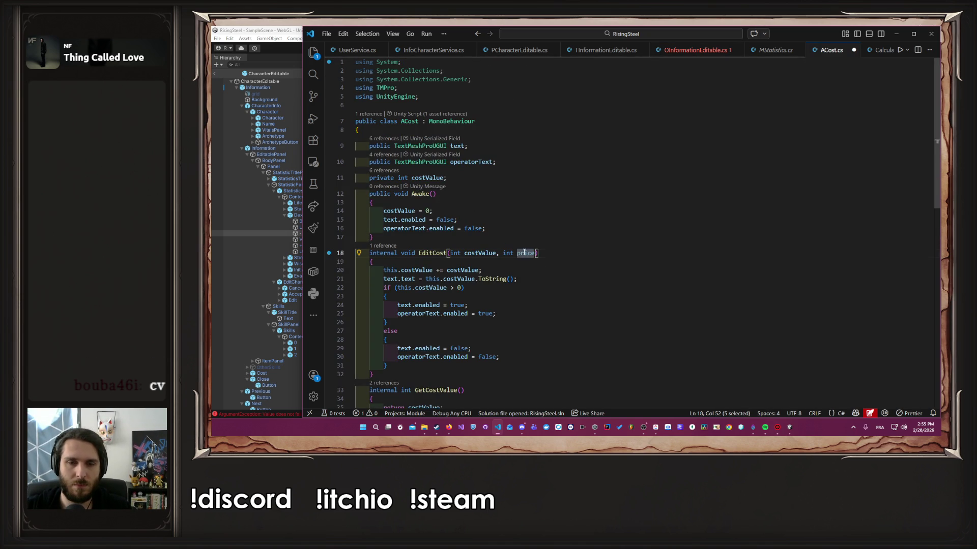
click(682, 50)
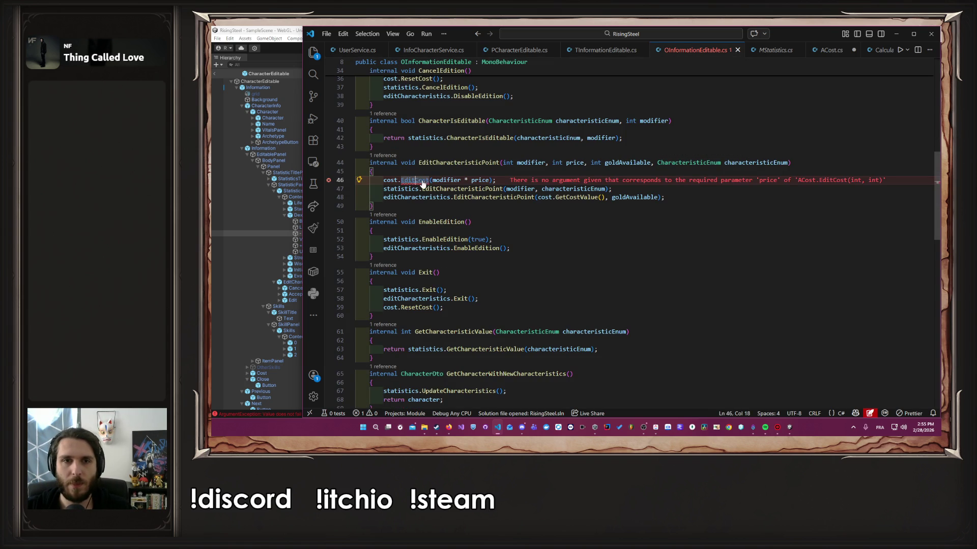
key(F12)
double_click(526, 254)
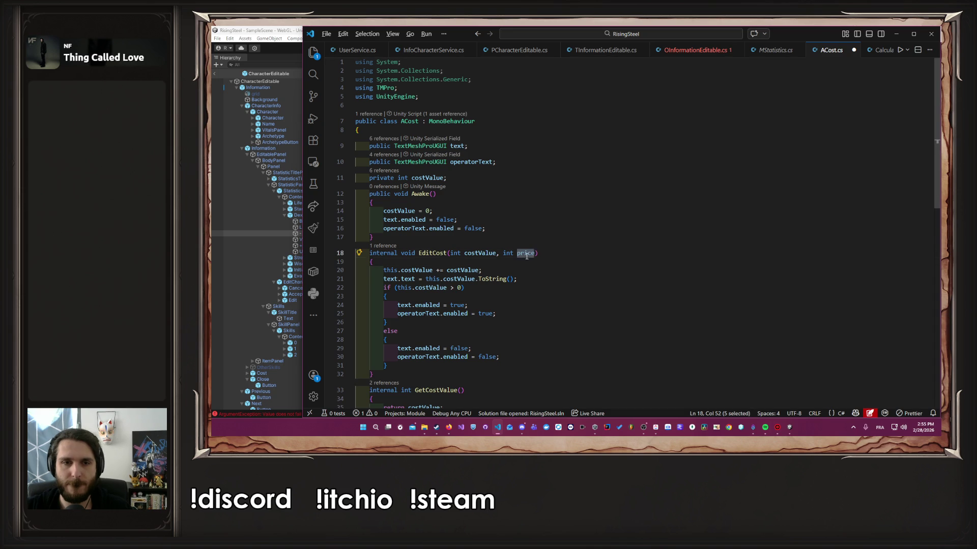
key(alt+Left)
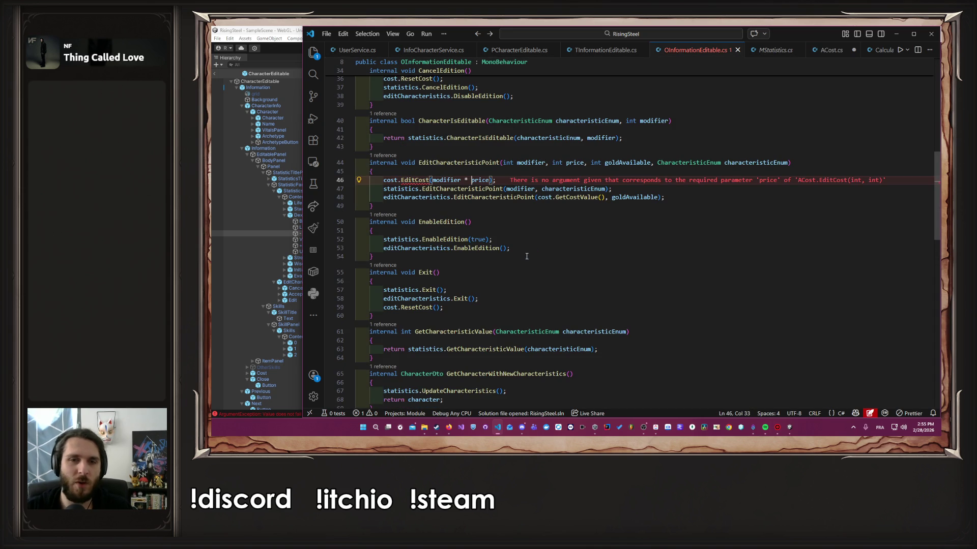
key(BackSpace)
key(BackSpace)
key(BackSpace)
text(,)
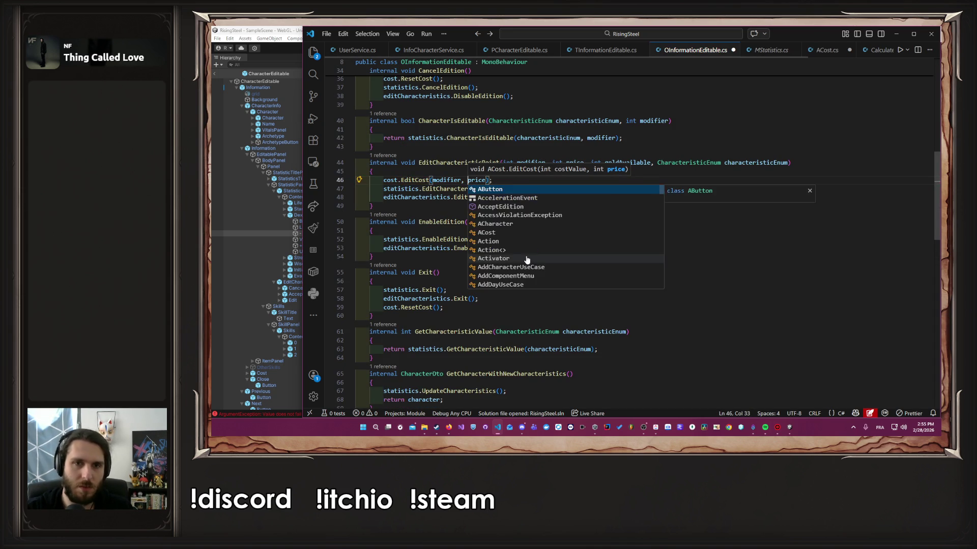
Step: Rename EditCost's second parameter from price to costValue
click(408, 181)
key(F12)
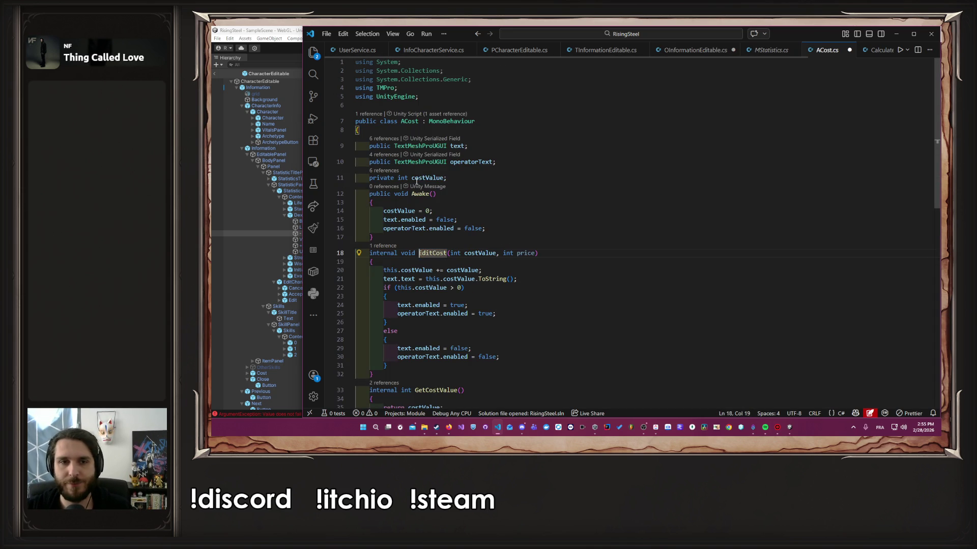
double_click(526, 253)
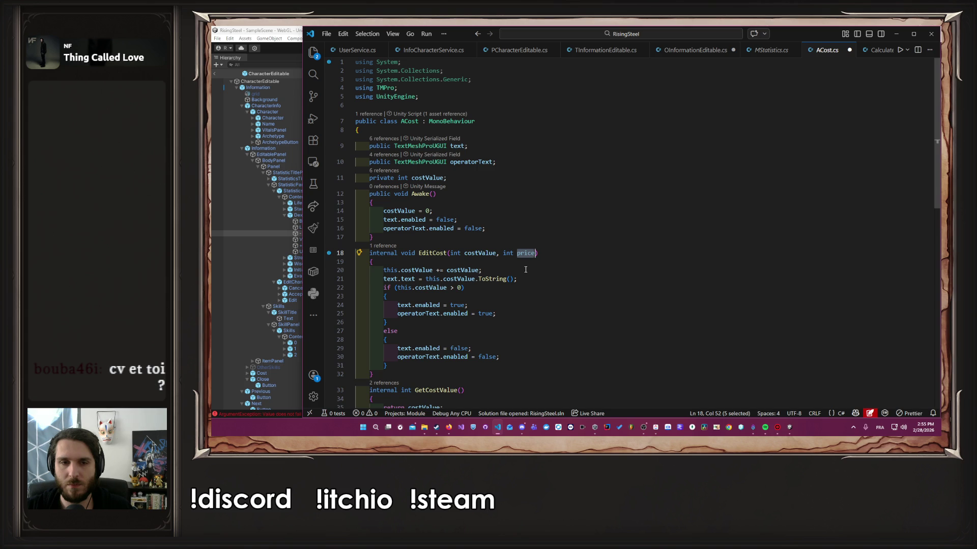
double_click(483, 255)
key(ctrl+c)
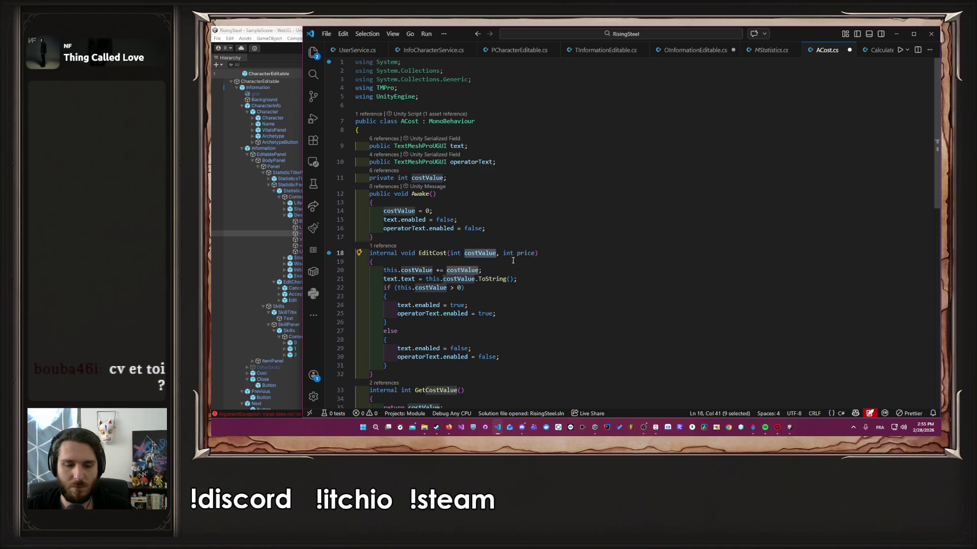
double_click(525, 253)
key(ctrl+v)
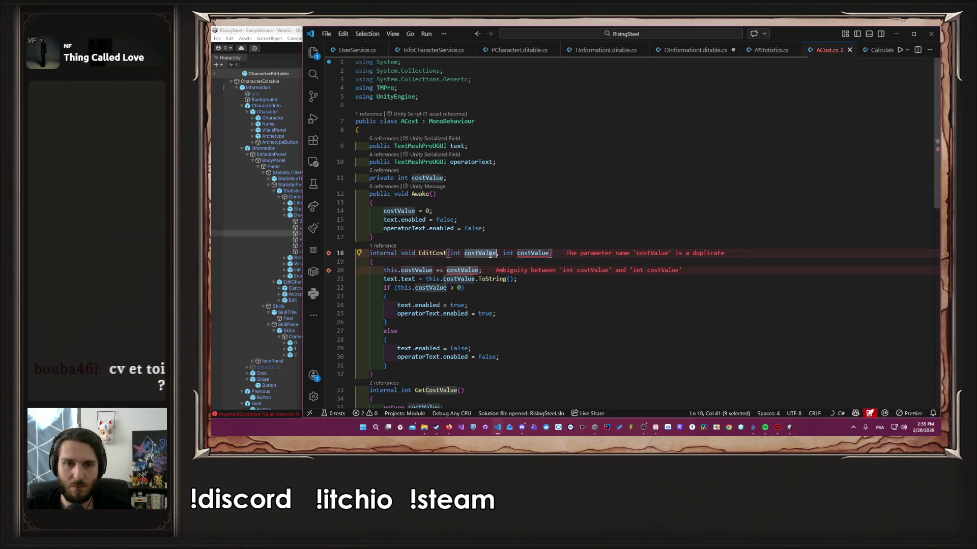
key(Tab)
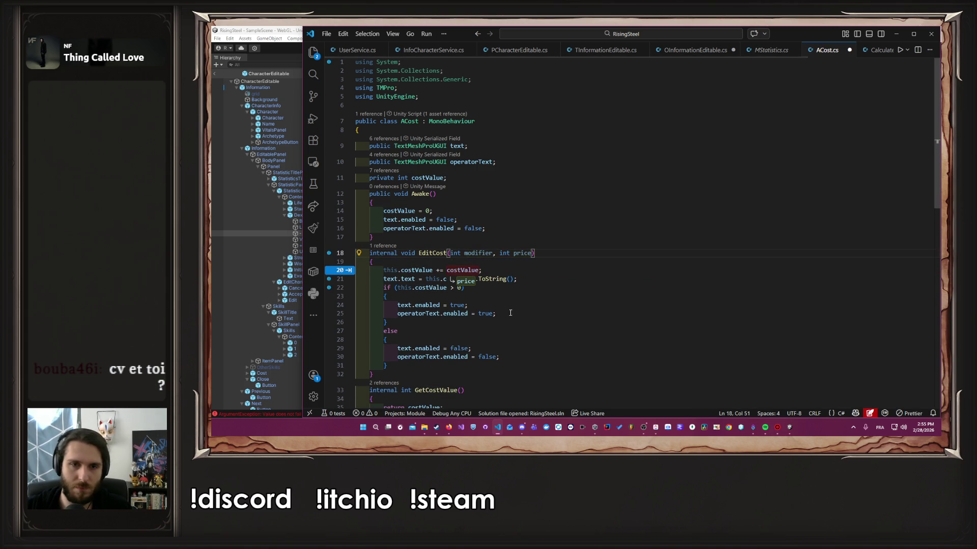
click(545, 261)
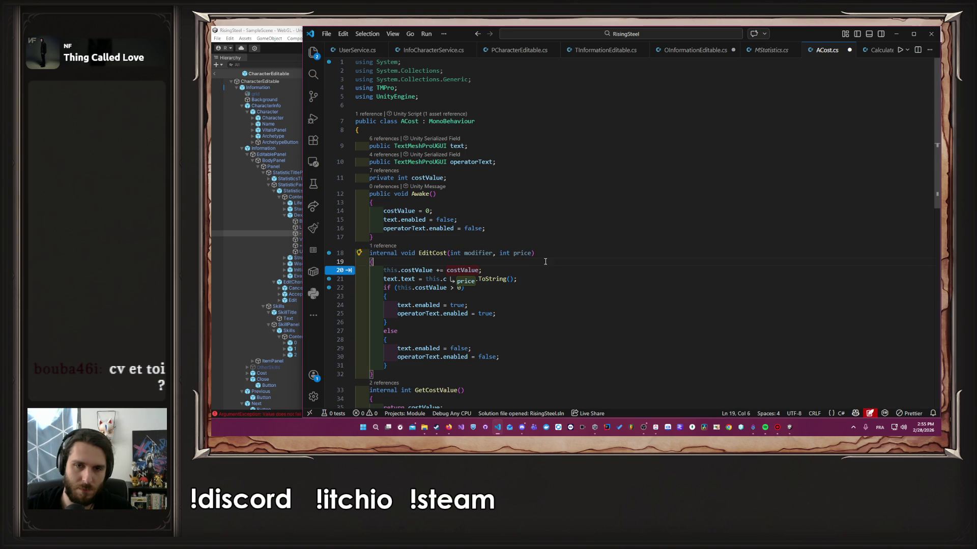
double_click(525, 252)
text(cost)
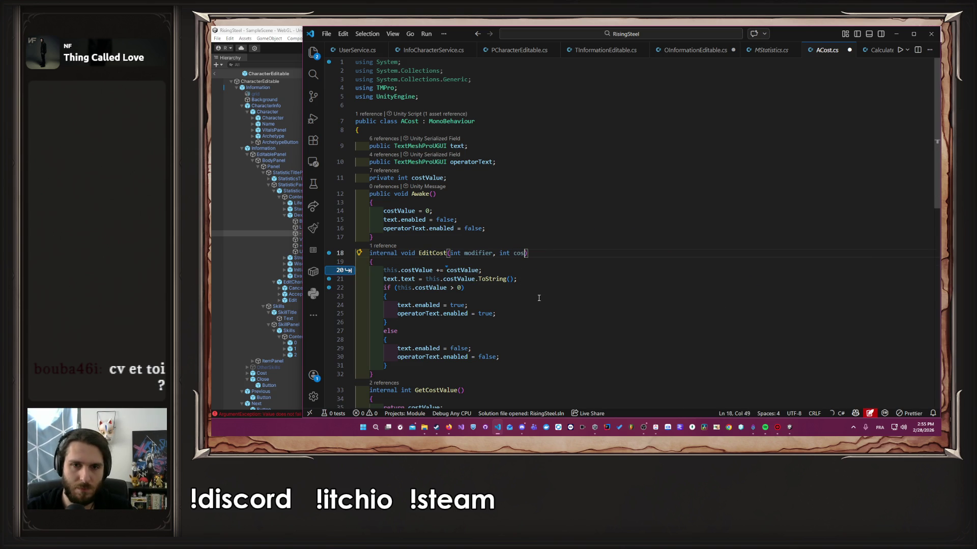
key(Tab)
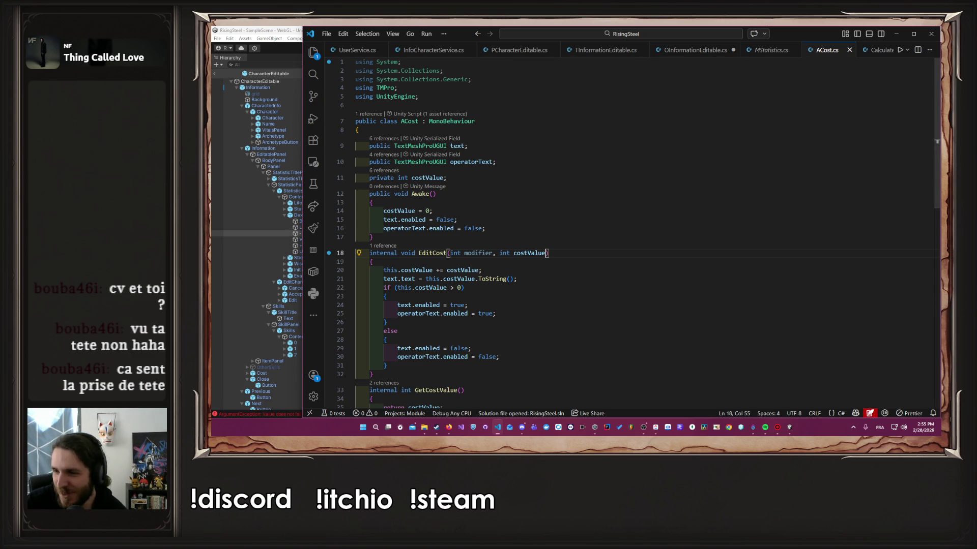
Step: Guard the costValue addition with if (modifier > 0) and add an else if (modifier < 0) subtraction
click(517, 261)
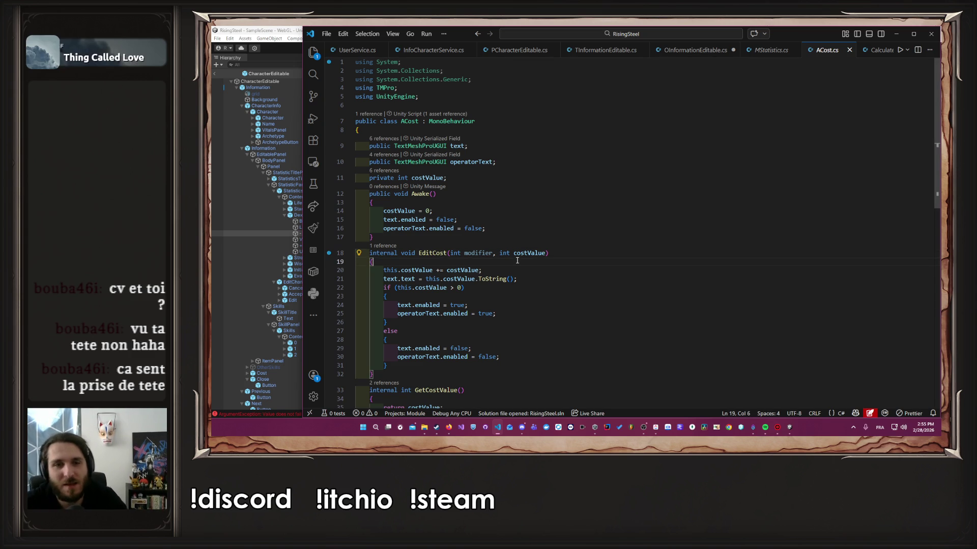
key(Return)
text(if ()
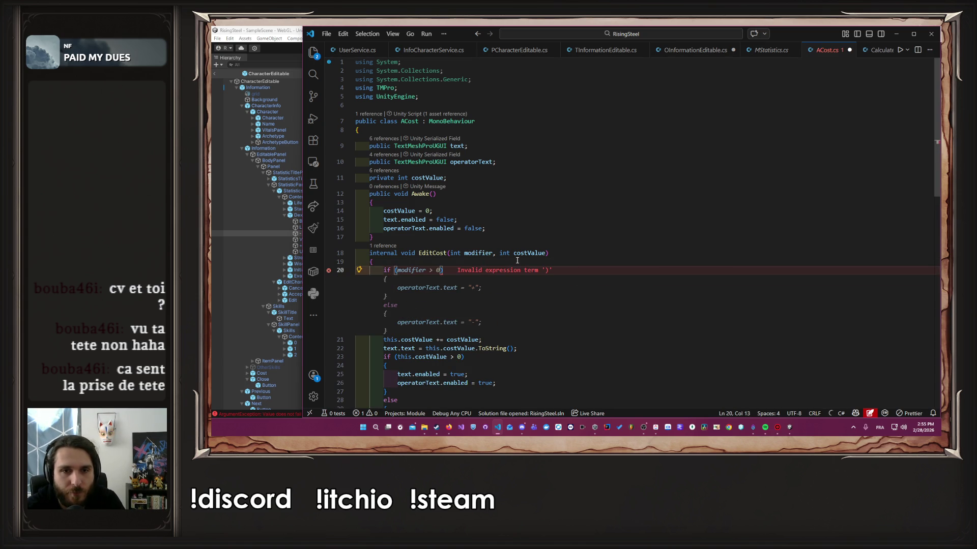
text(mo)
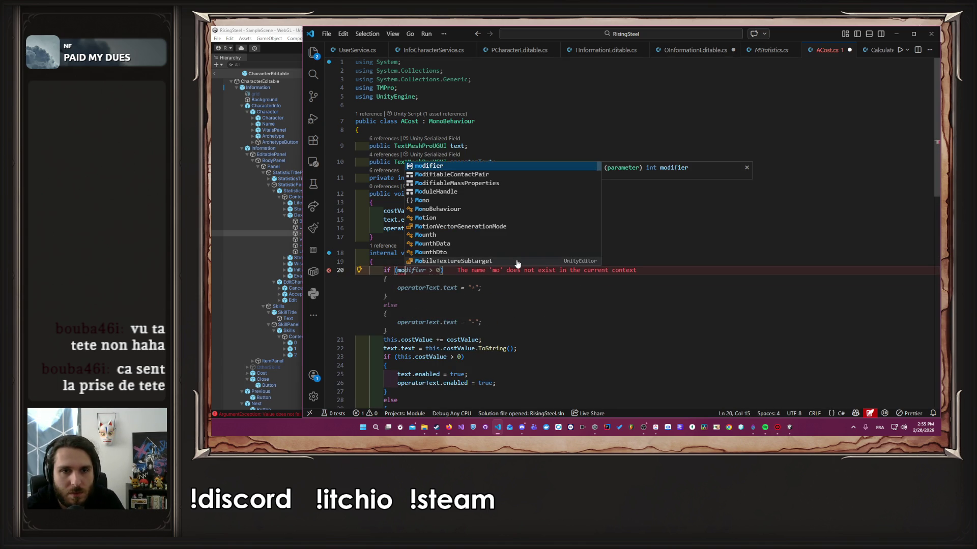
key(Tab)
text(> 0)
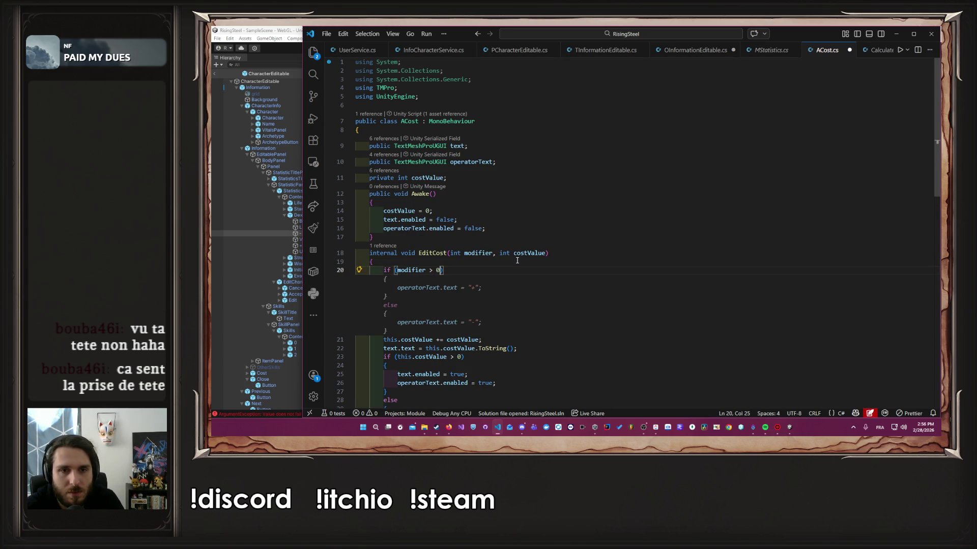
key(Down)
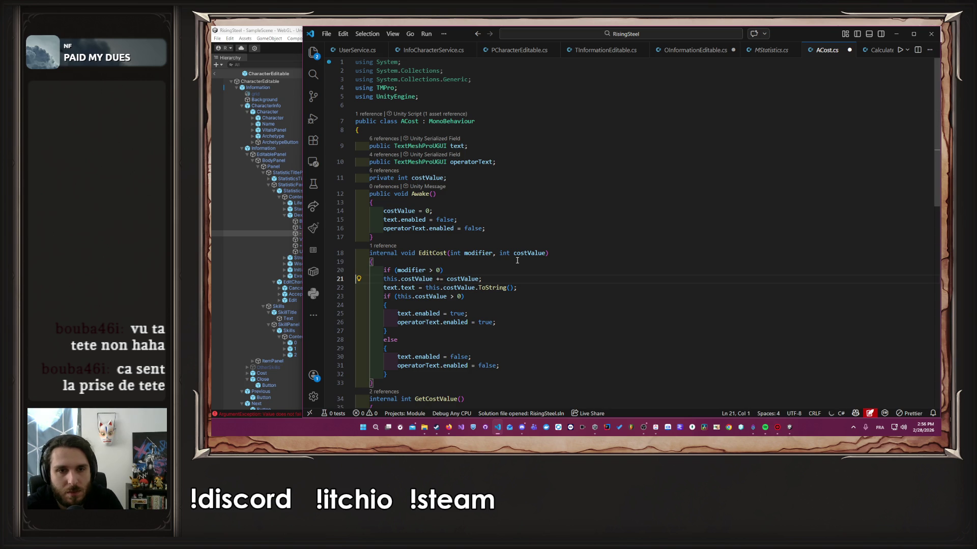
key(Home)
key(BackSpace)
key(BackSpace)
key(BackSpace)
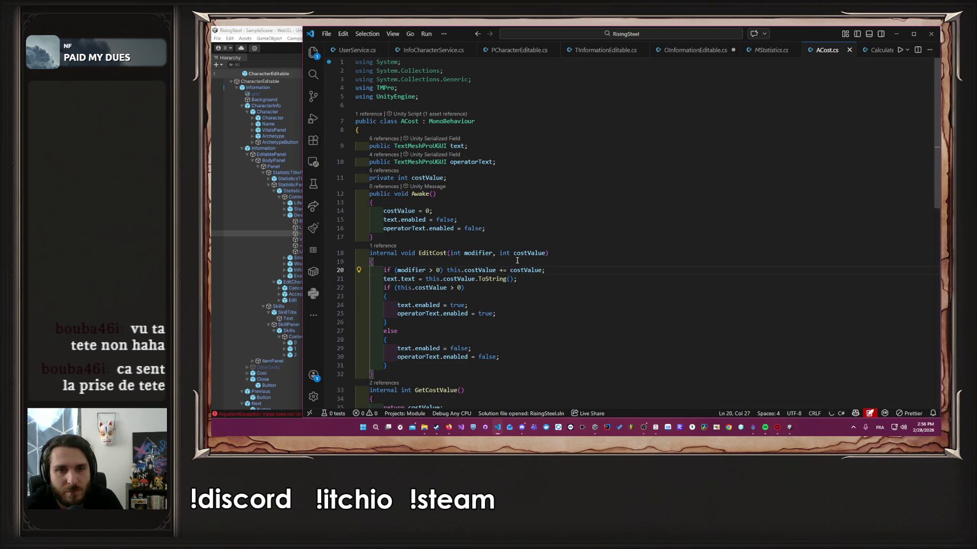
key(ctrl+Right)
key(ctrl+Right)
key(ctrl+Right)
key(Return)
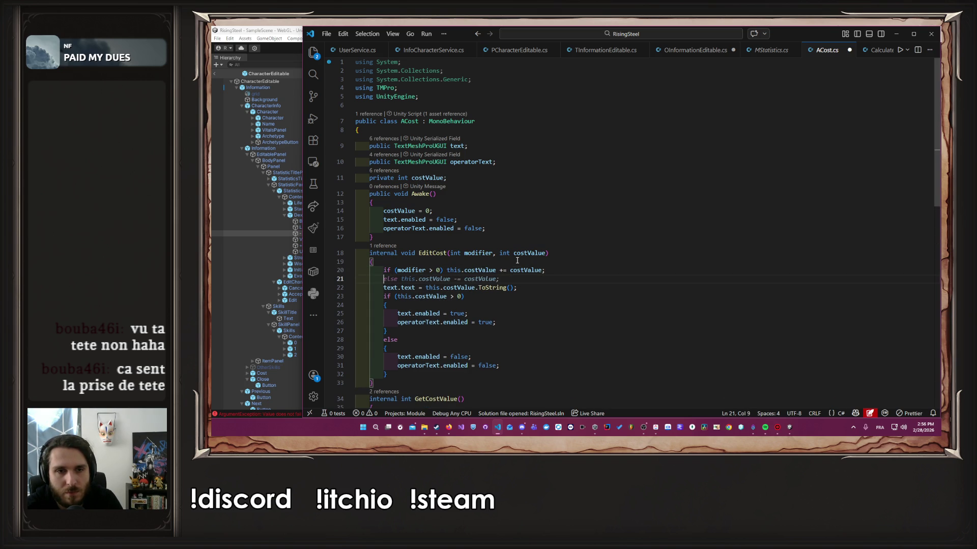
text(else)
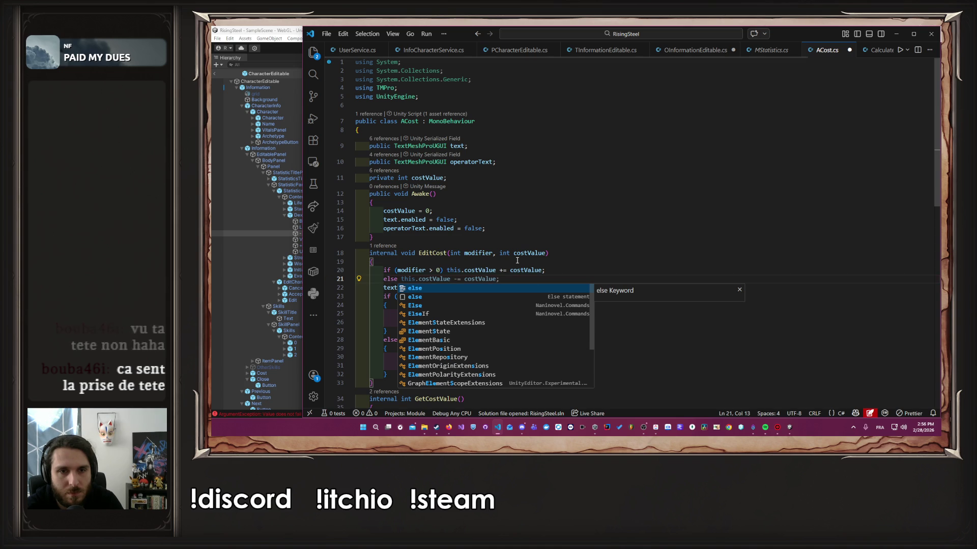
text( if)
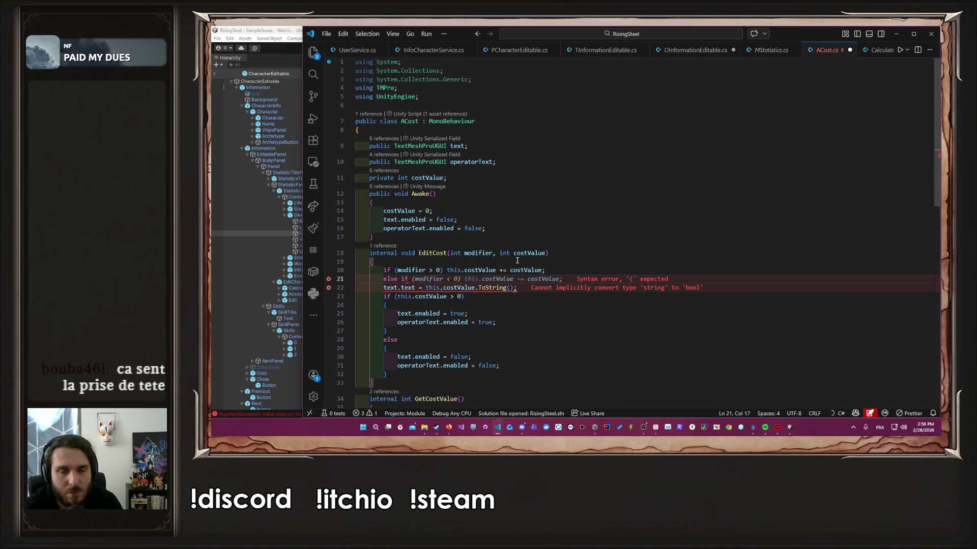
key(Tab)
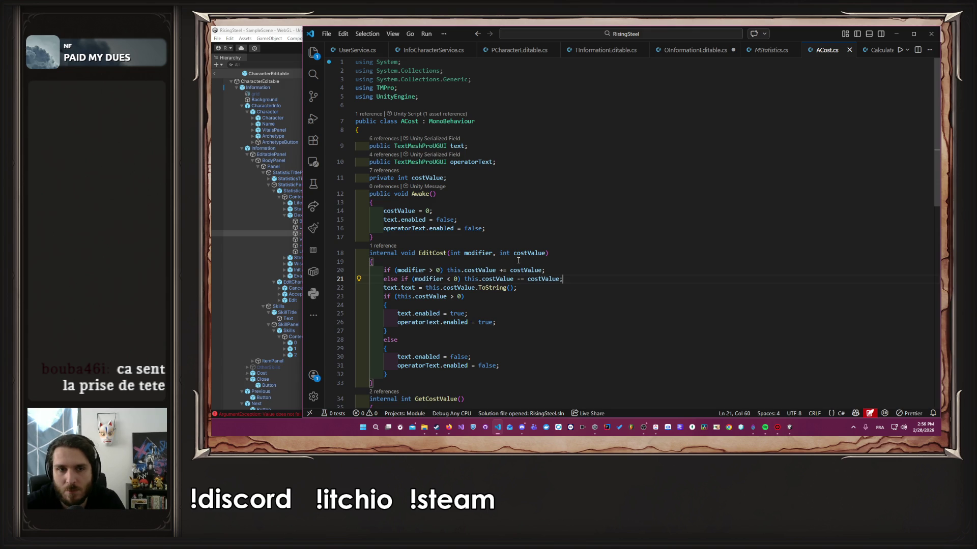
Step: Check the CS7036 error in Unity's Console, open its line in EditCharacteristicPoint, then return to Unity
click(266, 30)
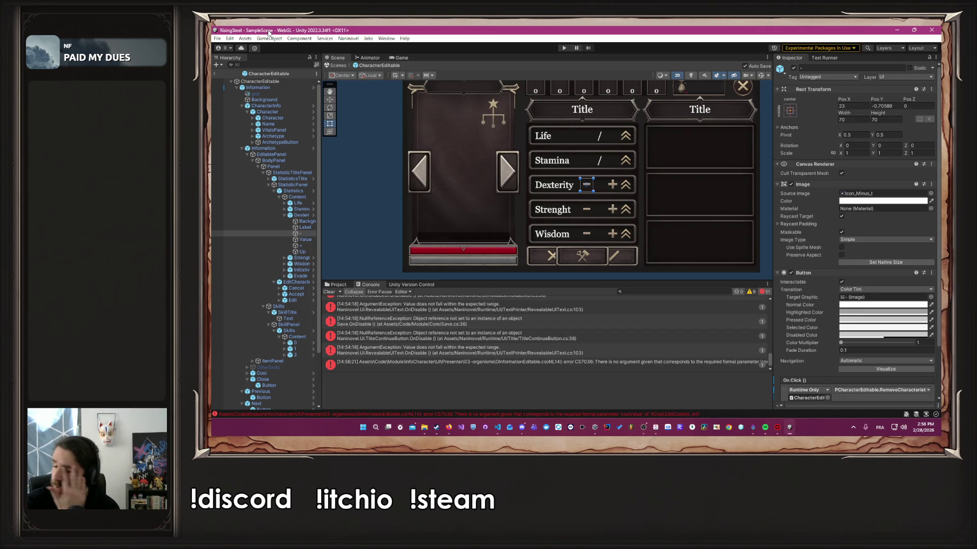
click(564, 48)
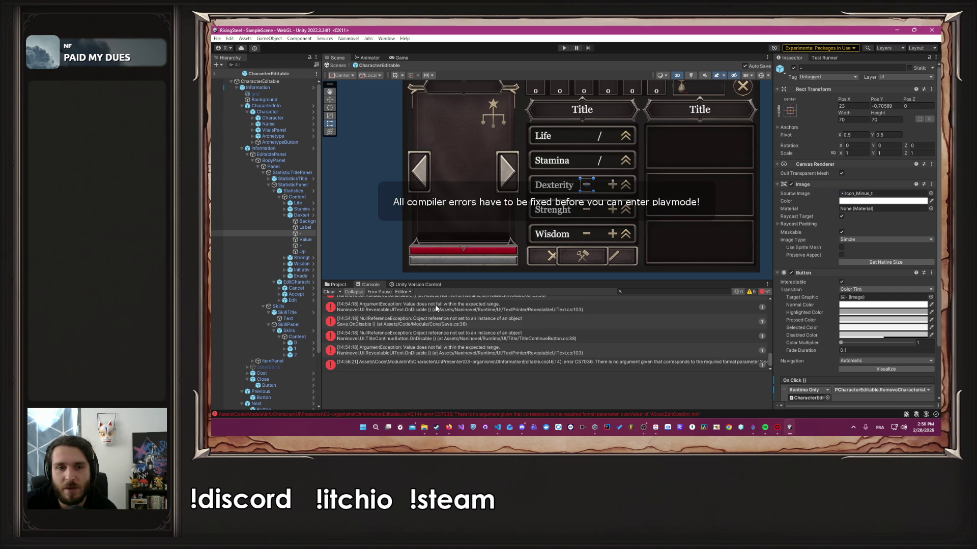
scroll(436, 308, up, 5)
click(328, 292)
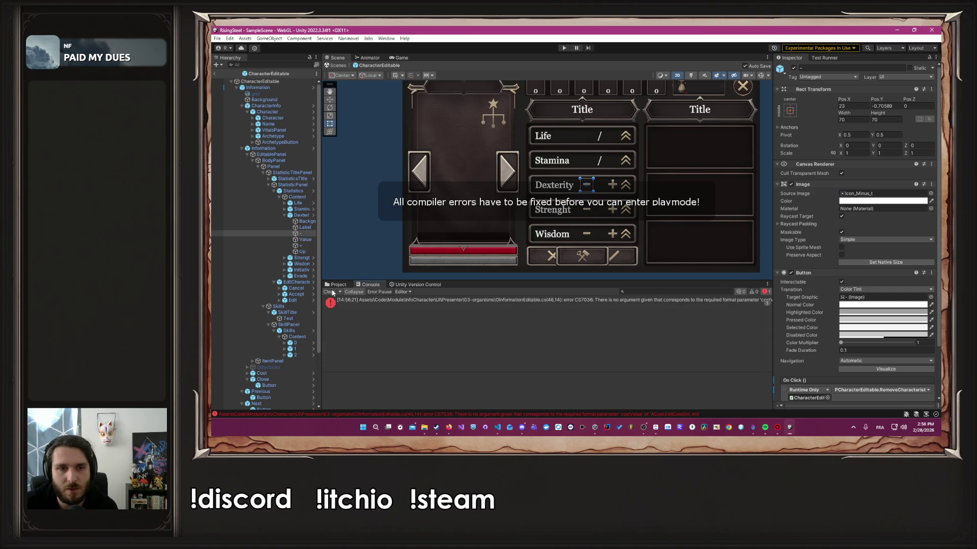
double_click(417, 304)
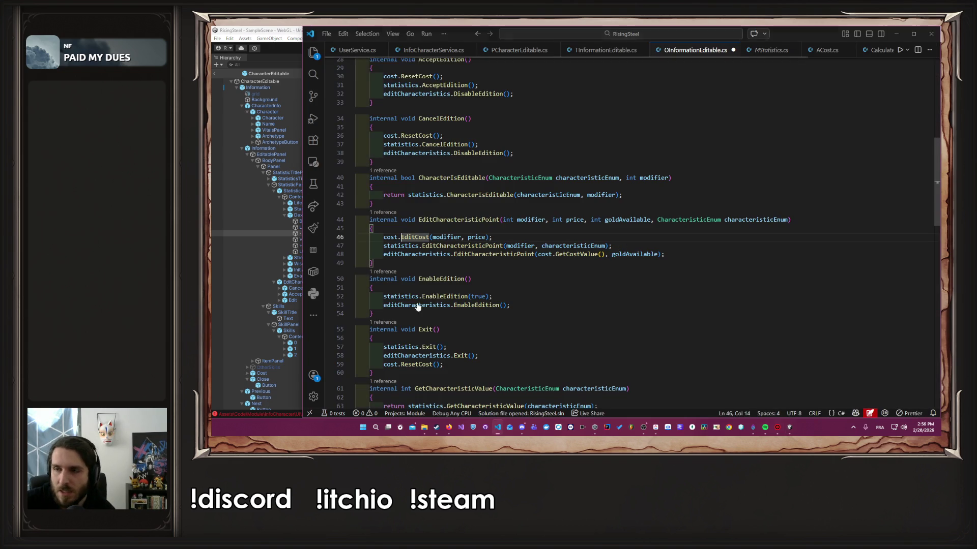
click(524, 231)
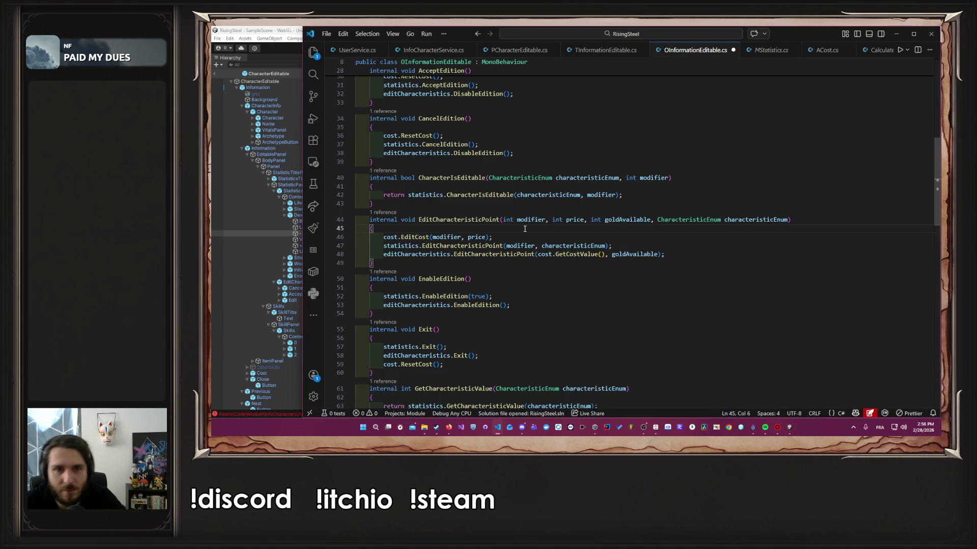
click(891, 38)
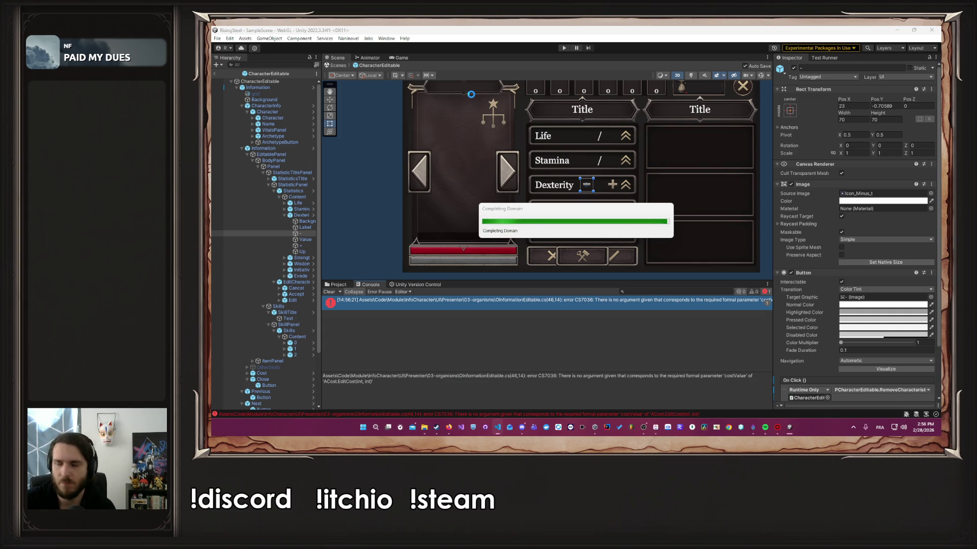
Step: Play the game, start a Nouvelle Partie named 'A', pick a character and skip the tutorial
click(563, 48)
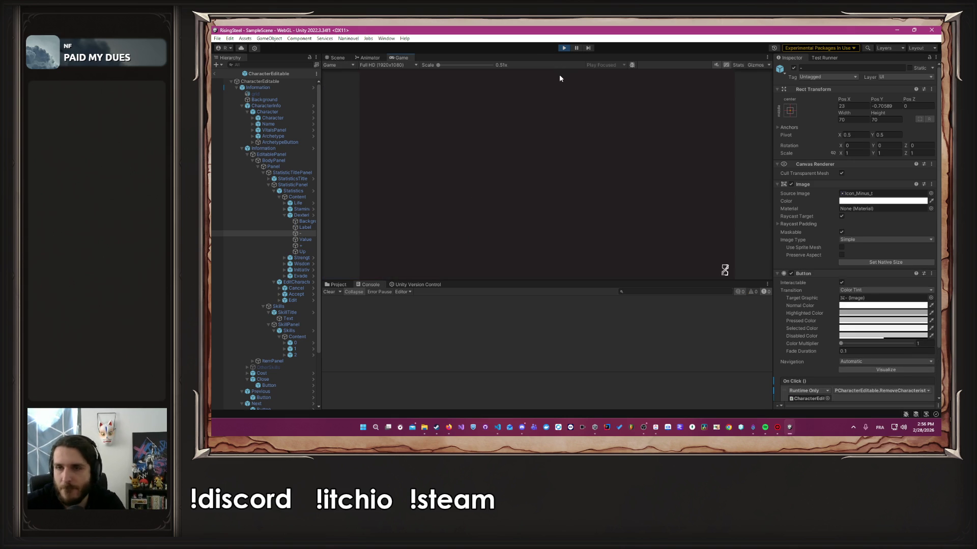
click(552, 121)
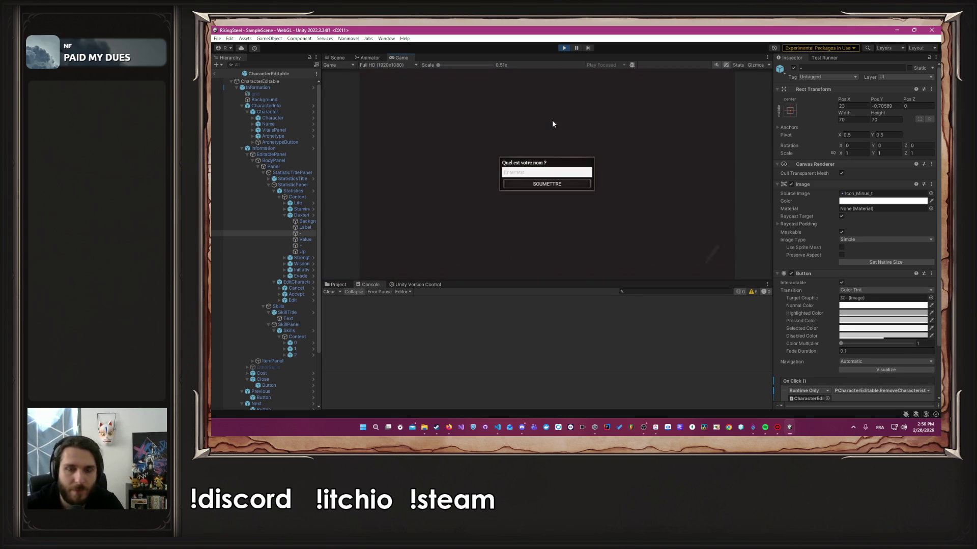
text(Albert)
key(Return)
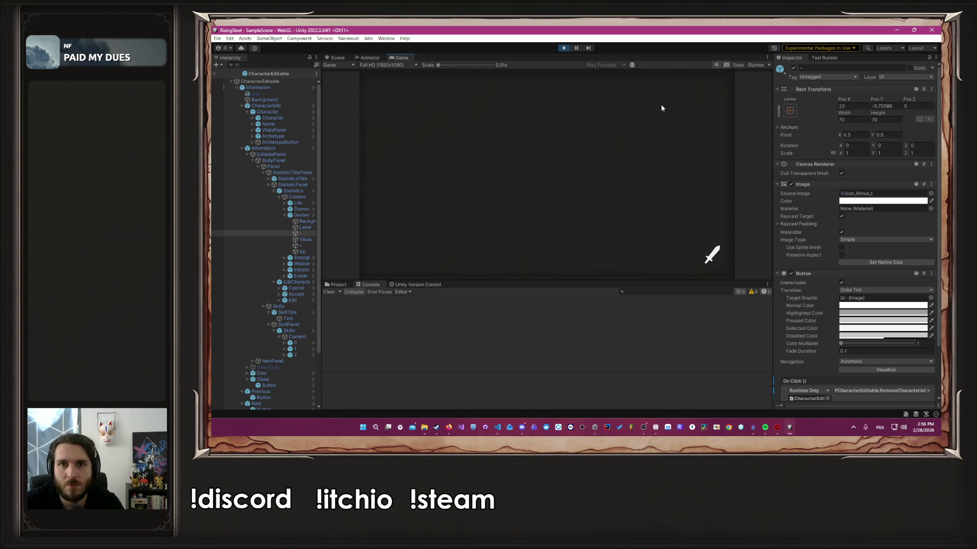
click(668, 118)
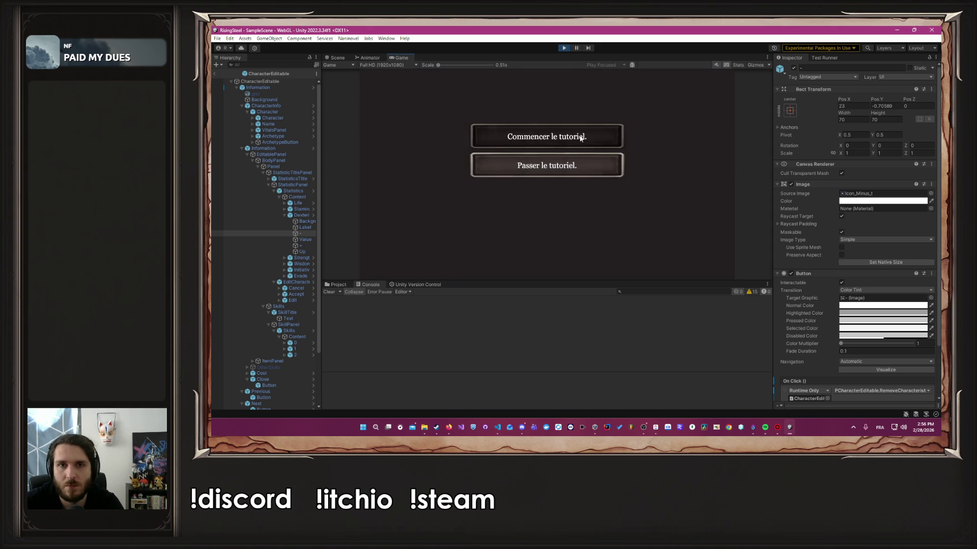
click(562, 166)
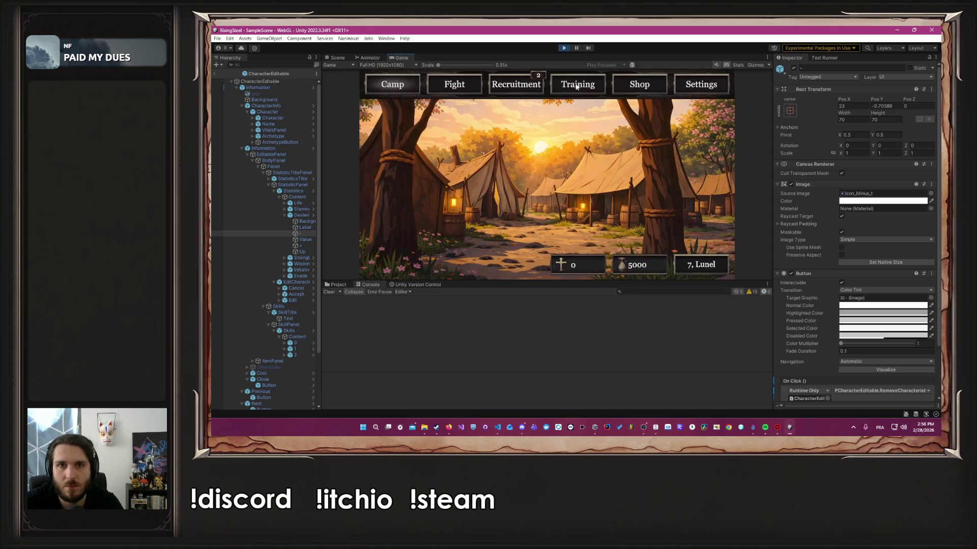
Step: Raise Force to 2 and lower it in Albert's stat editor, then open the logged message's script
click(419, 133)
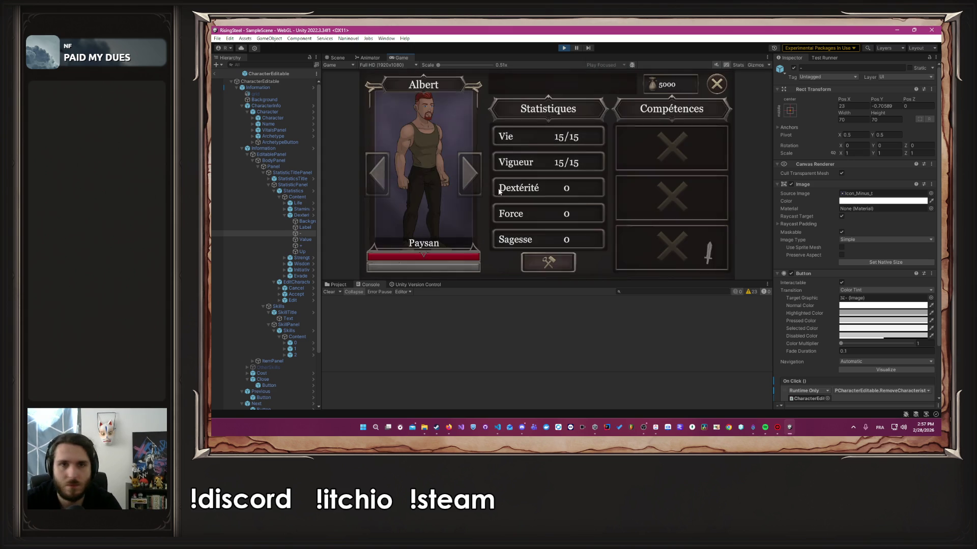
click(555, 271)
click(581, 214)
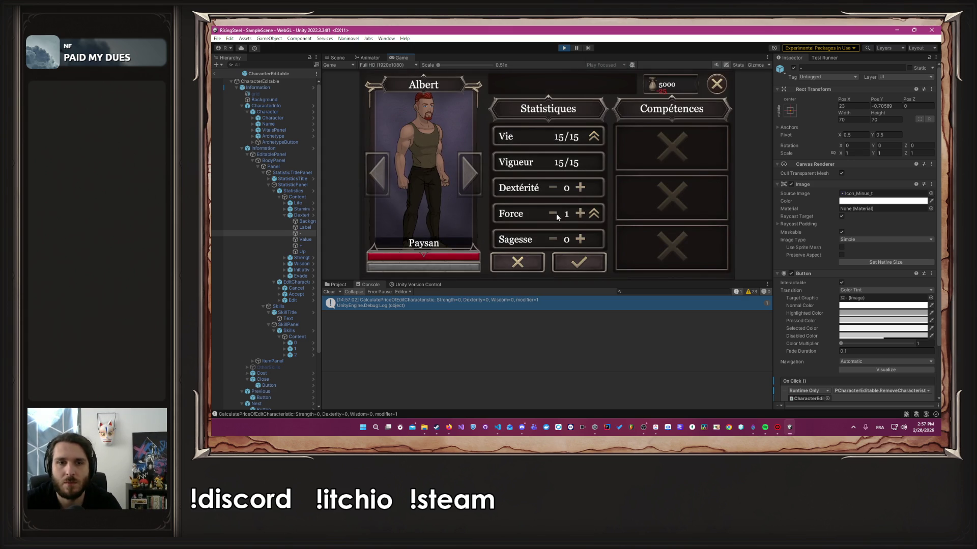
click(583, 215)
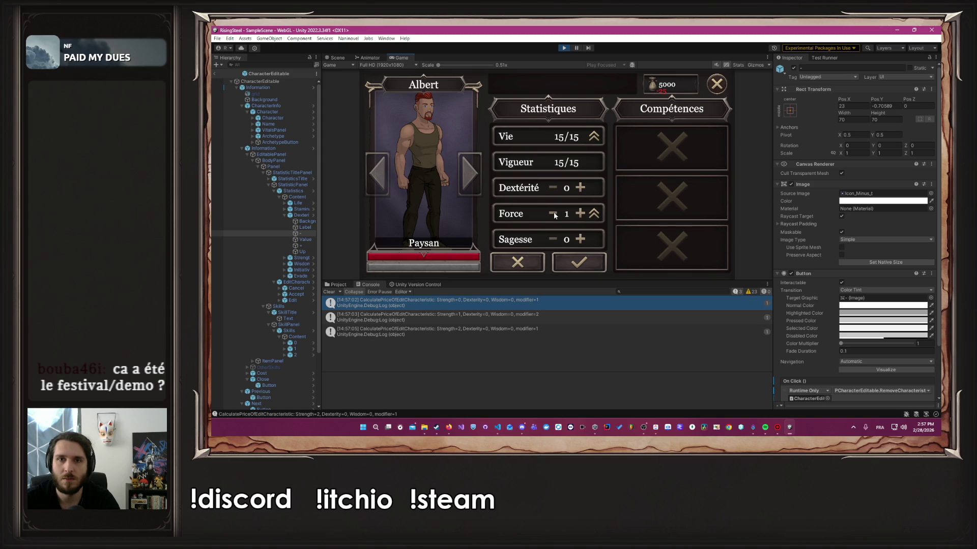
click(554, 214)
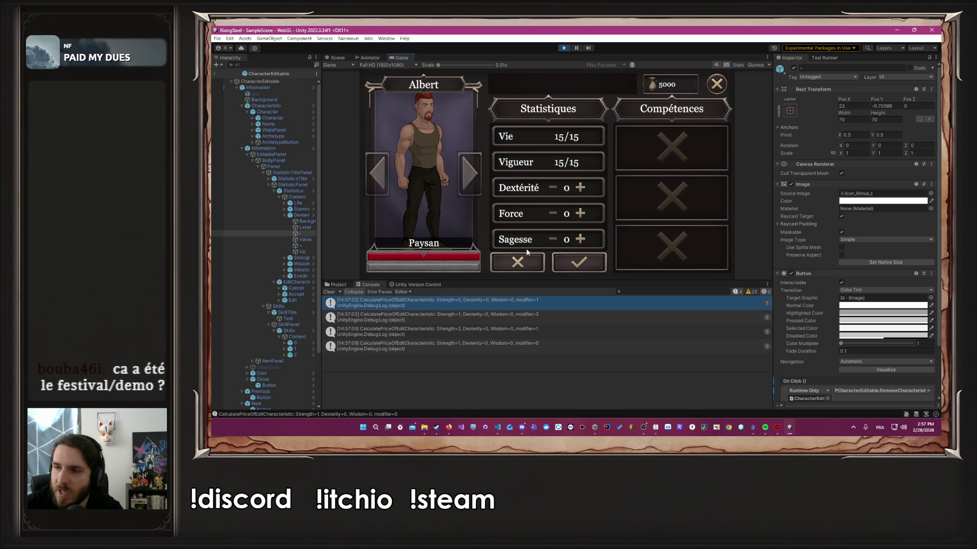
click(526, 302)
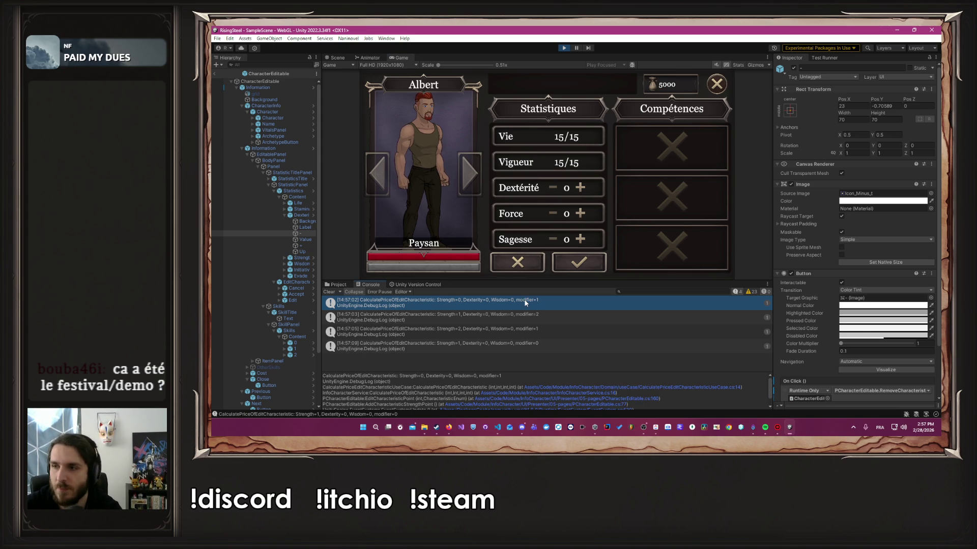
double_click(525, 302)
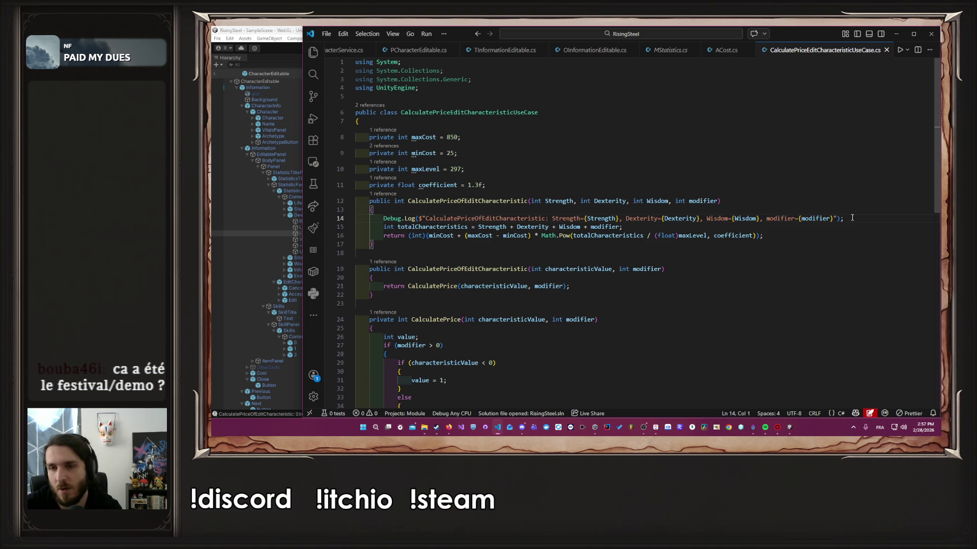
Step: Delete the Debug.Log line from CalculatePriceOfEditCharacteristic, save, and go back to Unity
drag(852, 218, 396, 205)
key(BackSpace)
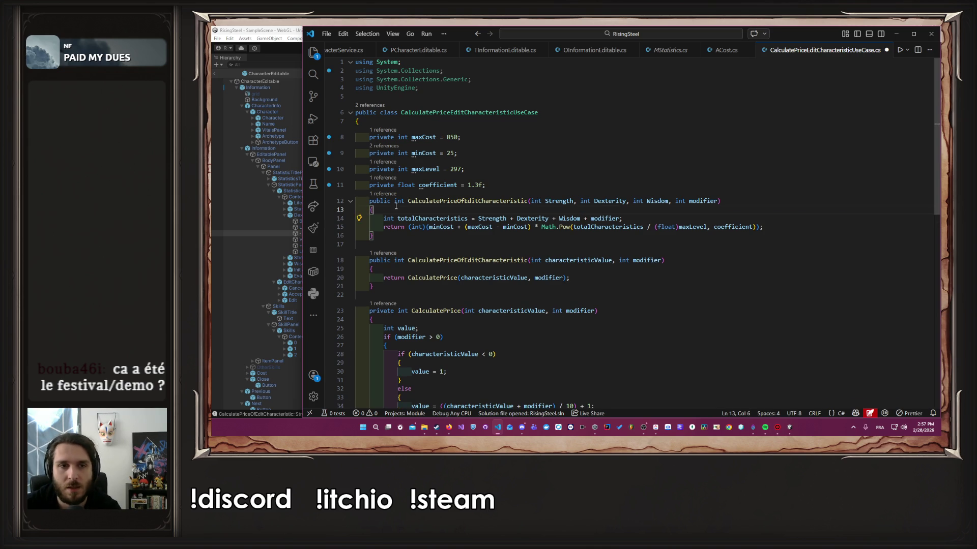
key(ctrl+s)
click(895, 33)
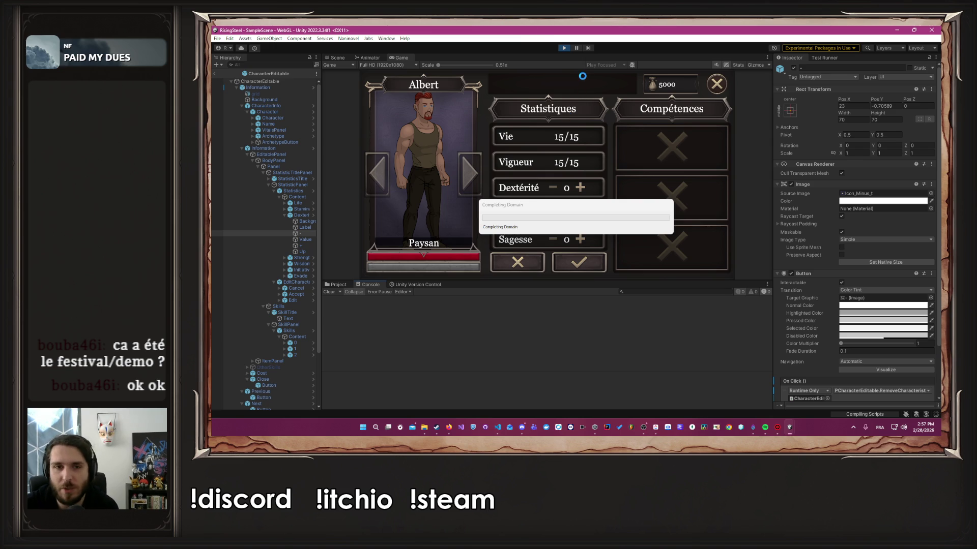
Step: Restart Play mode, create a new game named 'A', skip the tutorial and open the stat editor
click(563, 48)
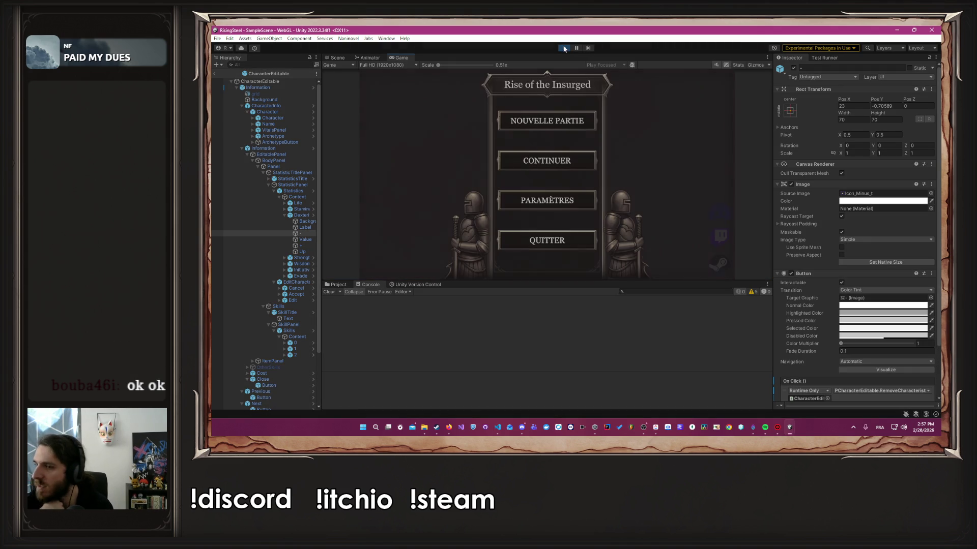
click(926, 428)
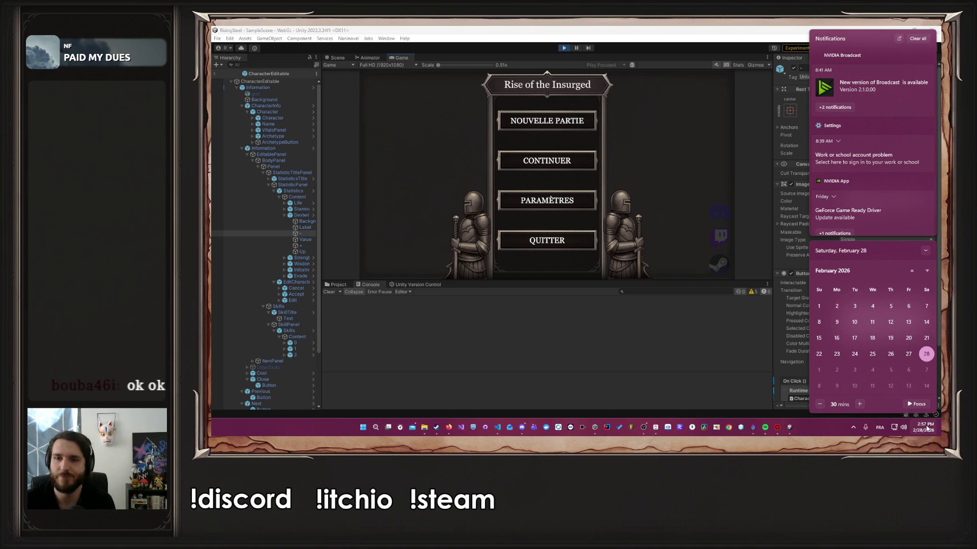
click(927, 429)
click(540, 121)
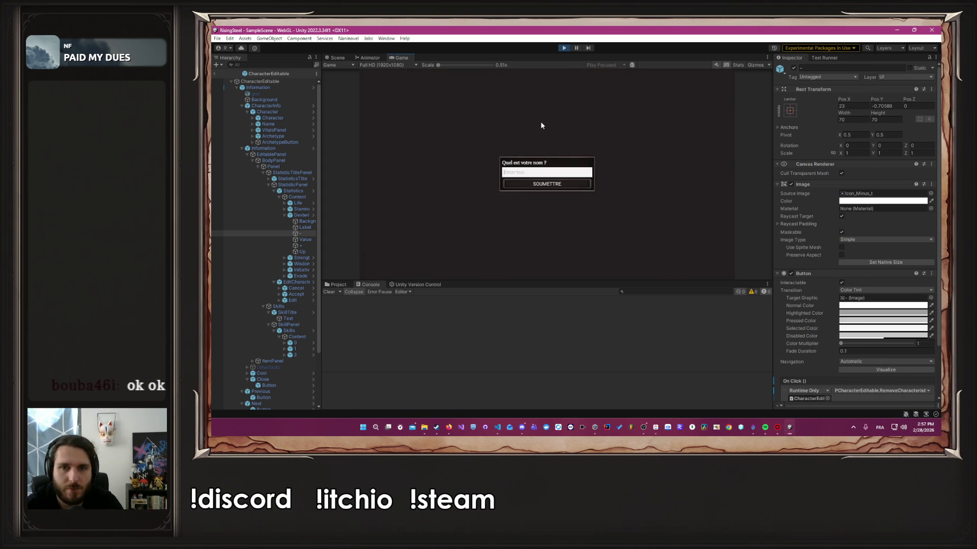
text(Albert)
key(Return)
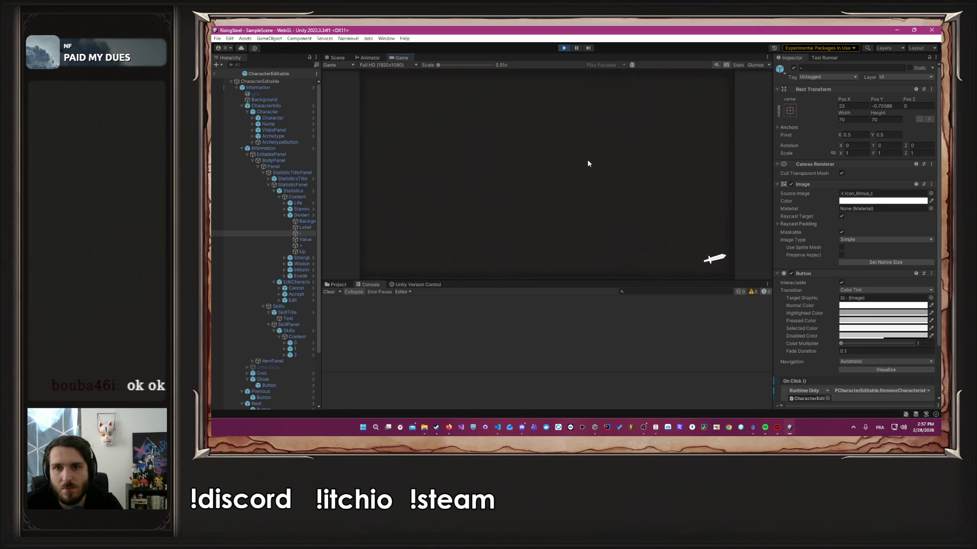
click(608, 187)
click(509, 170)
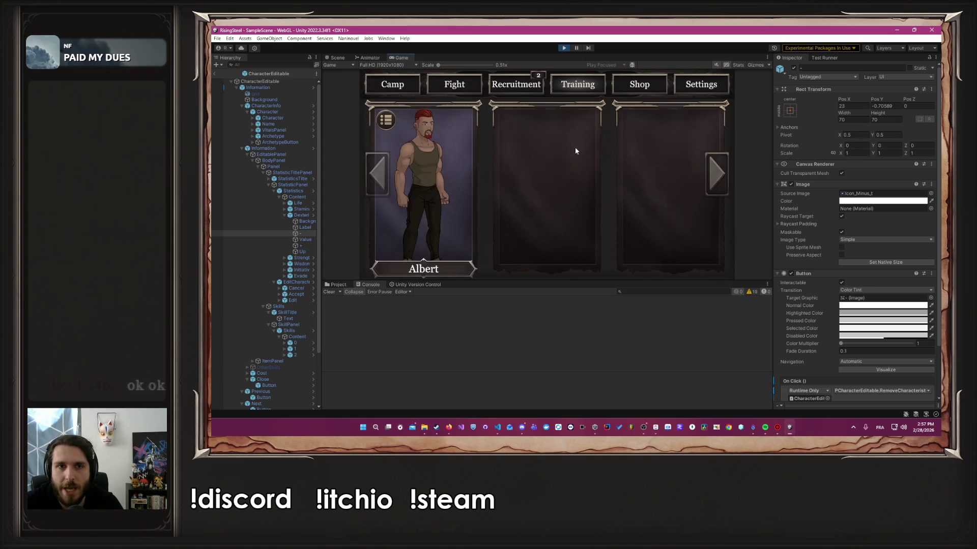
click(460, 204)
Step: Raise Force to 5 points and lower it again, watching the gold cost
click(580, 214)
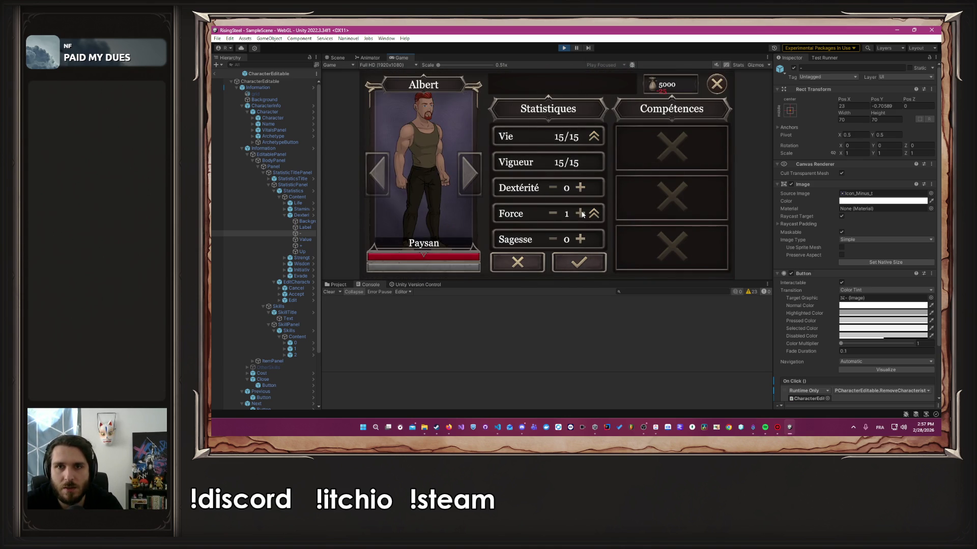
click(580, 213)
click(580, 213)
click(579, 214)
click(580, 213)
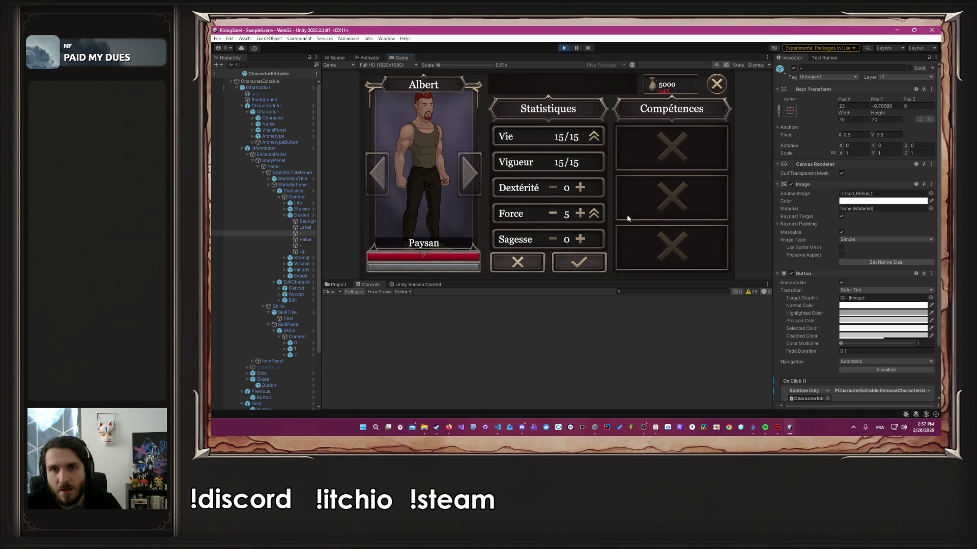
click(552, 214)
click(552, 213)
click(553, 214)
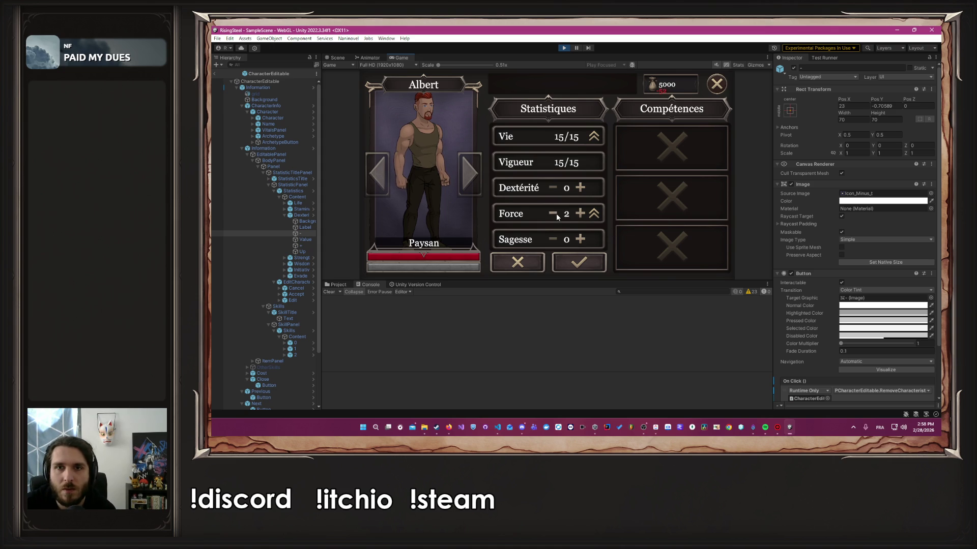
click(555, 213)
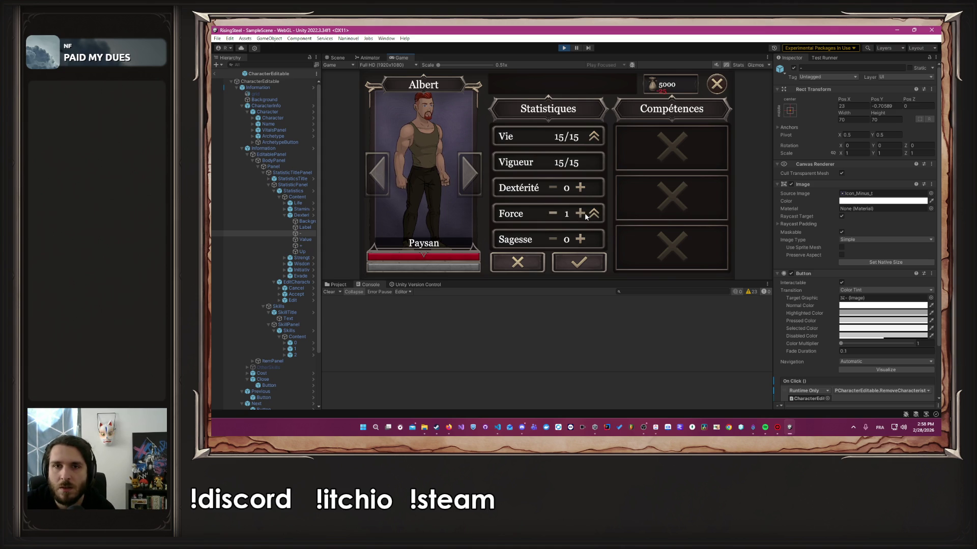
Step: Reset Force and Dextérité to 0, stop the game and switch to the GeoGebra browser window
click(581, 214)
click(557, 216)
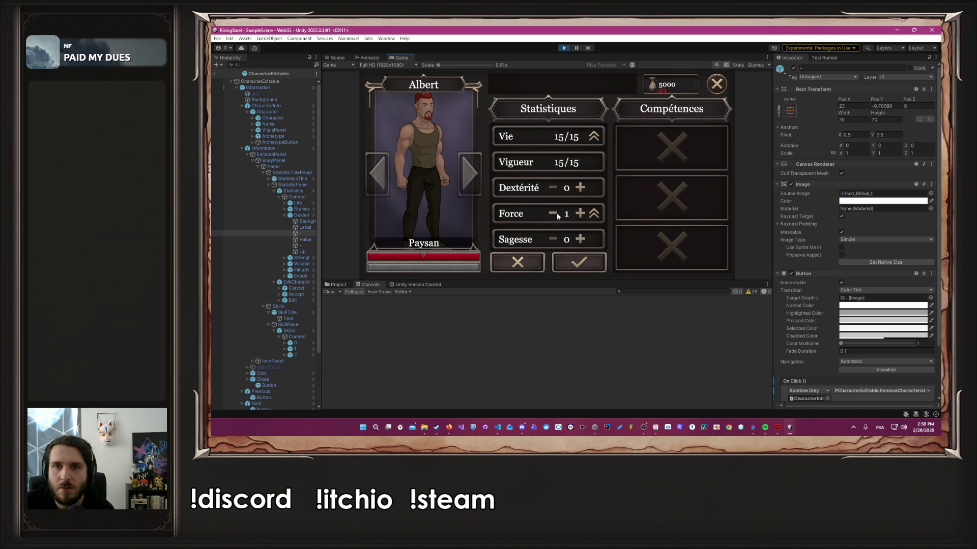
click(581, 189)
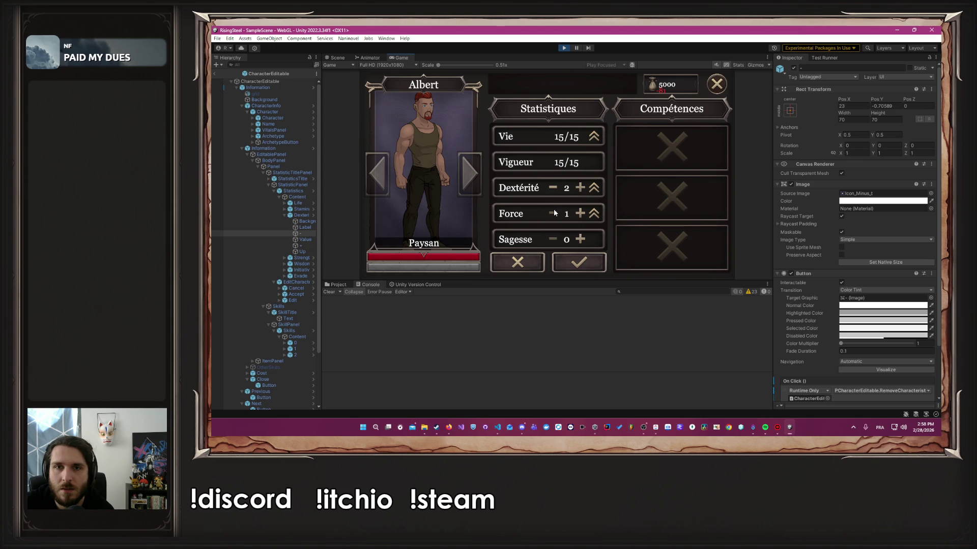
click(554, 212)
double_click(556, 189)
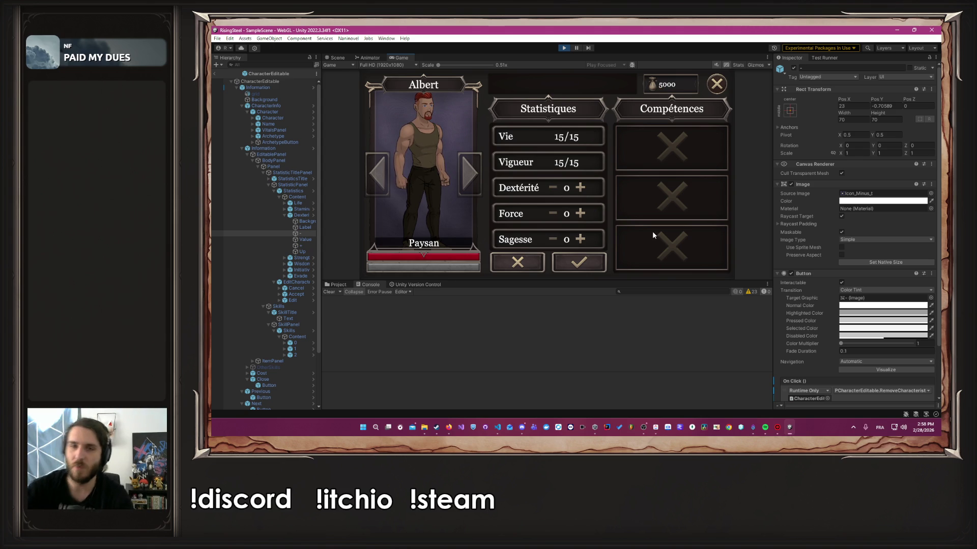
click(564, 48)
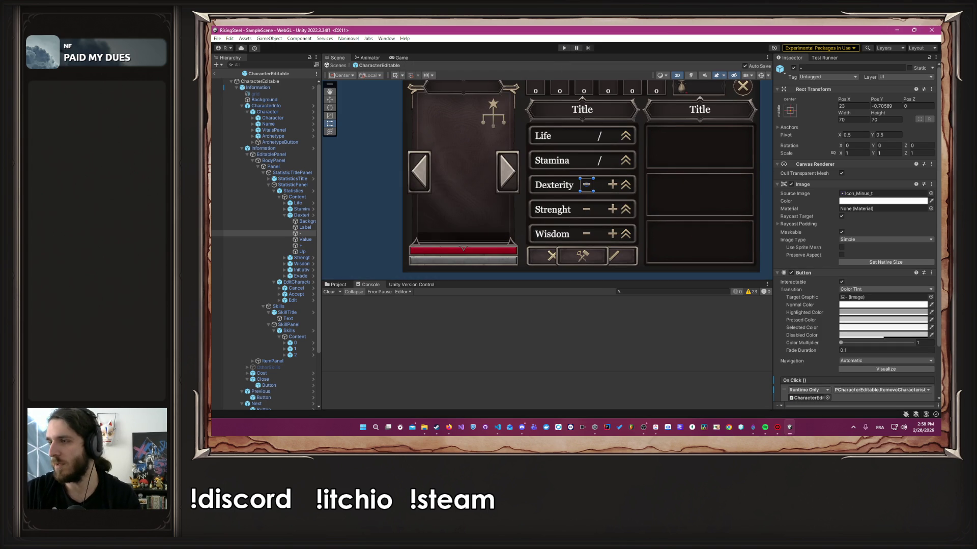
key(alt+Tab)
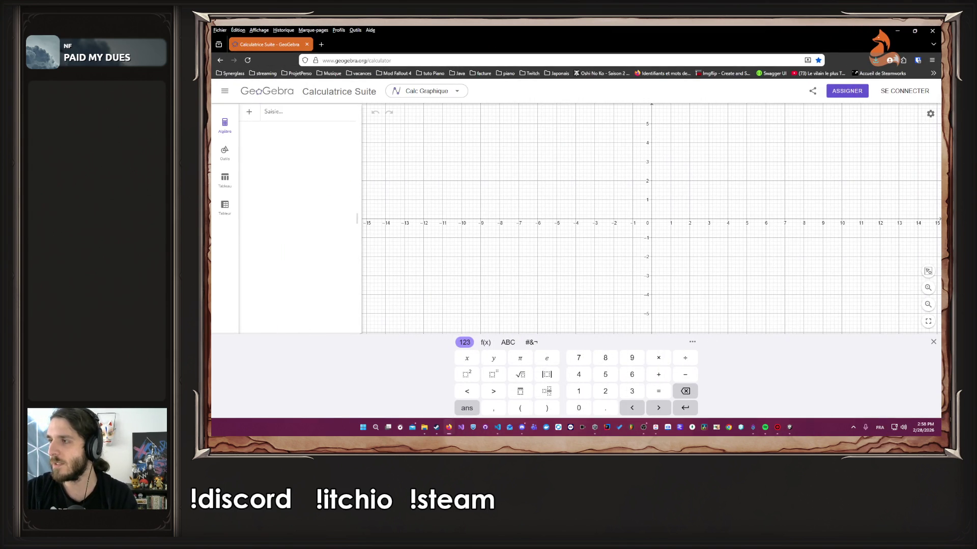
scroll(748, 217, down, 3)
drag(758, 201, 705, 227)
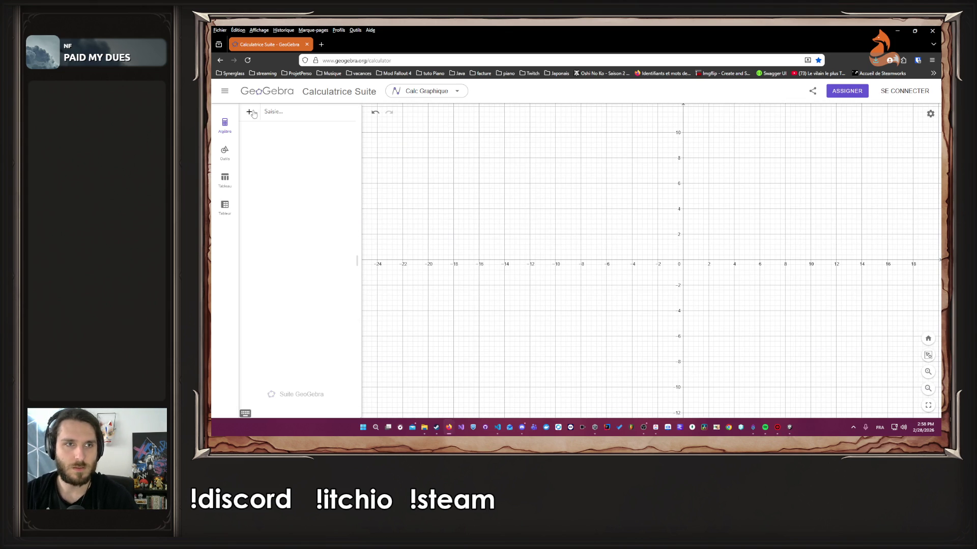
click(225, 125)
click(224, 125)
click(246, 112)
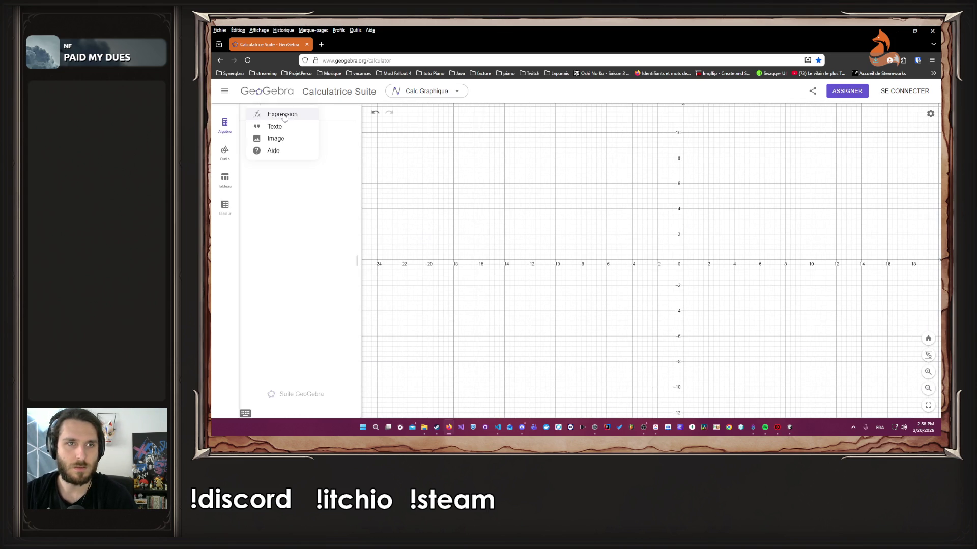
click(329, 113)
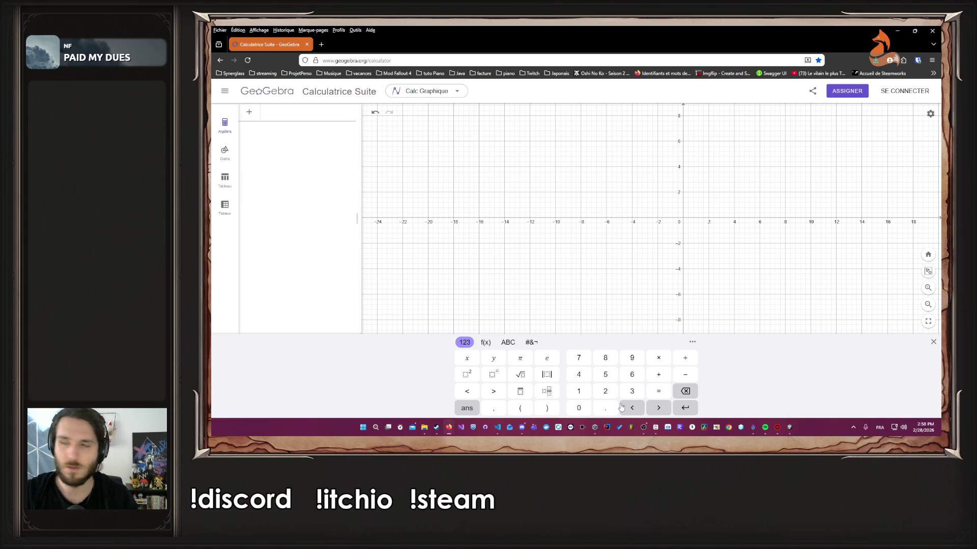
key(alt+Tab)
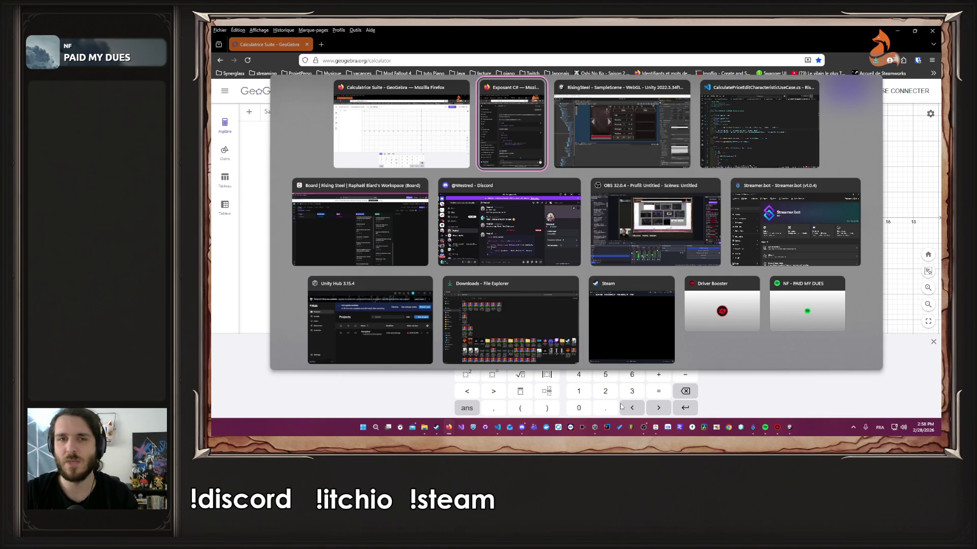
key(Escape)
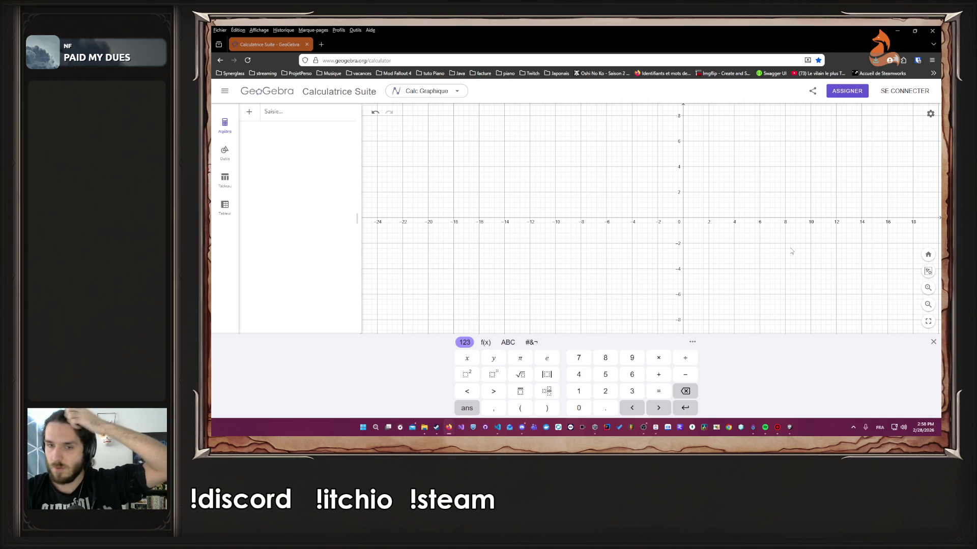
Step: Enter a = 5 and b = 5 in GeoGebra's algebra input
click(605, 376)
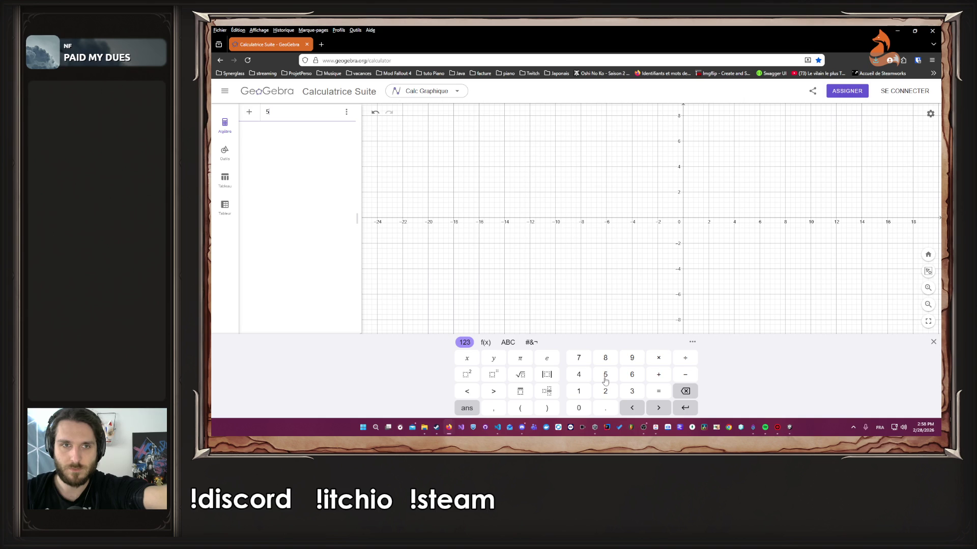
click(685, 391)
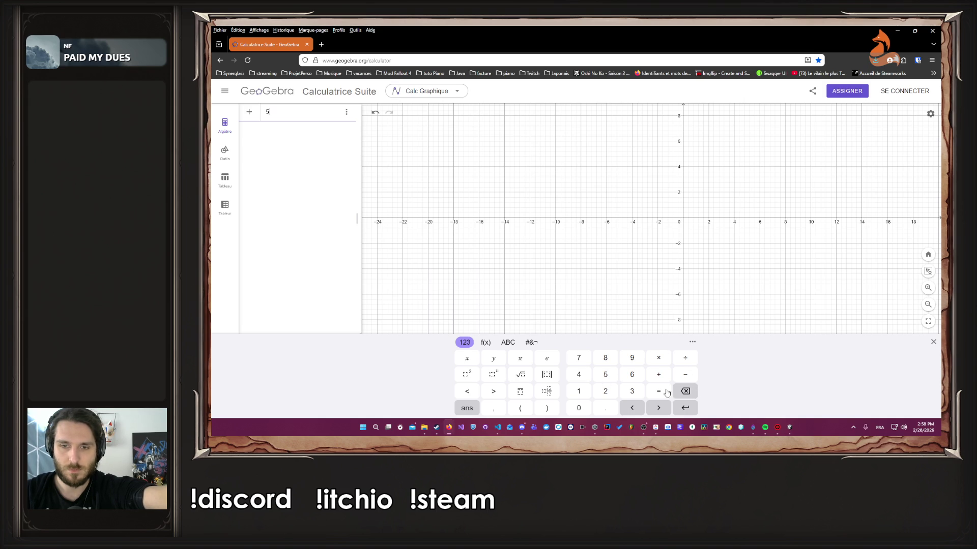
click(658, 392)
scroll(699, 265, down, 2)
scroll(710, 257, down, 2)
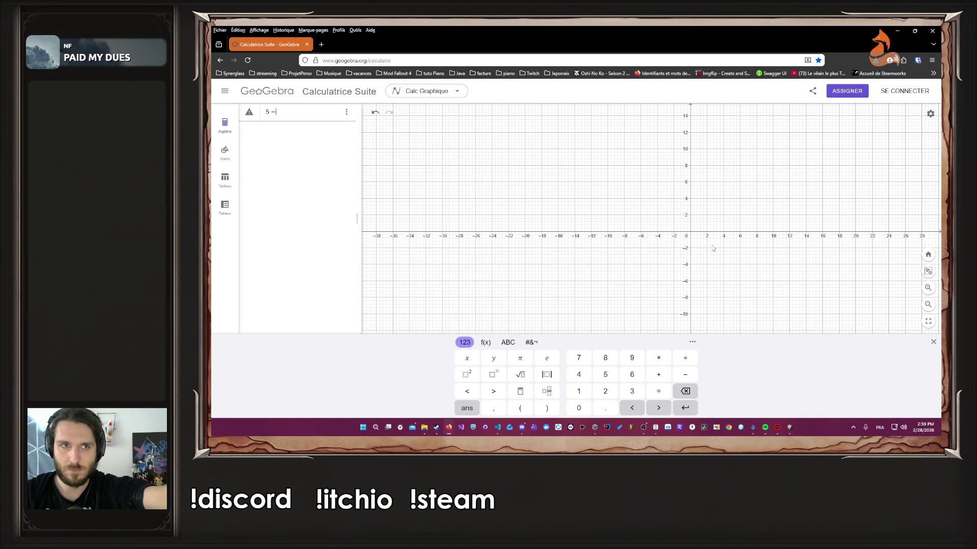
click(691, 392)
click(685, 409)
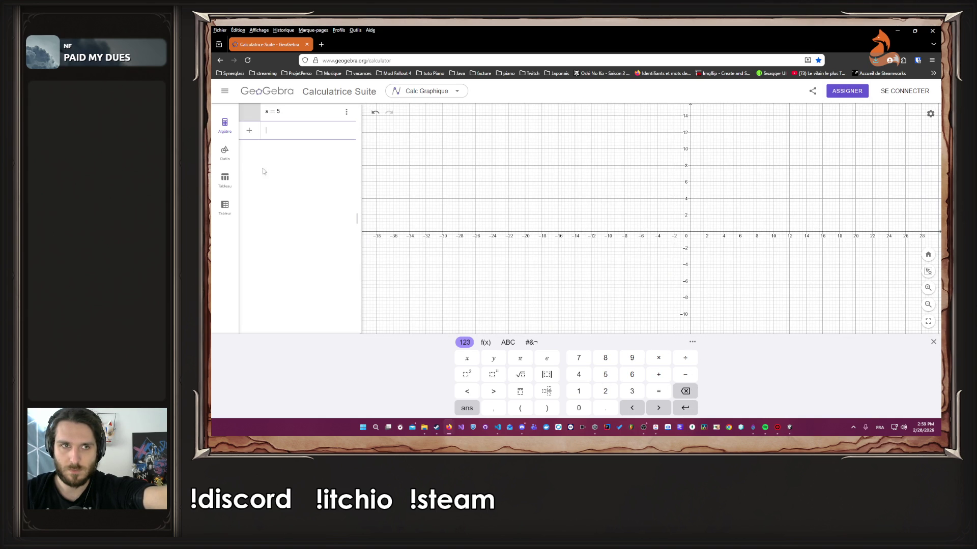
click(610, 377)
click(684, 410)
click(616, 194)
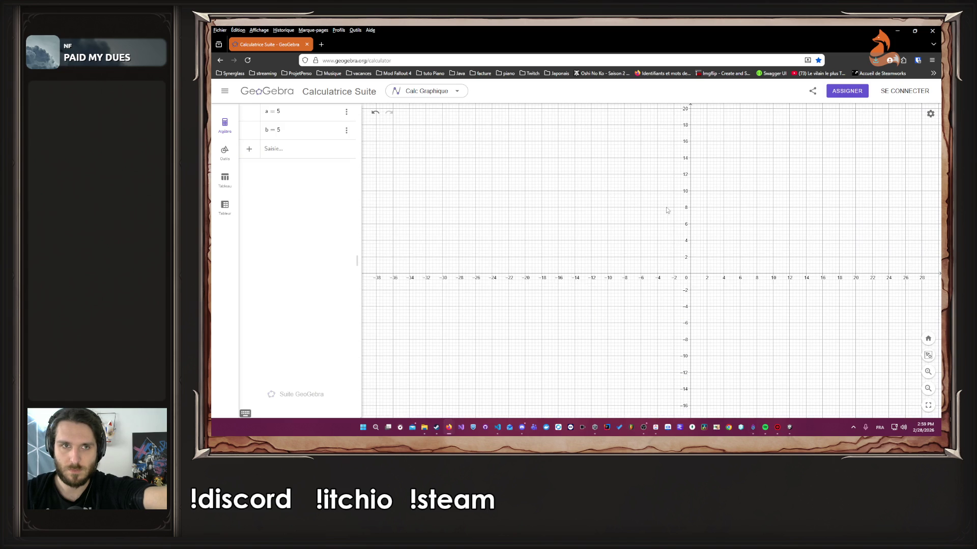
Step: Undo both entries and enter sin(5) so a = sin(5°)
click(374, 114)
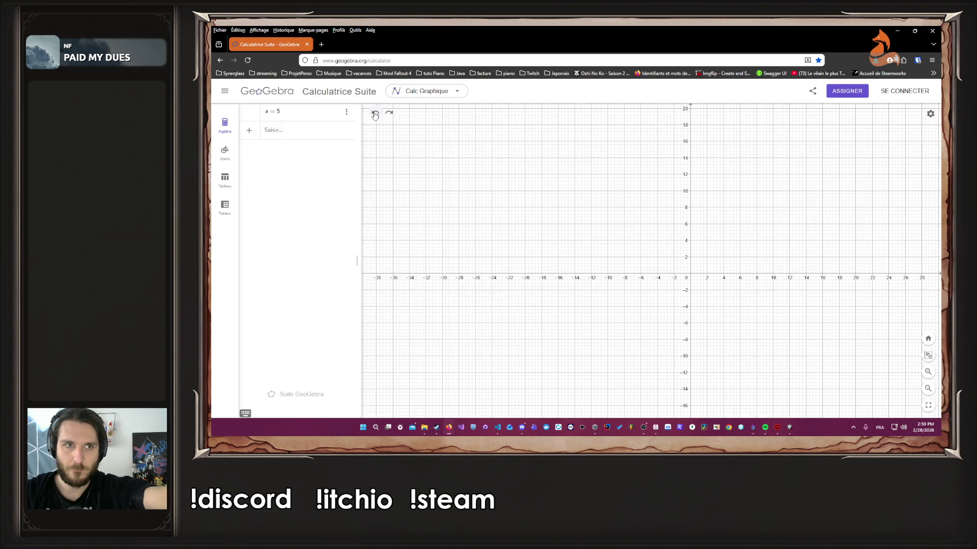
click(374, 114)
click(426, 91)
click(417, 107)
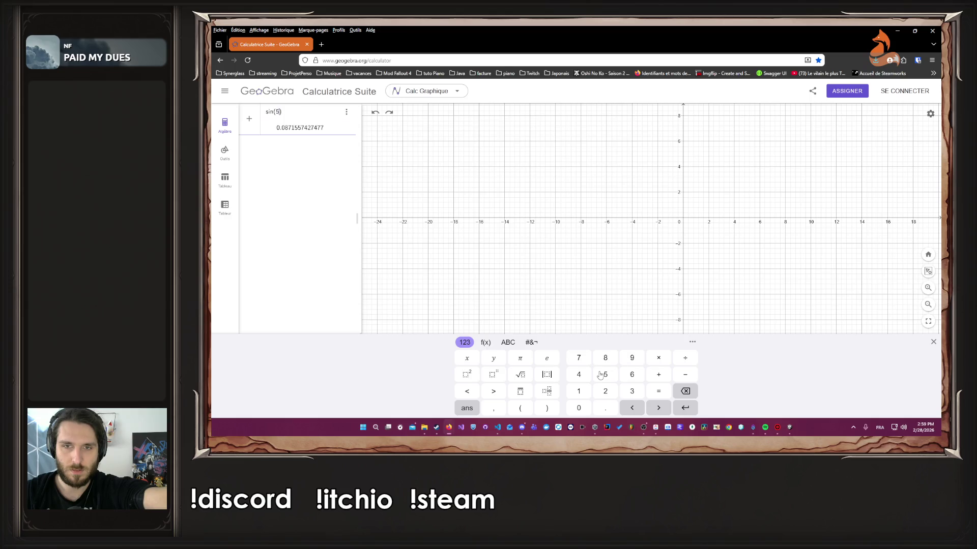
click(663, 396)
click(682, 394)
click(691, 410)
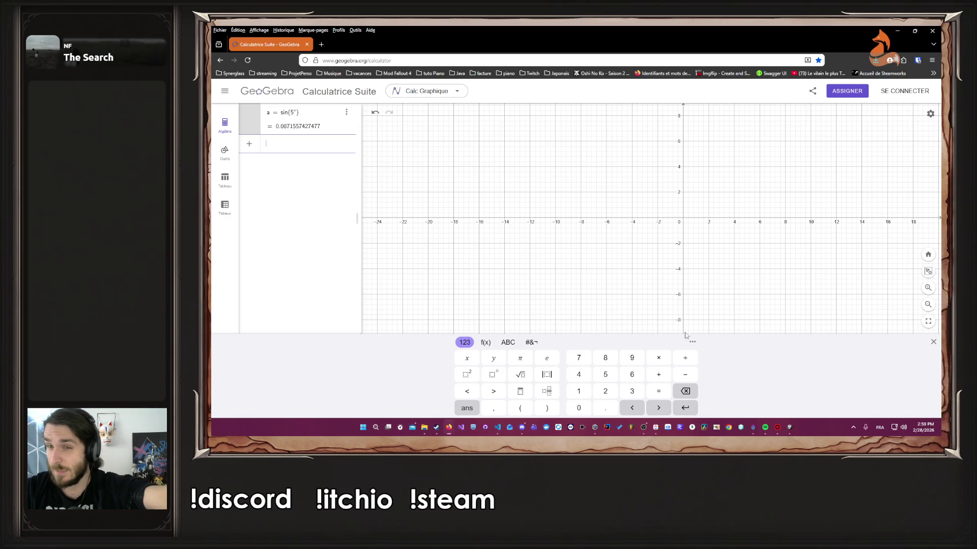
Step: Place the a = 0.0871557427477 value as text on the graph, then undo it
scroll(697, 270, down, 5)
scroll(757, 270, up, 2)
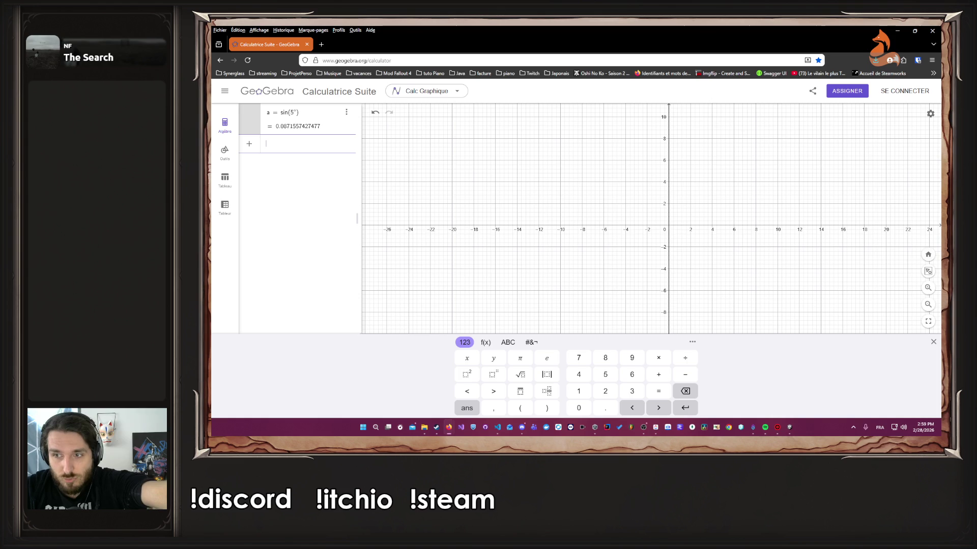
click(662, 254)
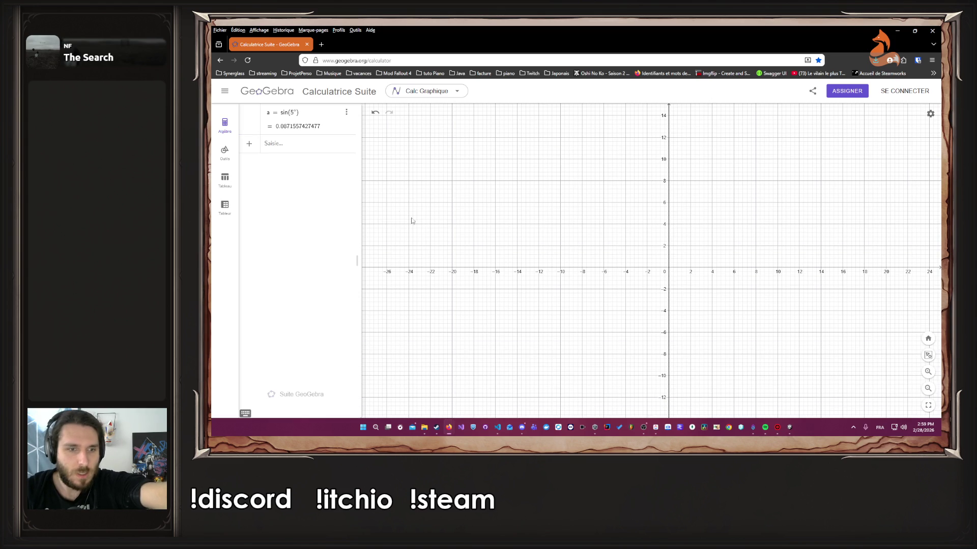
drag(249, 113, 535, 206)
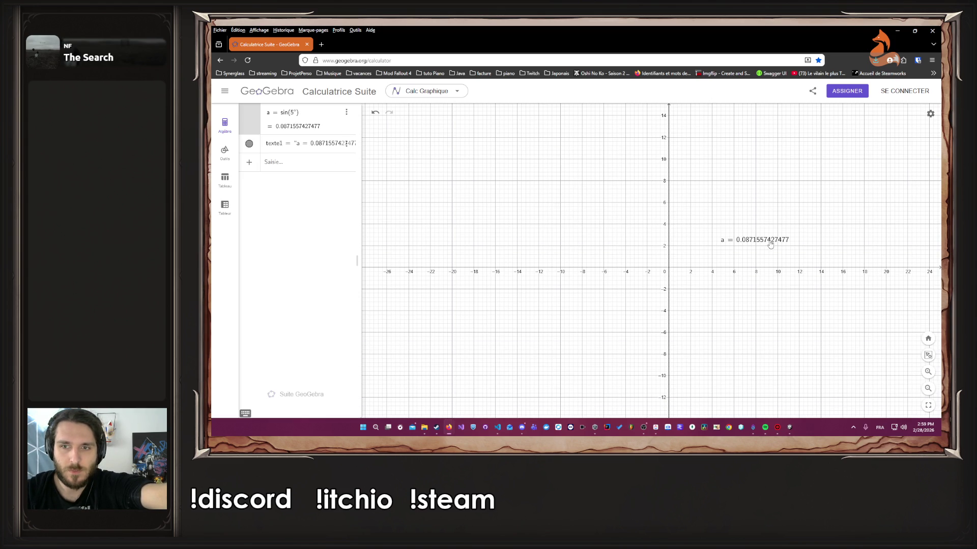
mouse_move(768, 240)
mouse_down()
mouse_move(692, 243)
mouse_move(601, 196)
mouse_up()
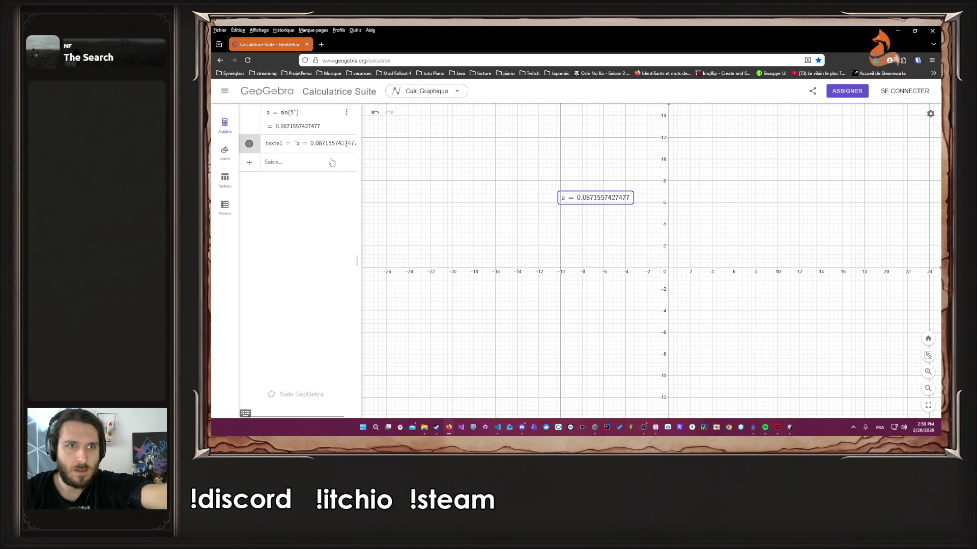
right_click(588, 200)
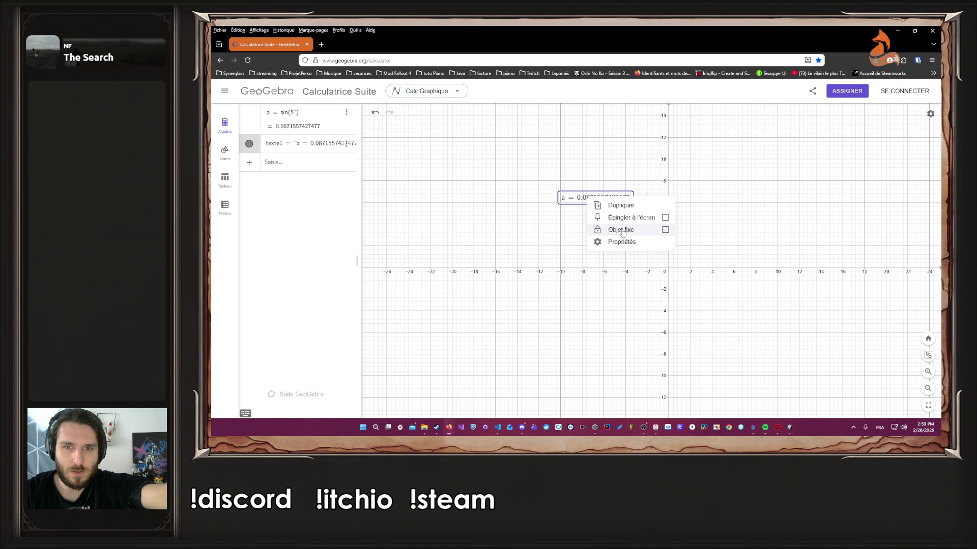
mouse_move(588, 200)
mouse_down()
mouse_move(497, 203)
mouse_move(403, 161)
mouse_up()
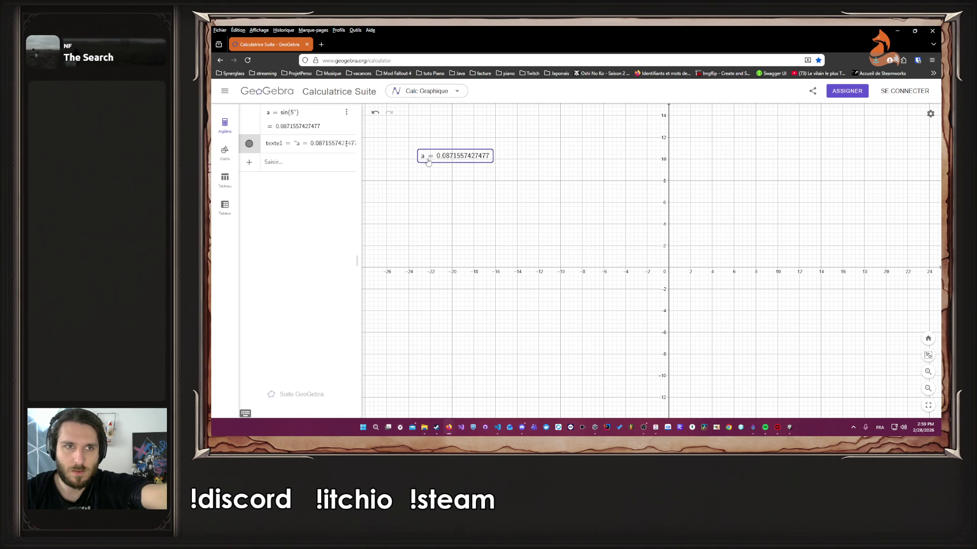
click(377, 120)
click(377, 120)
click(377, 120)
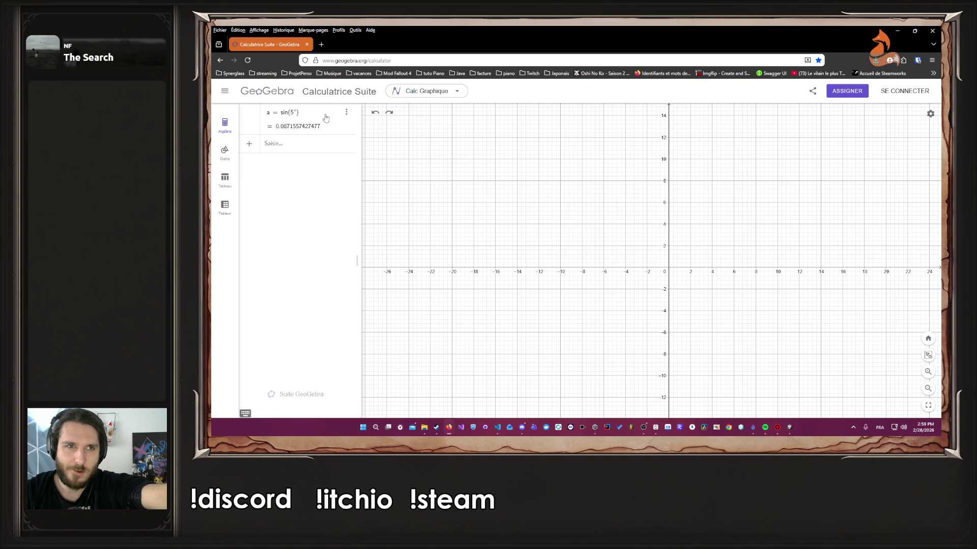
Step: Delete the a = sin(5°) entry via Effacer and show the Outils panel
click(346, 112)
click(357, 138)
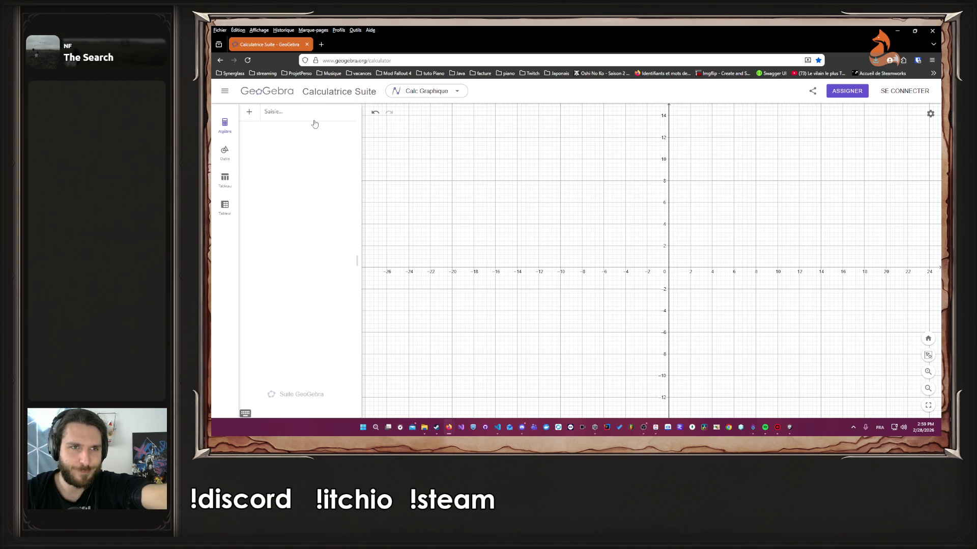
click(224, 163)
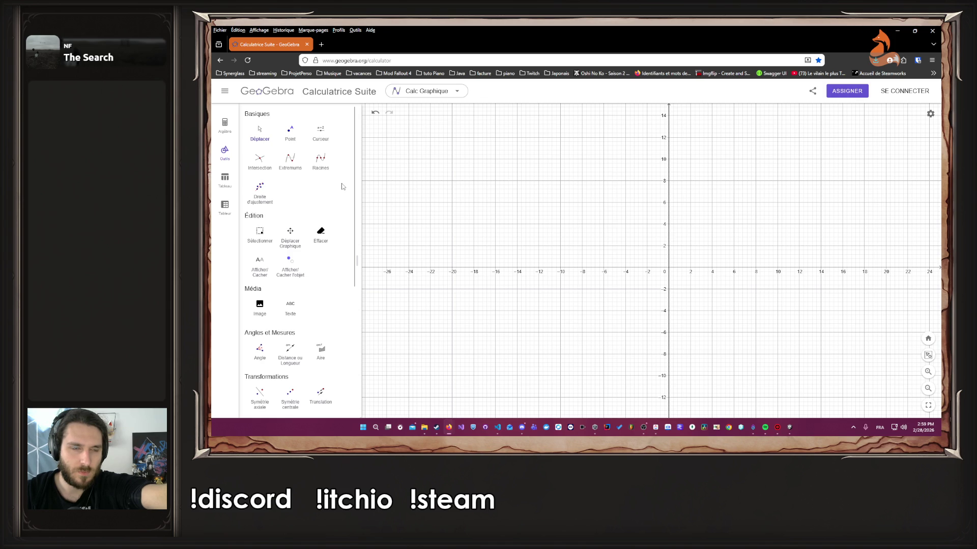
Step: Return from the table of values to the Algebra list and start a new entry
click(229, 179)
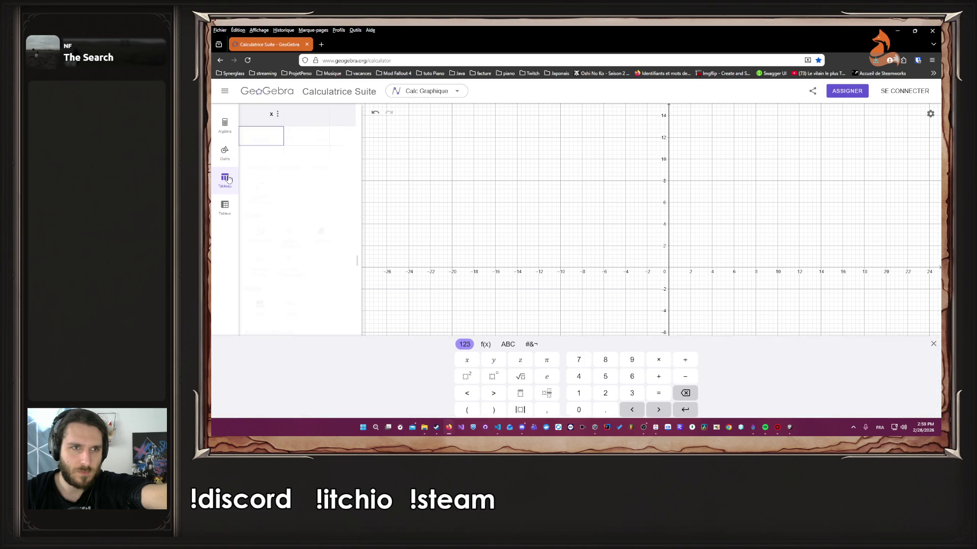
click(224, 125)
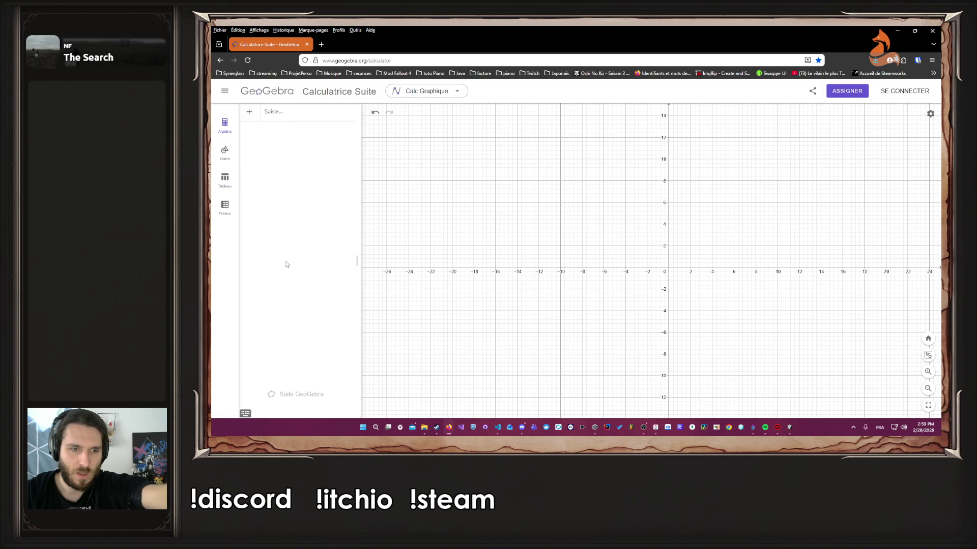
click(245, 413)
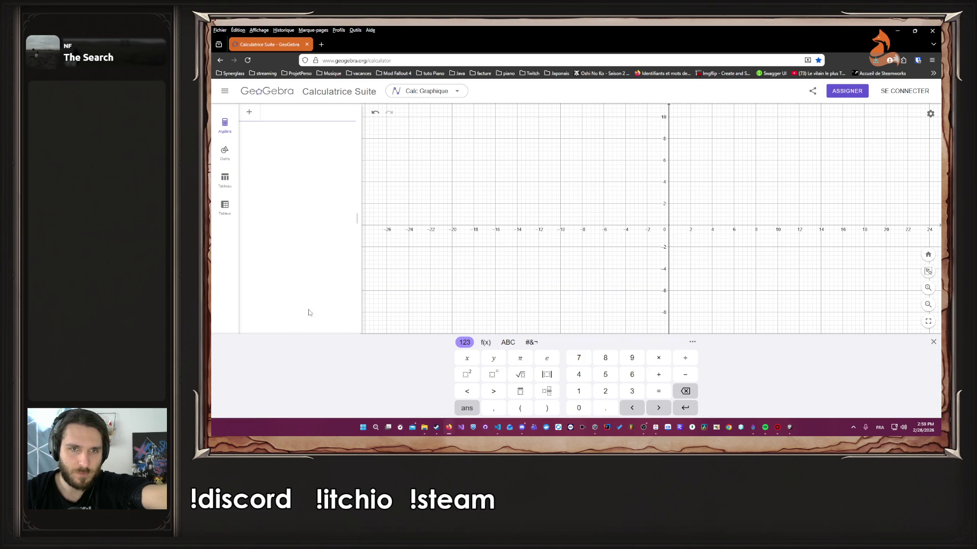
click(508, 343)
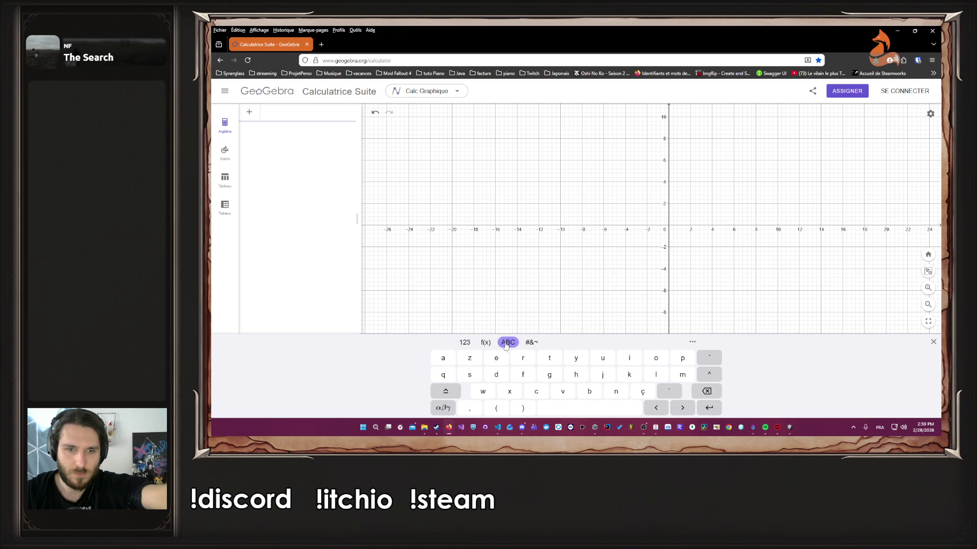
click(531, 342)
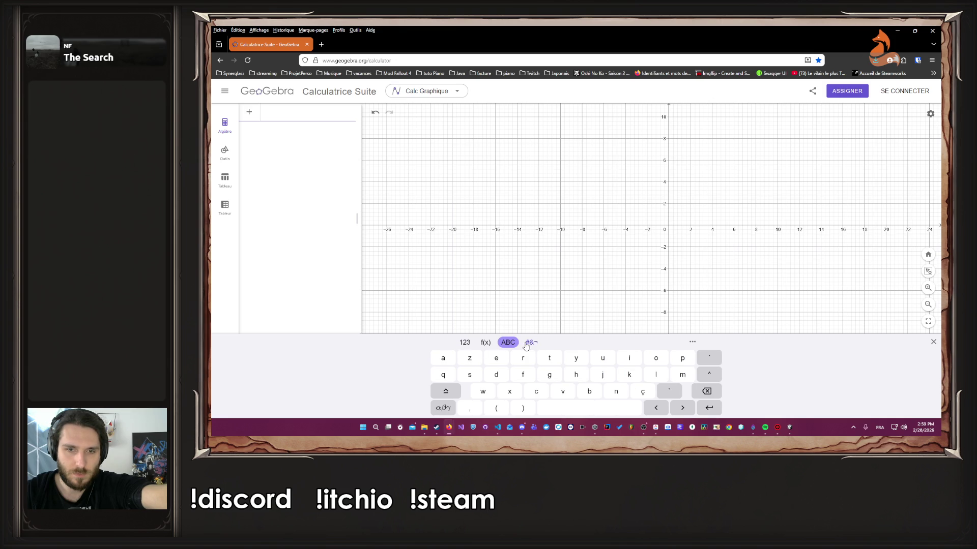
Step: Enter ln(5) from the keyboard's function keys, committing a = ln(5) ≈ 1.6094379124341
click(468, 345)
click(596, 377)
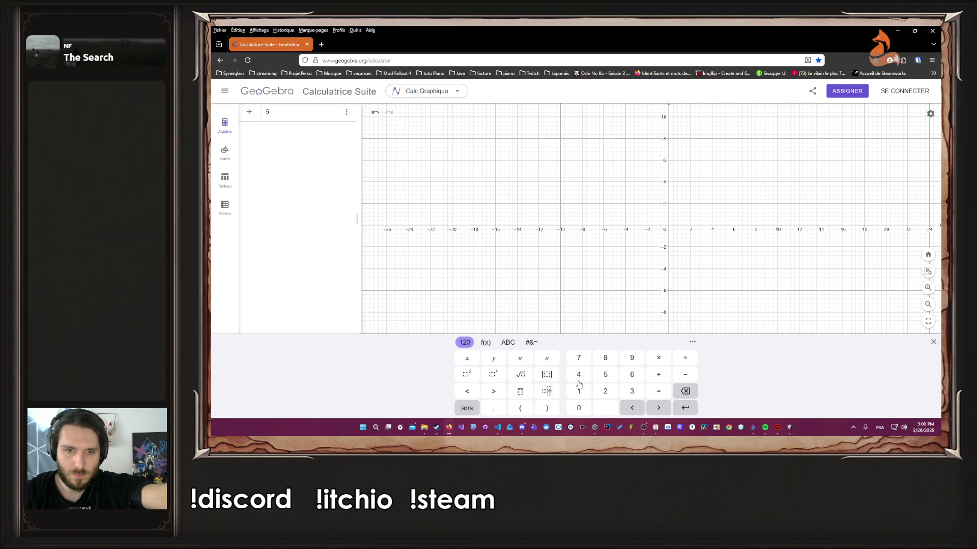
click(485, 345)
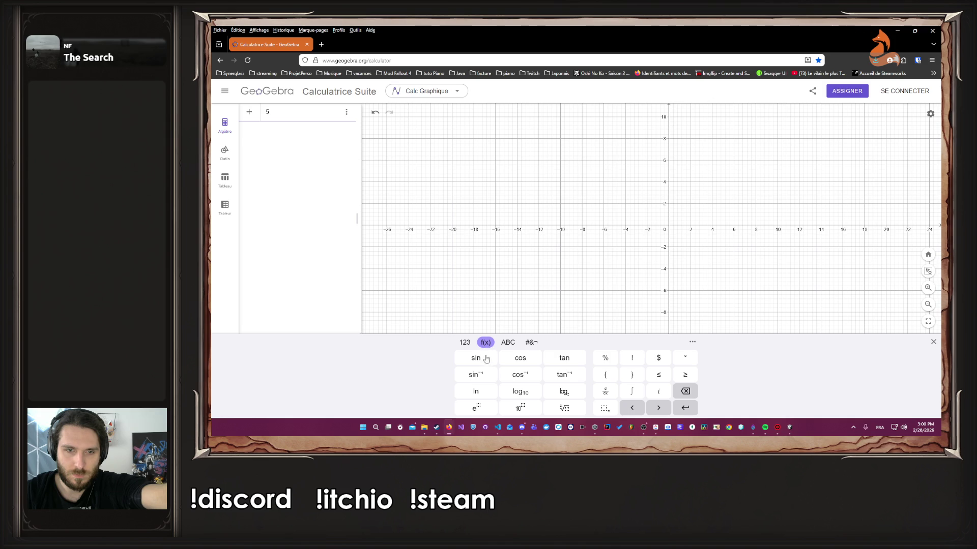
click(477, 394)
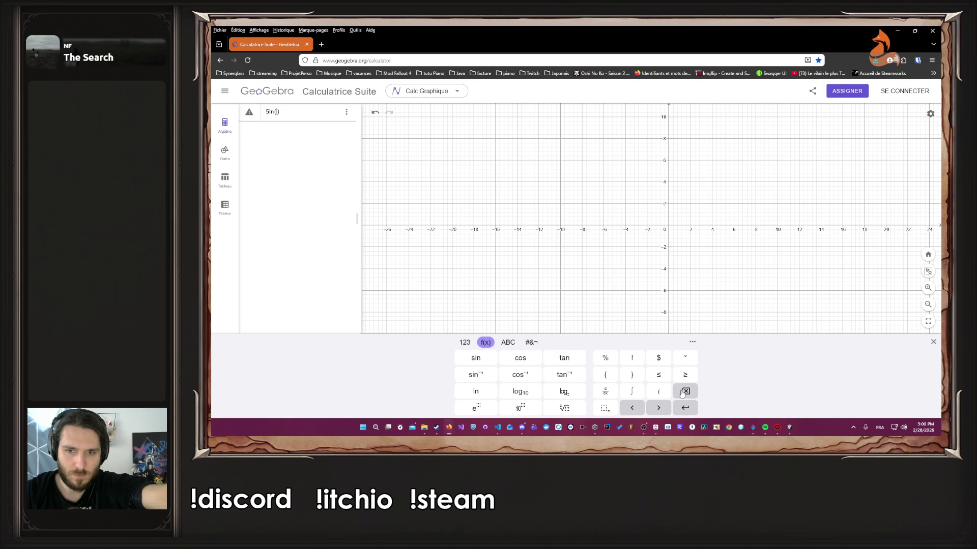
click(475, 392)
click(464, 343)
click(604, 376)
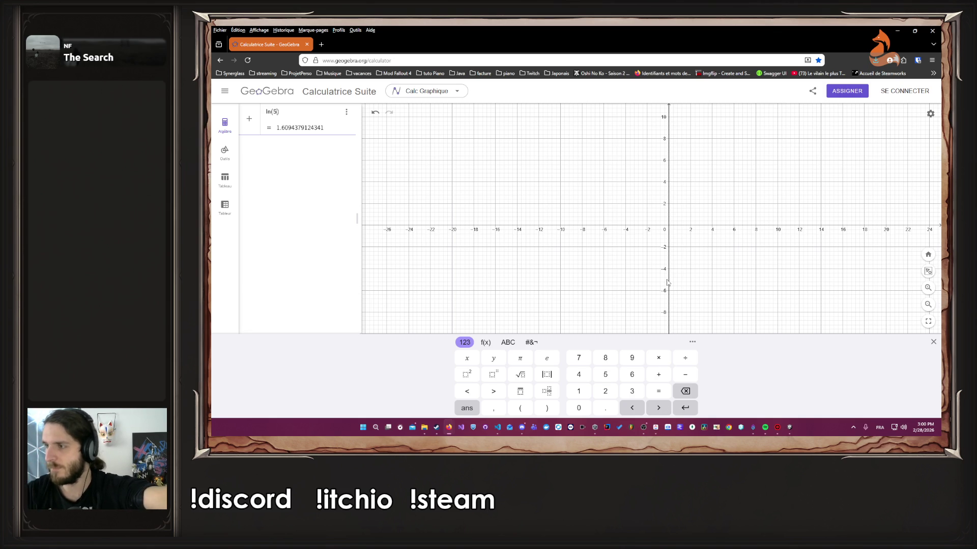
key(Return)
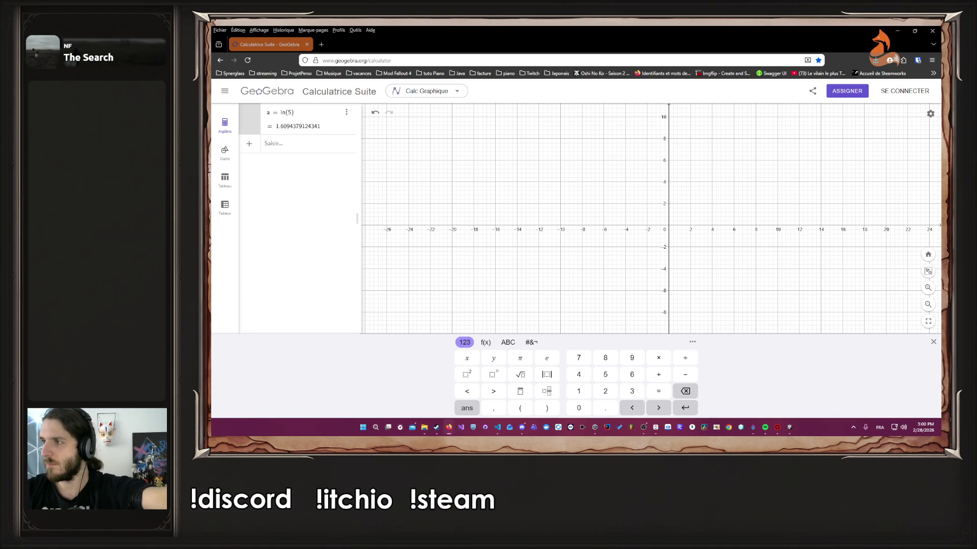
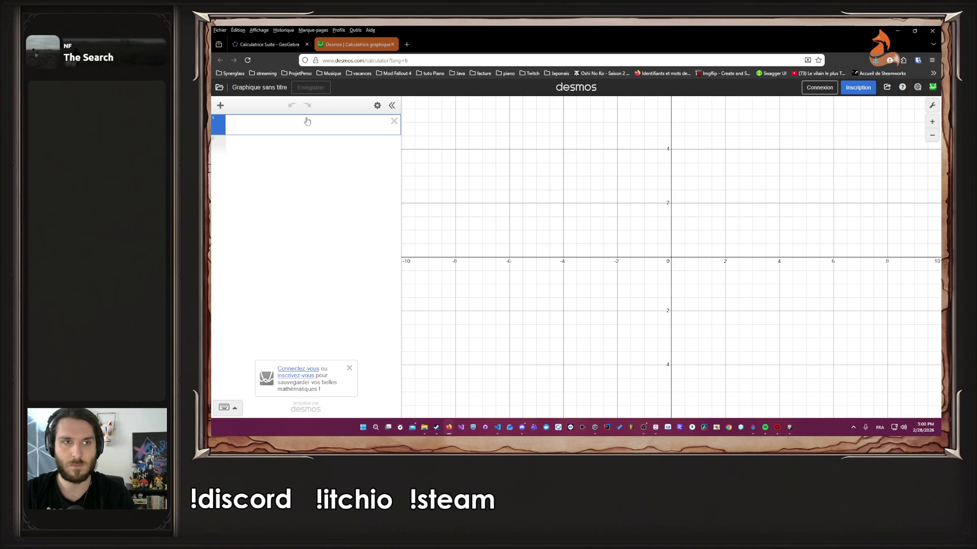
Step: Enter the test value 5 and zoom the graph out to about ±40
text(5)
key(Return)
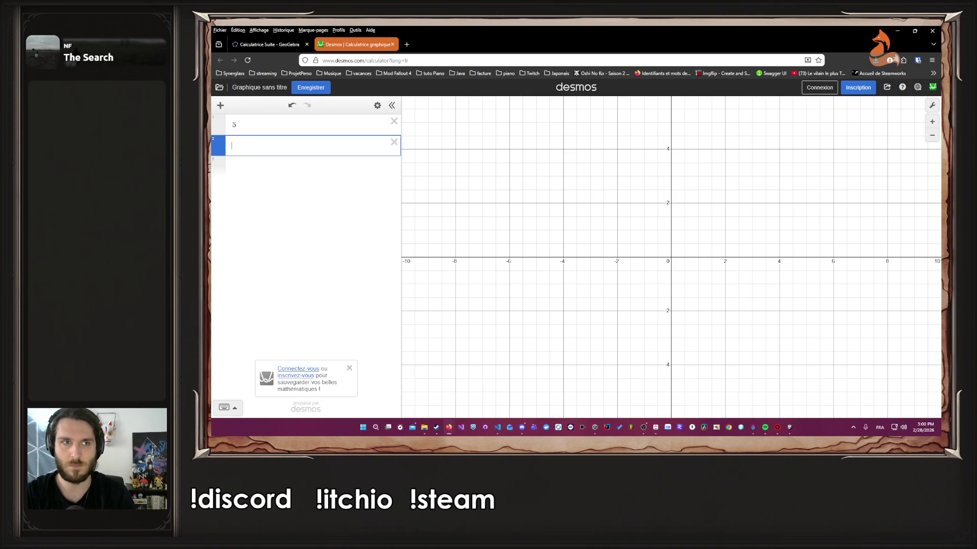
click(299, 134)
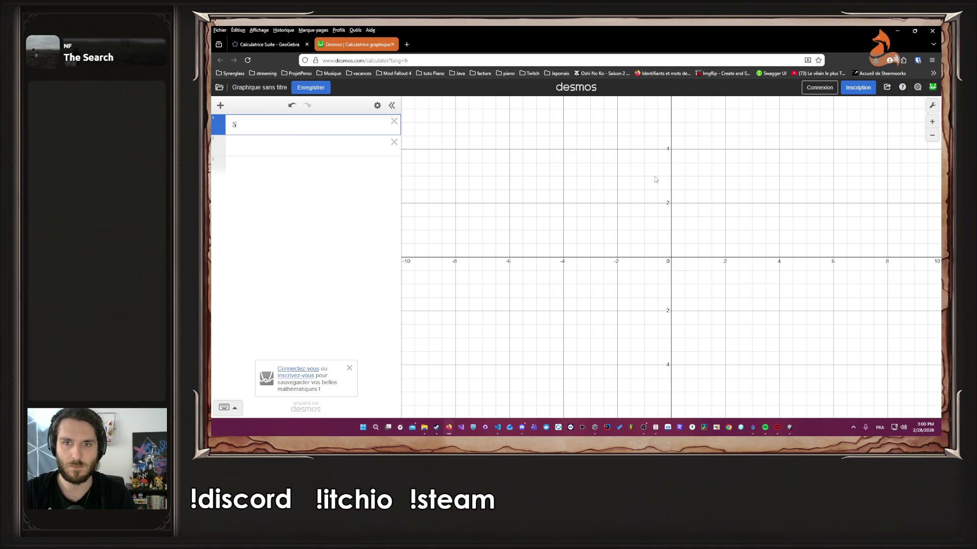
drag(697, 200, 698, 201)
click(932, 135)
click(932, 135)
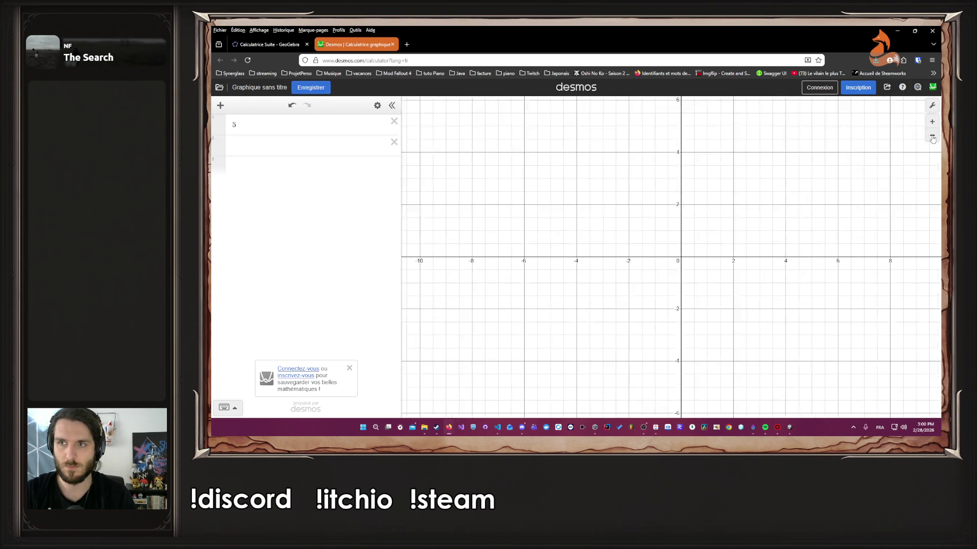
Step: Add further test expressions 5, 4 and 4 below the first one
click(271, 146)
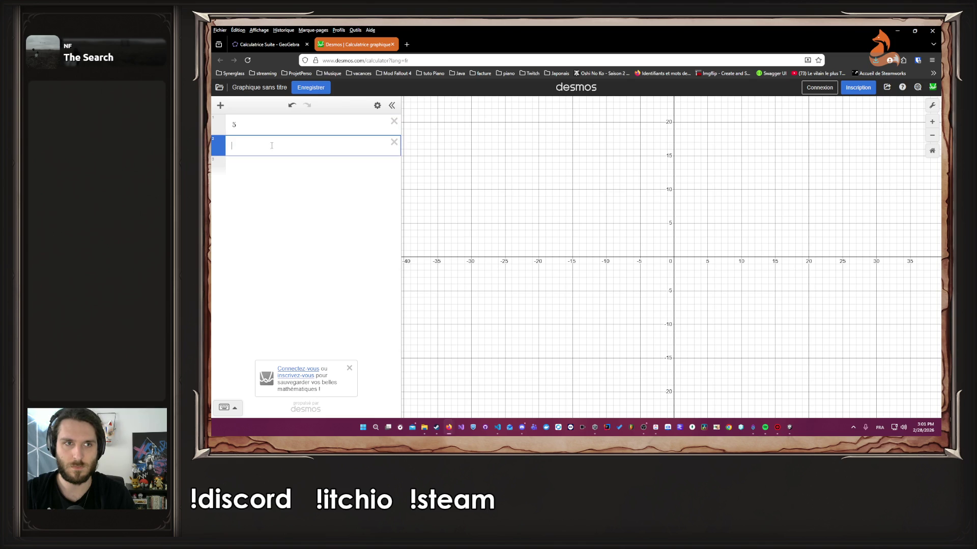
text(5)
key(Return)
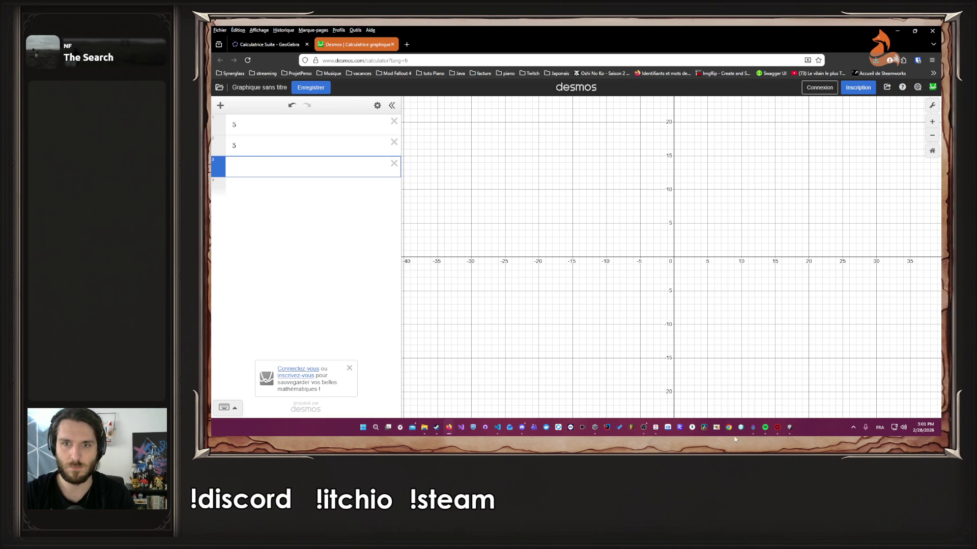
text(4)
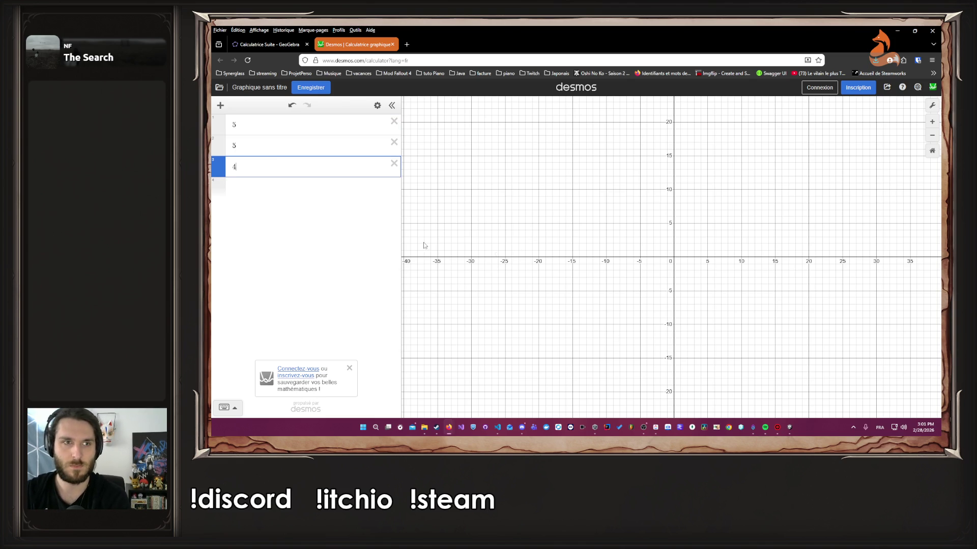
click(326, 191)
text(4)
click(331, 221)
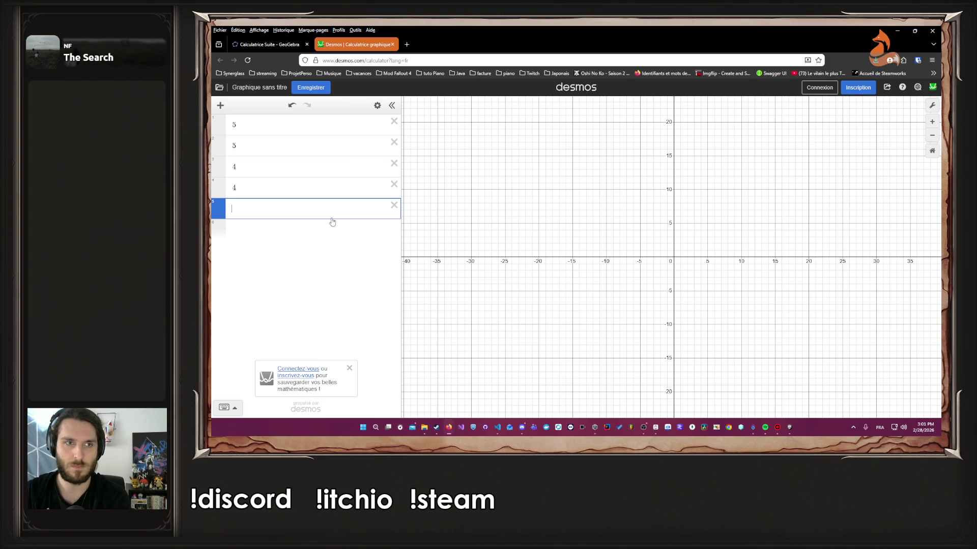
Step: Dismiss the sign-in prompt, delete all four test expressions, and briefly check GeoGebra
click(349, 368)
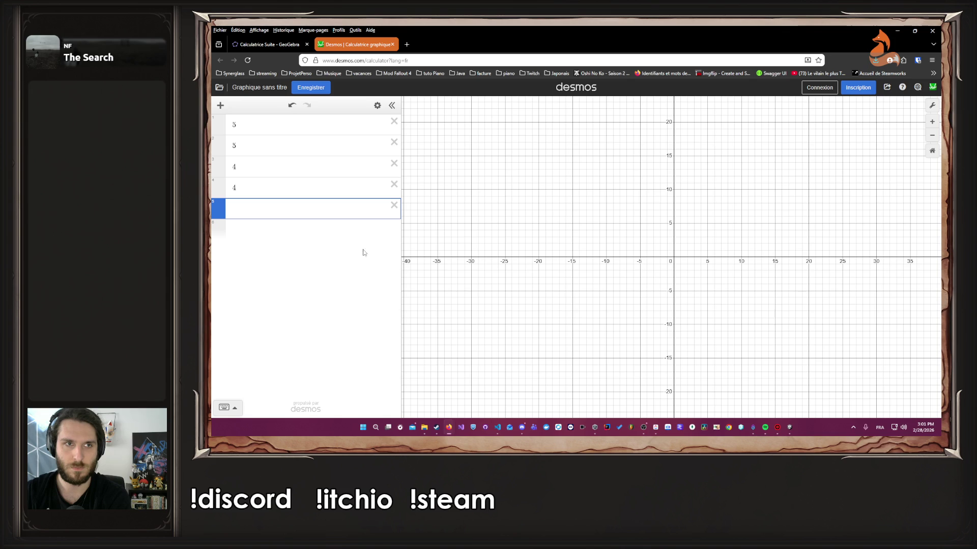
click(393, 124)
click(394, 124)
click(393, 124)
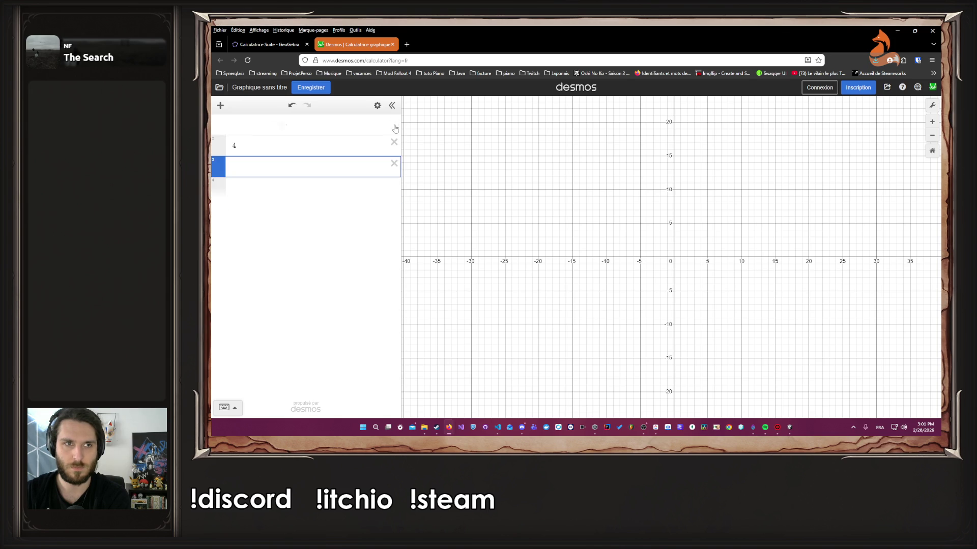
click(394, 124)
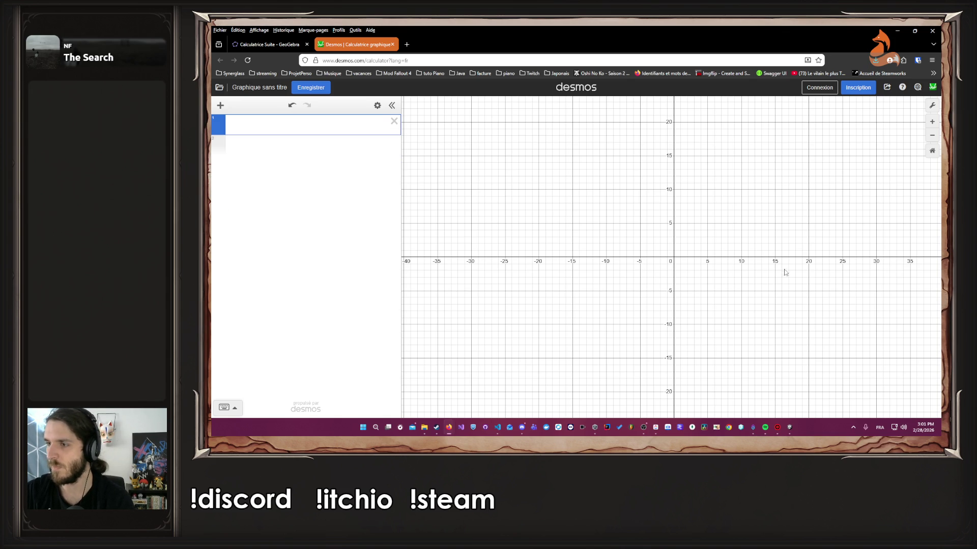
click(280, 47)
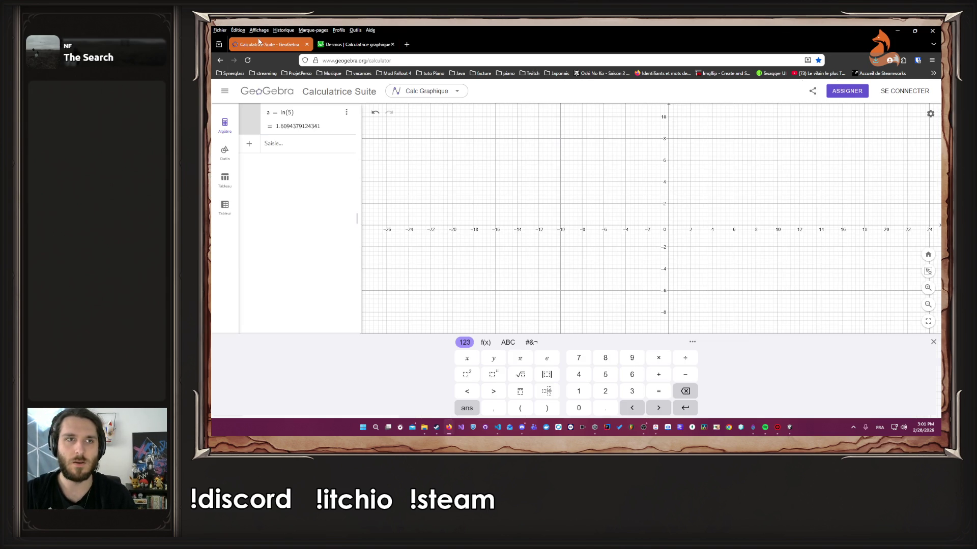
click(356, 45)
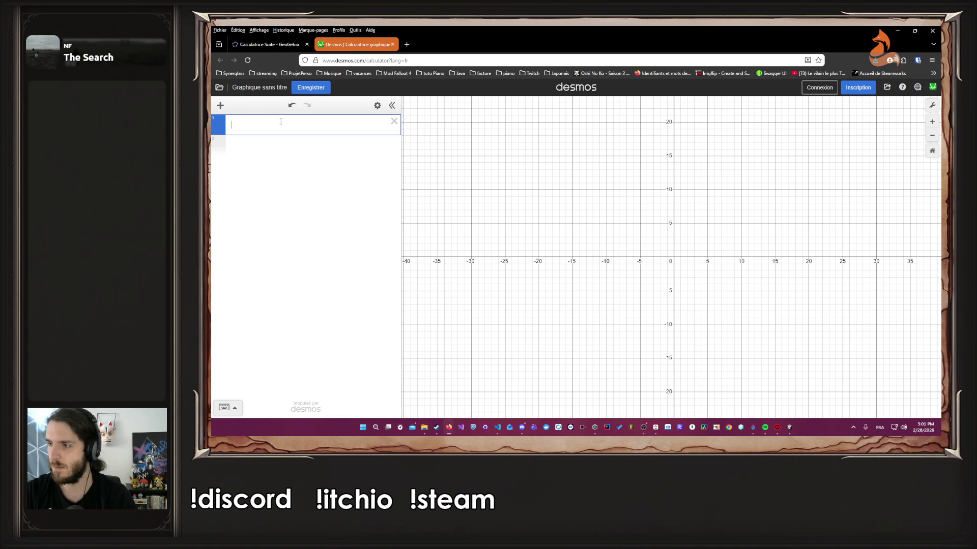
Step: Enter y=5 as the first expression to draw a horizontal line at 5
text(y)
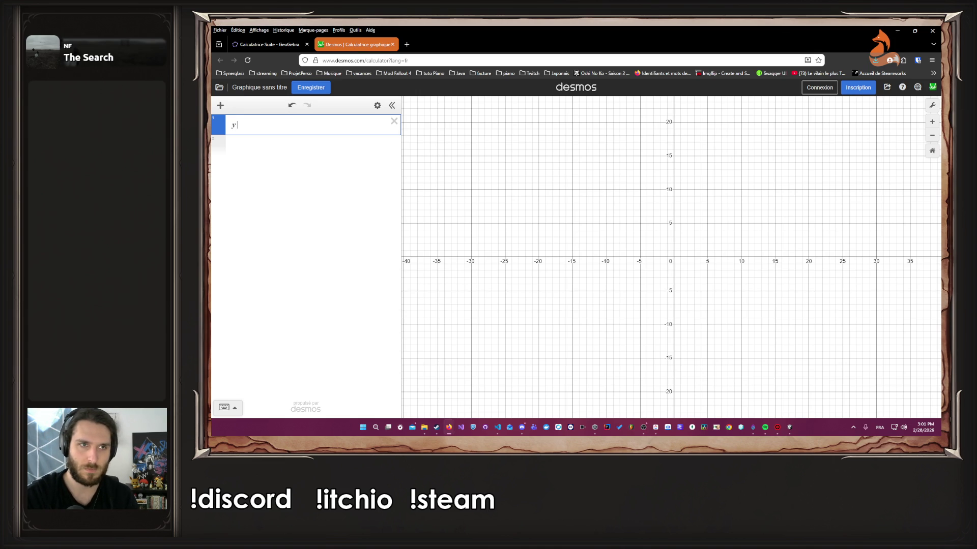
text(=5)
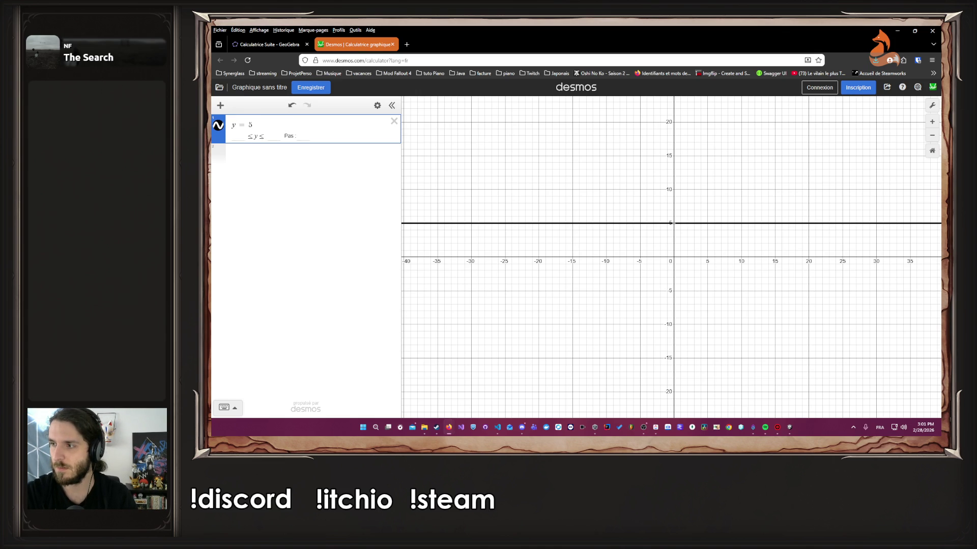
key(Return)
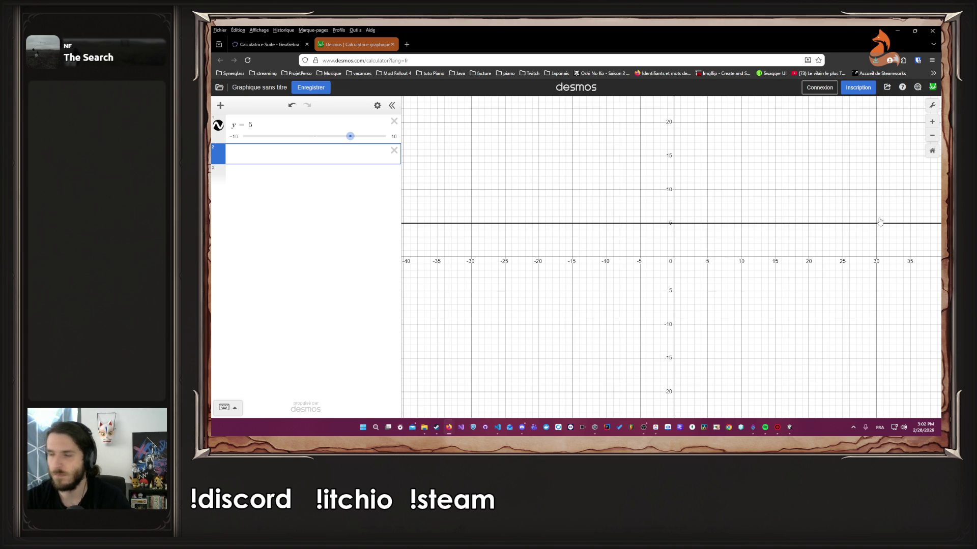
Step: Replace y = 5 with the pasted C(T) cost formula and define C max = 10
click(393, 121)
key(ctrl+v)
click(334, 148)
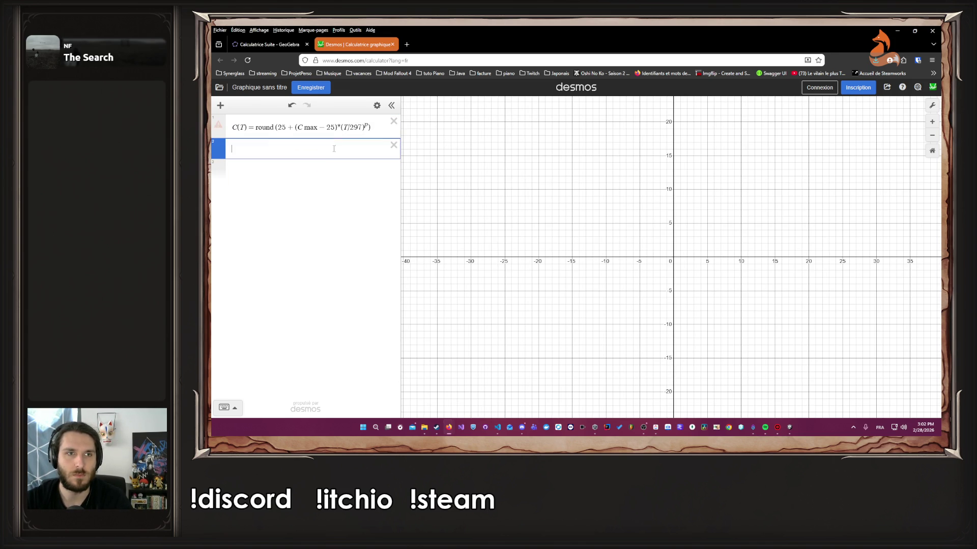
mouse_move(218, 127)
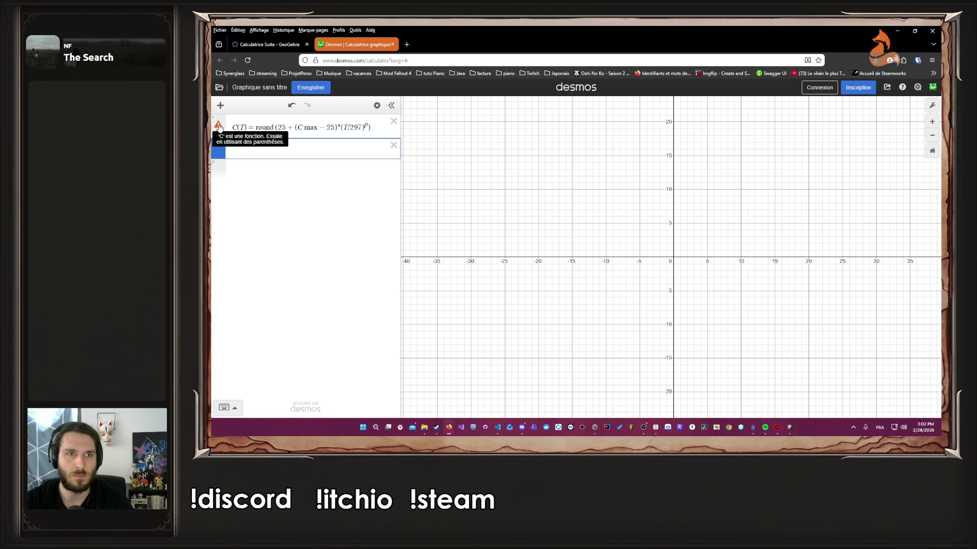
click(220, 129)
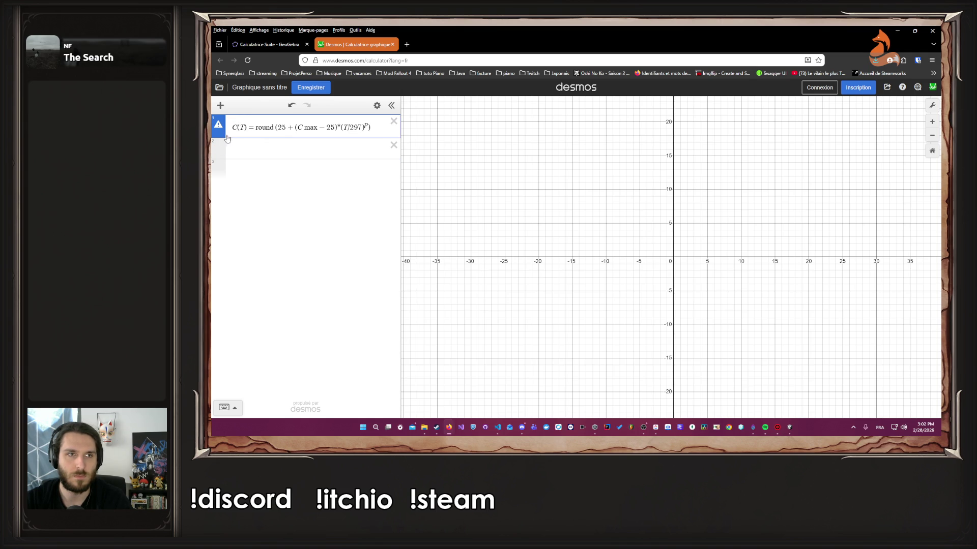
drag(225, 142, 225, 159)
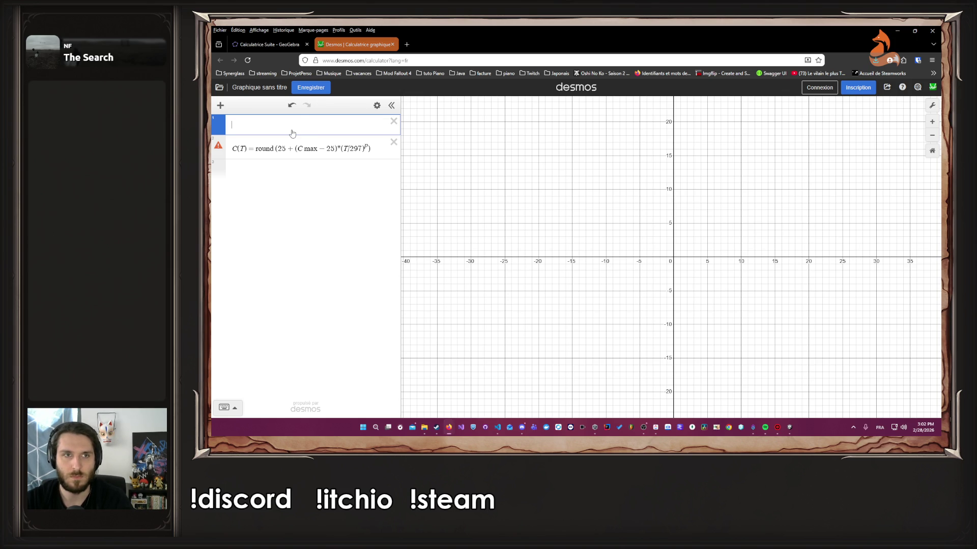
text(C max )
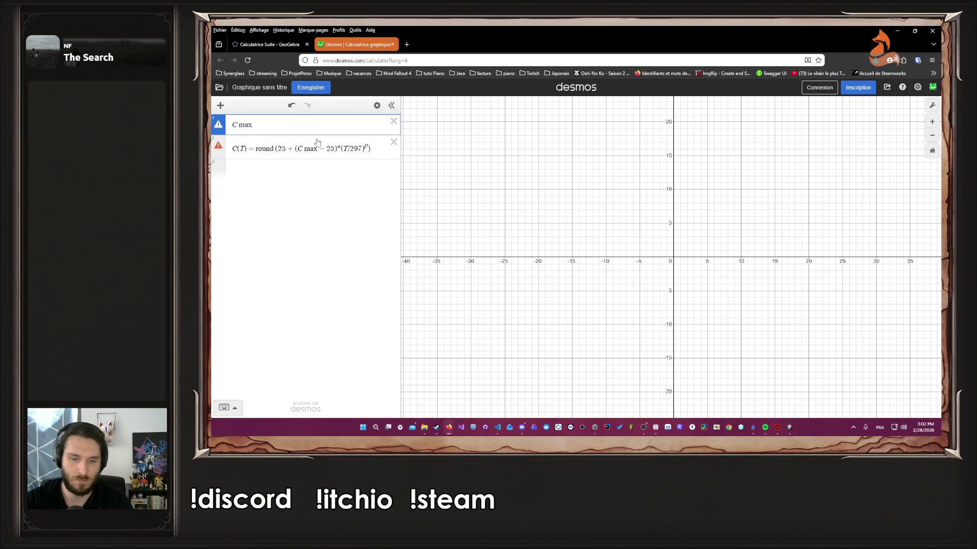
text(= 10)
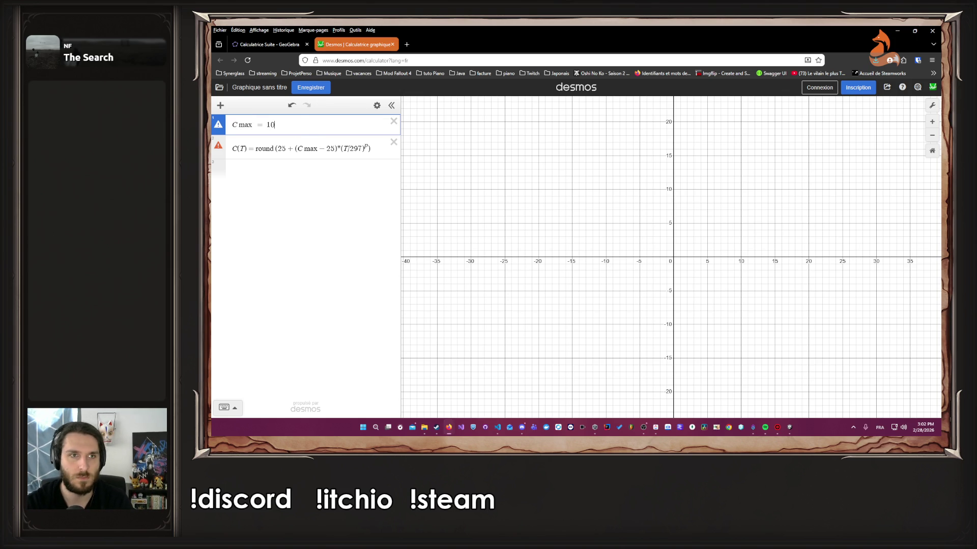
key(Return)
key(ctrl+z)
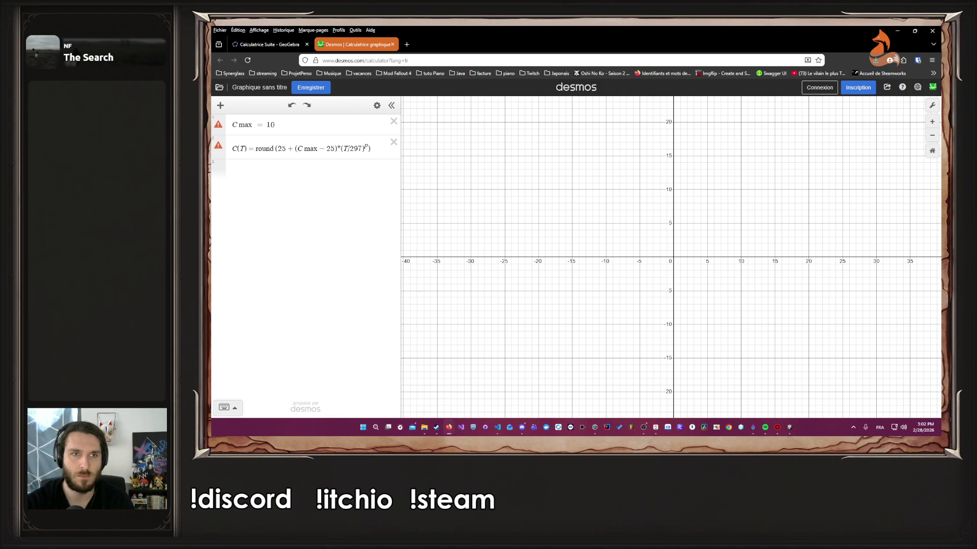
Step: Rename C max to x in both its definition and the C(T) formula
click(238, 124)
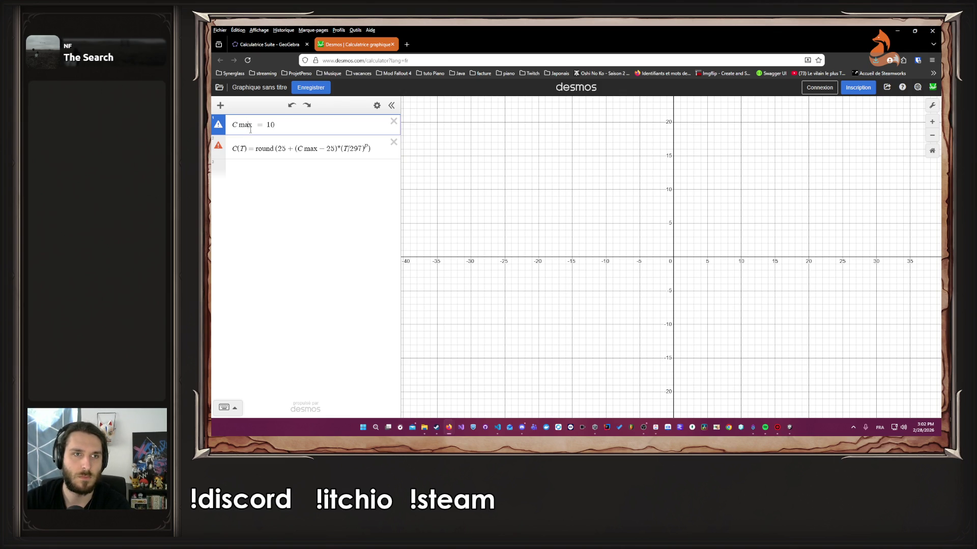
key(BackSpace)
key(BackSpace)
text(x)
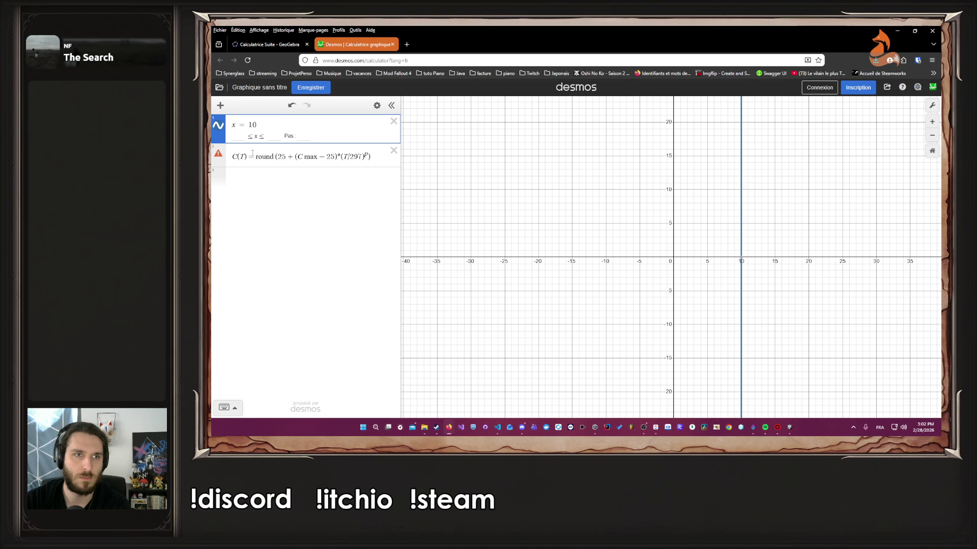
click(315, 157)
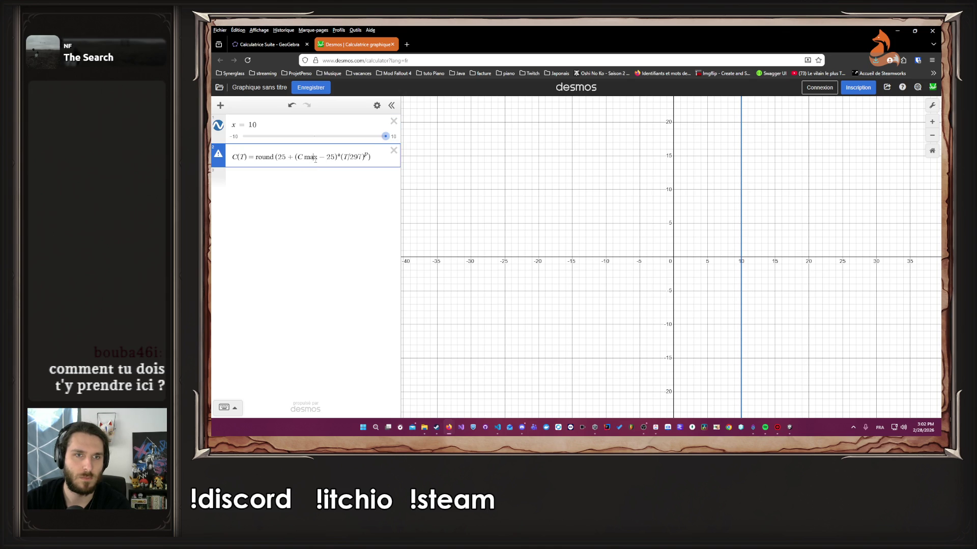
key(BackSpace)
key(BackSpace)
text(in)
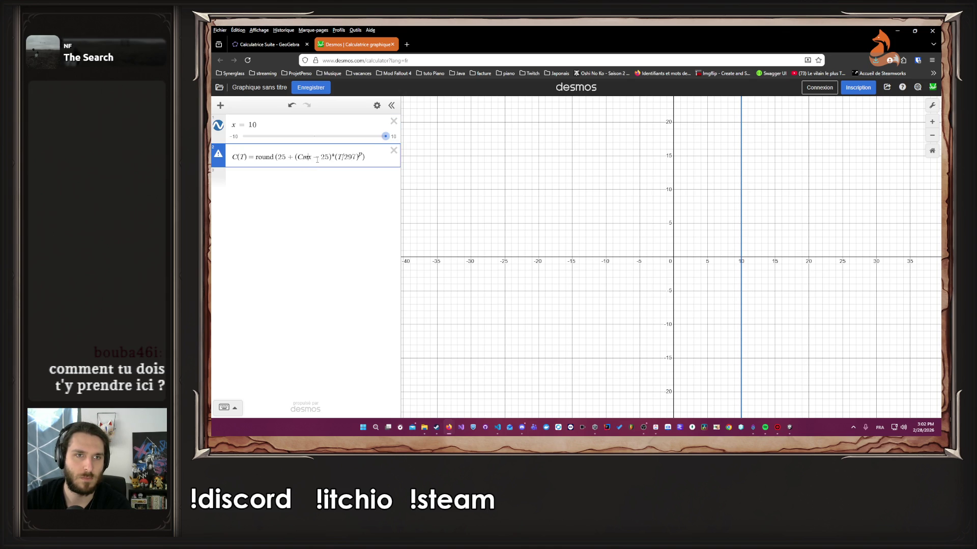
text(x)
click(300, 187)
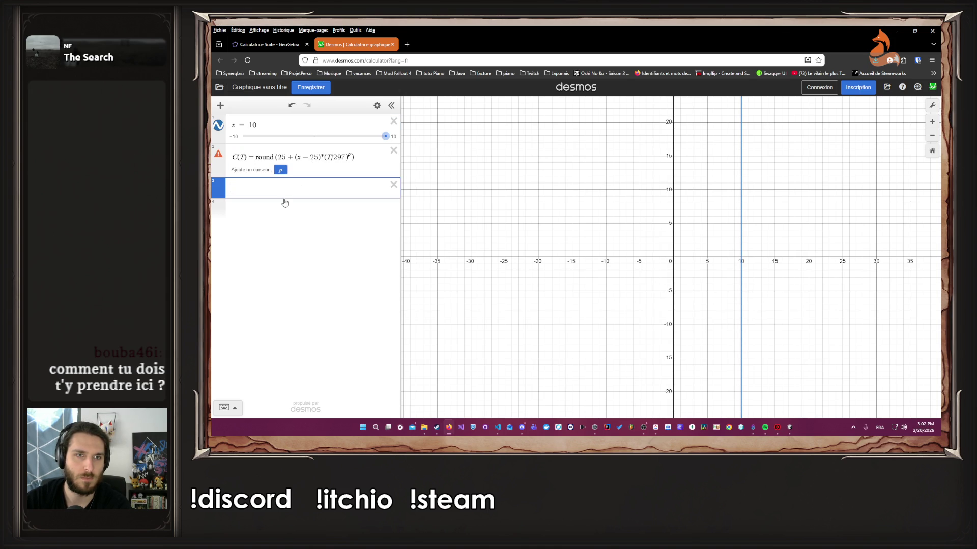
Step: Add an exponent slider p above the formula and set it to 1.3
click(279, 170)
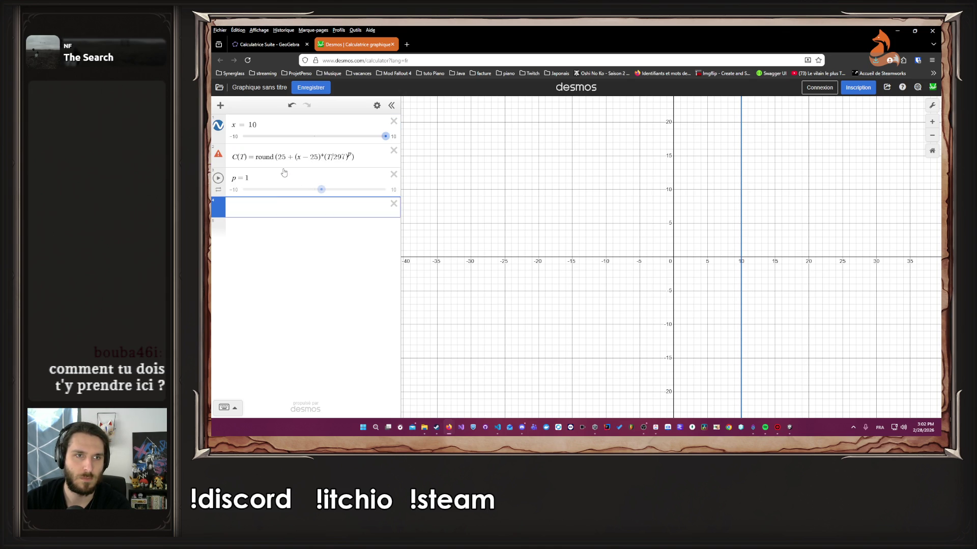
mouse_move(321, 189)
mouse_down()
mouse_move(342, 189)
mouse_move(324, 191)
mouse_up()
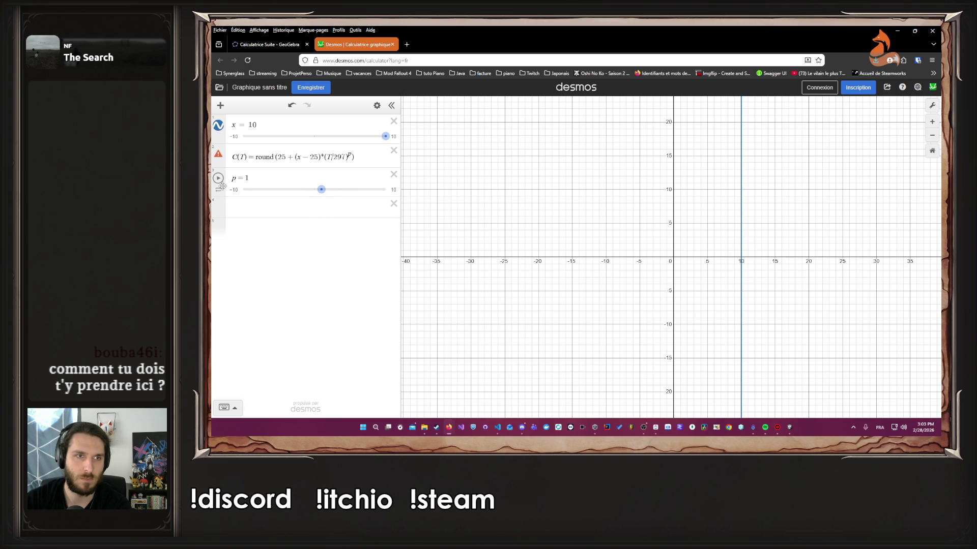
drag(222, 186, 222, 162)
click(232, 153)
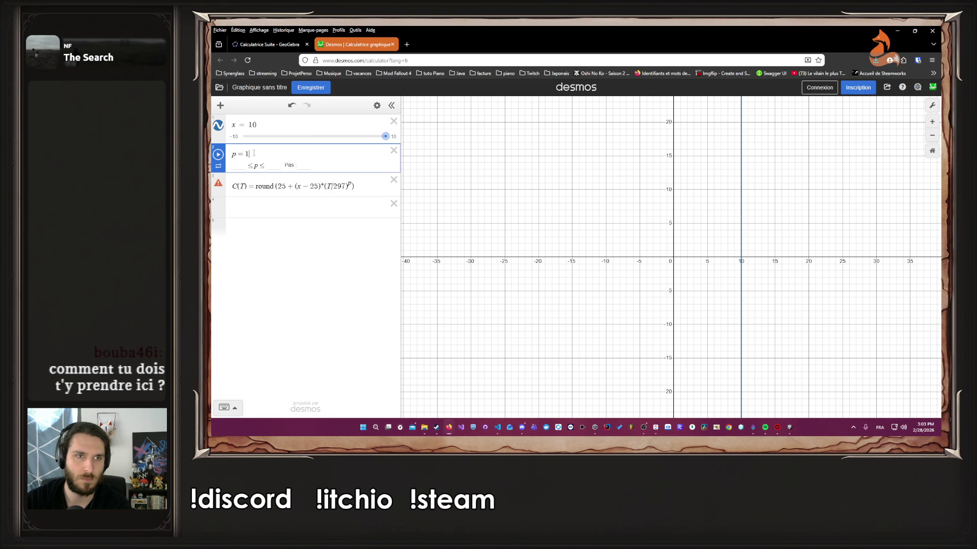
key(BackSpace)
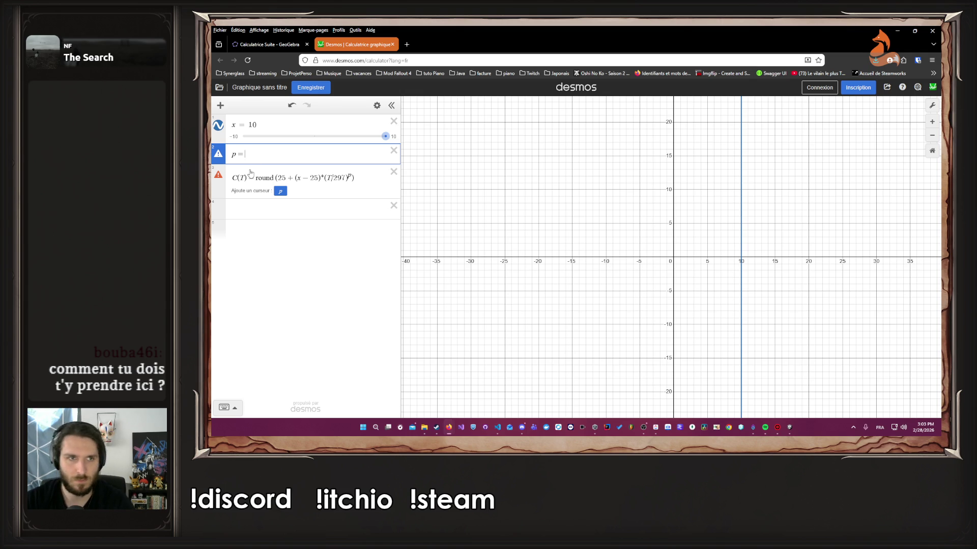
text( 1.3)
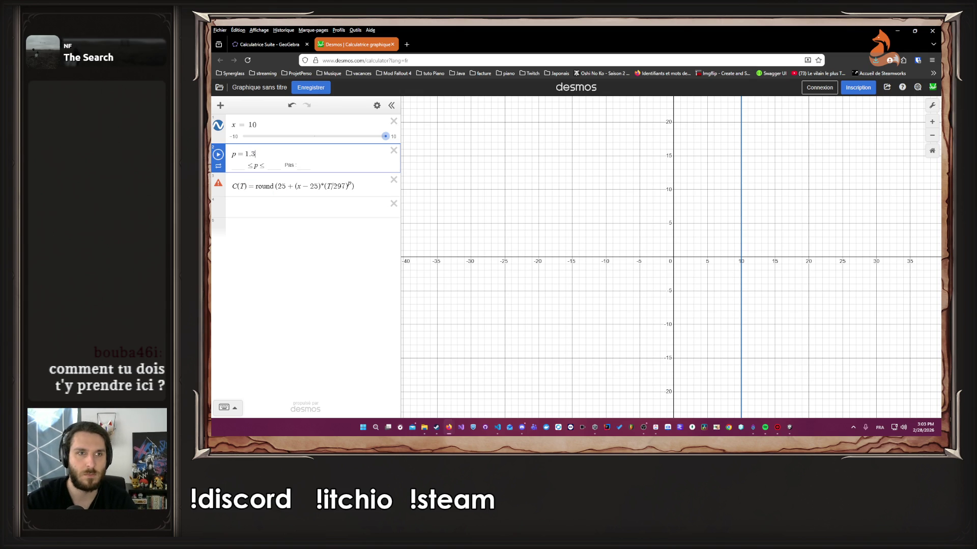
key(Return)
Step: Delete the C(T) cost formula and the empty row
click(262, 206)
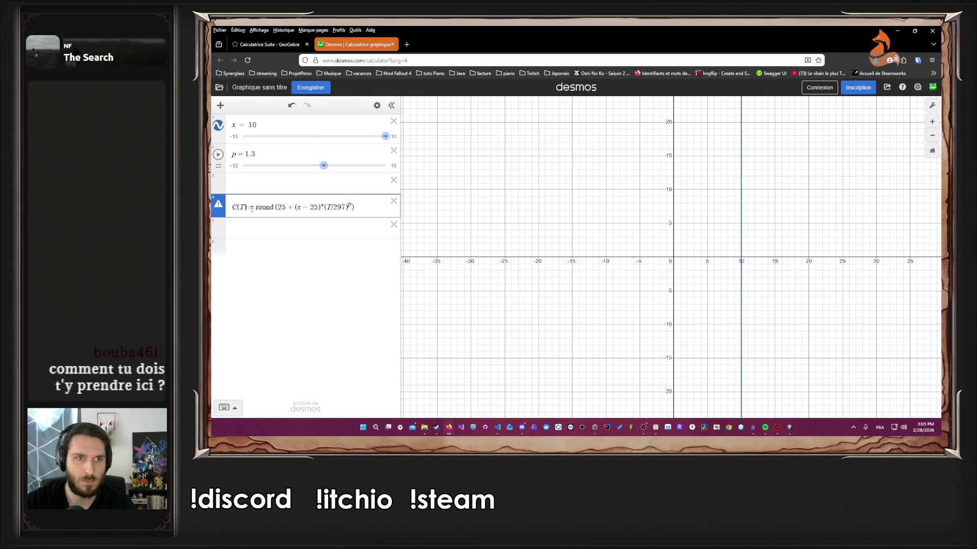
drag(249, 208, 222, 212)
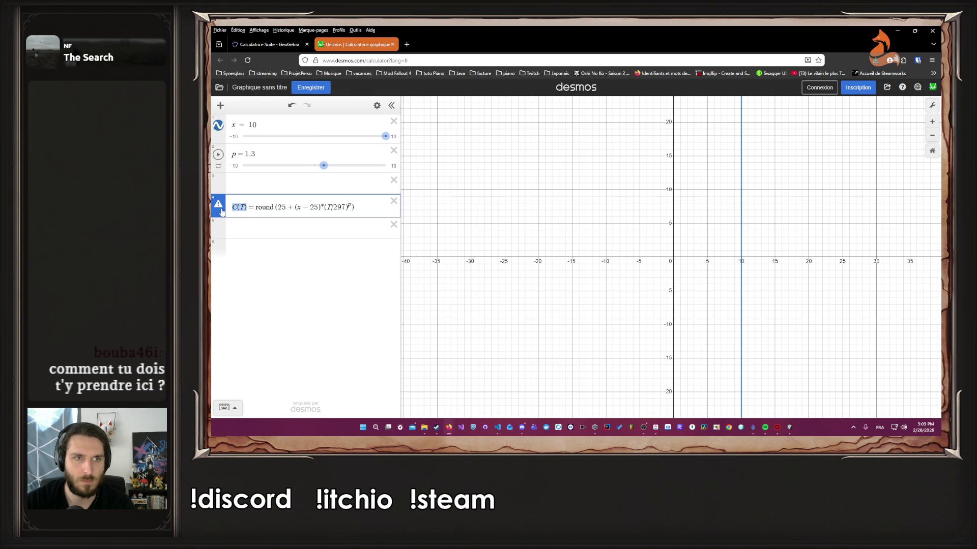
click(393, 201)
click(394, 179)
Step: Delete the p and x = 10 sliders and enter the line x
click(394, 150)
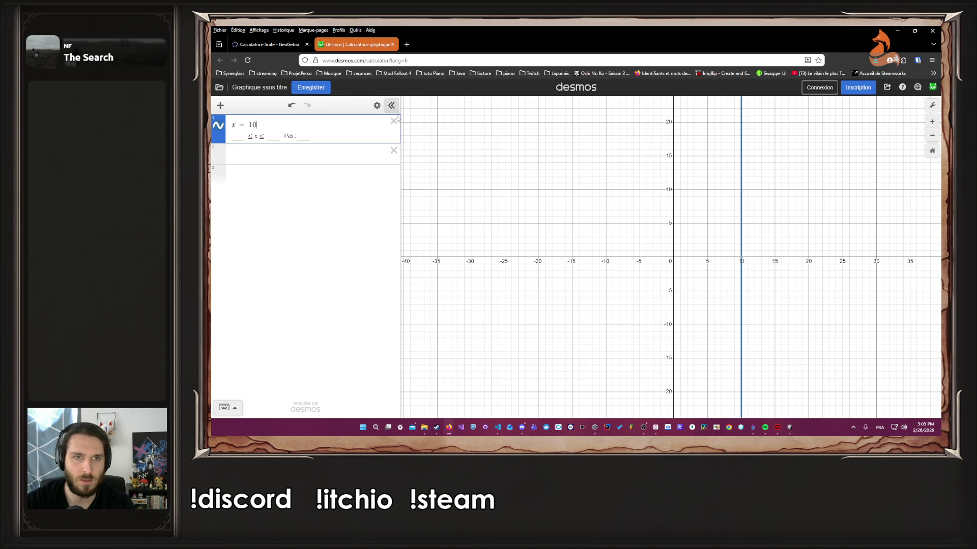
click(394, 121)
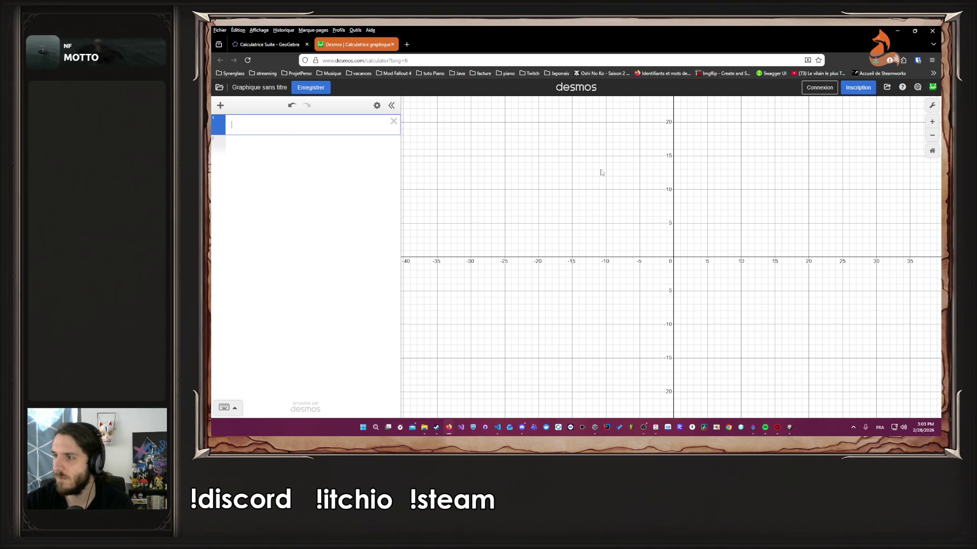
text(x)
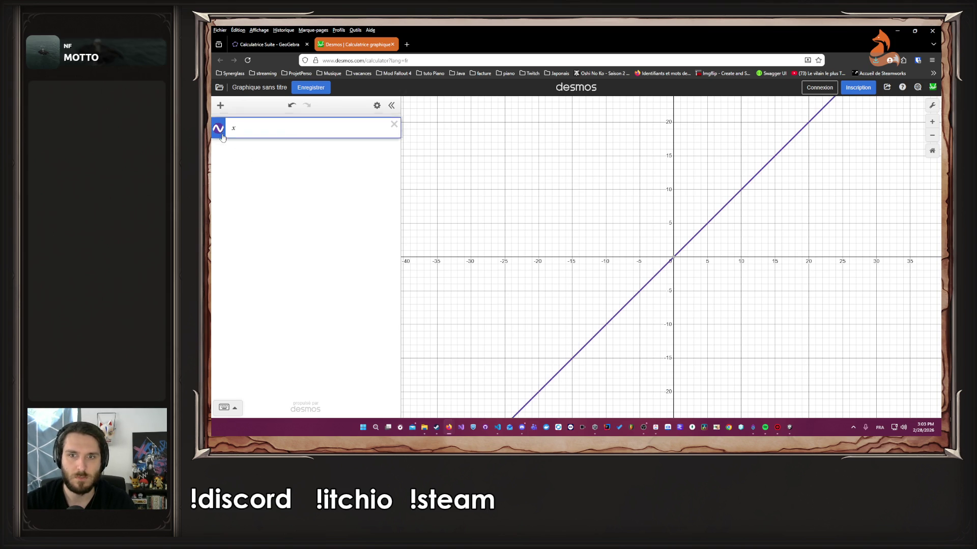
key(Return)
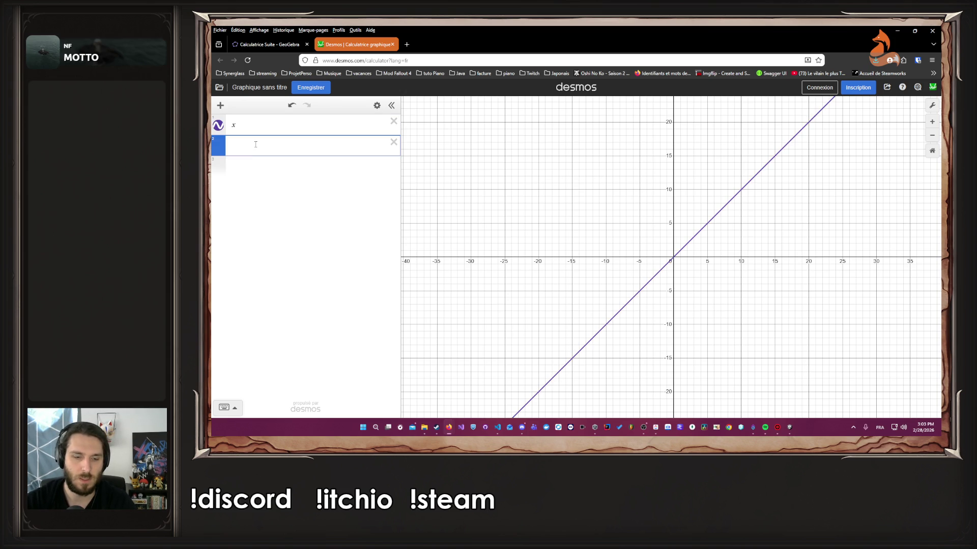
Step: Add y = −x, then bring up the price-calculation code in VS Code
text(y)
key(Return)
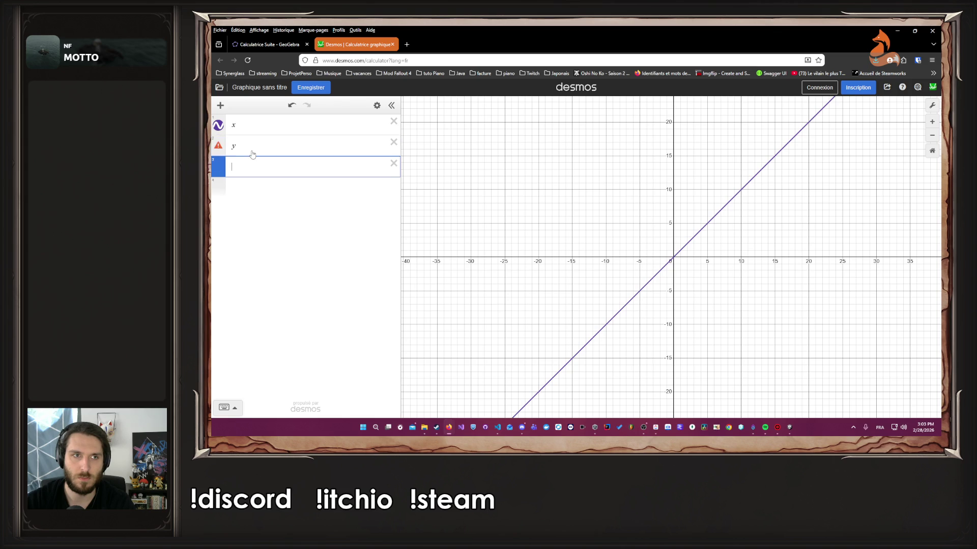
click(252, 153)
text(=)
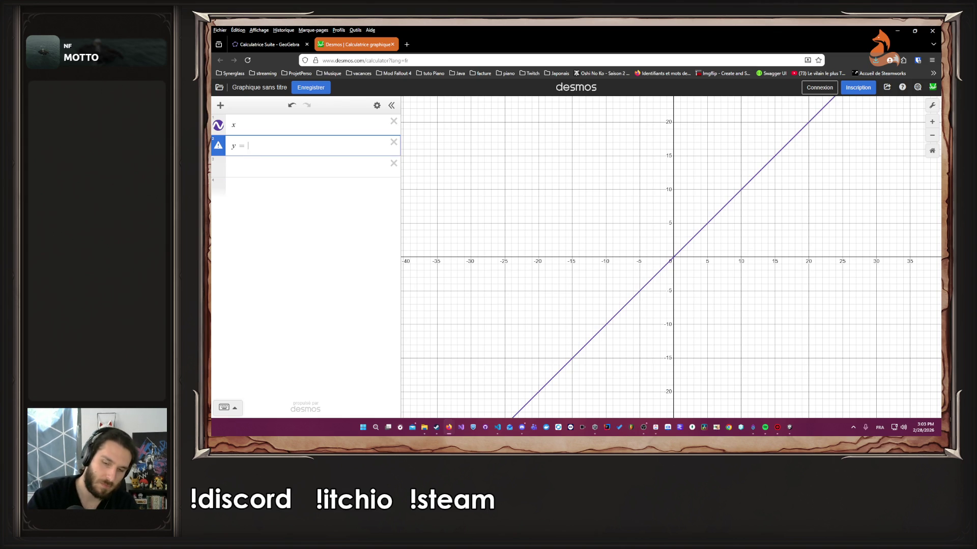
text(-x)
key(Return)
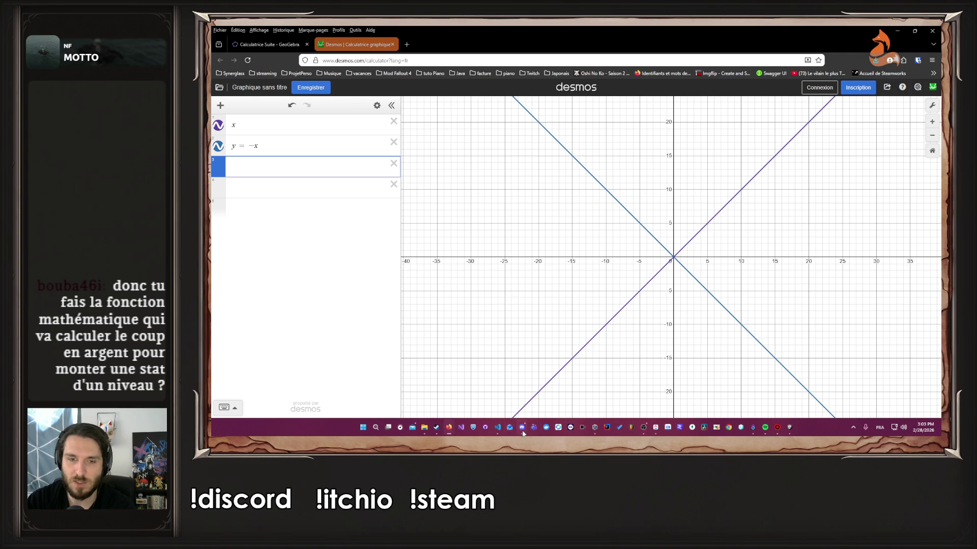
click(498, 427)
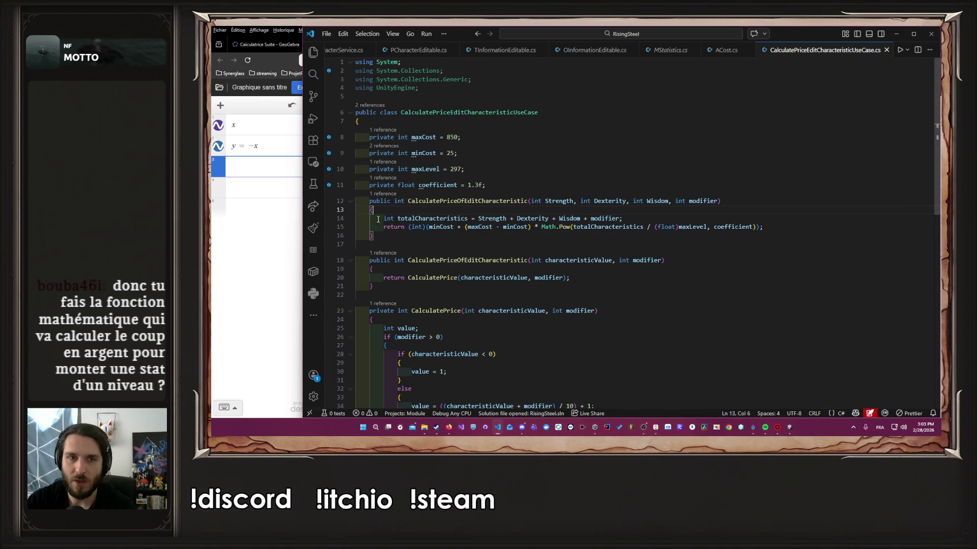
Step: Select lines 8–16: maxCost 850, minCost 25, maxLevel 297, coefficient 1.3f and the price method
scroll(479, 248, down, 4)
scroll(558, 329, up, 4)
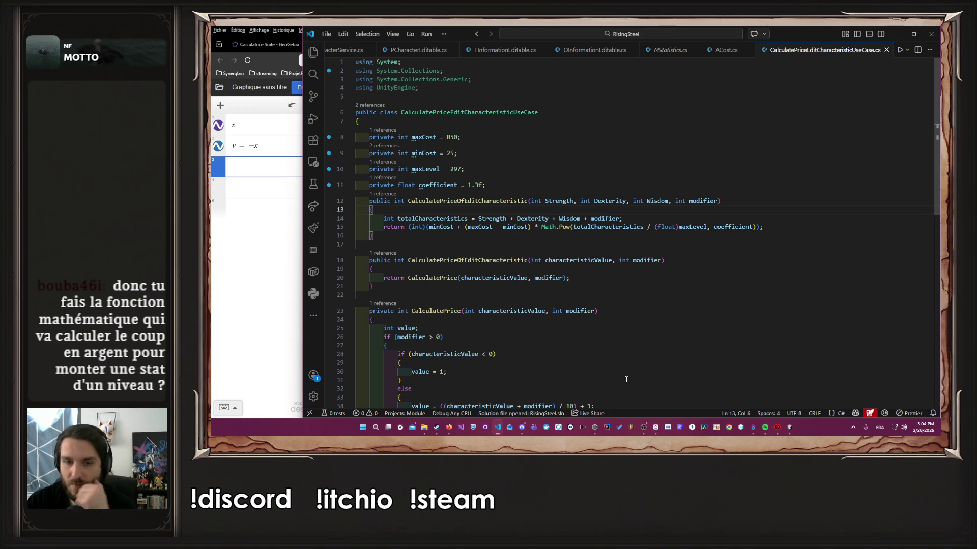
click(522, 429)
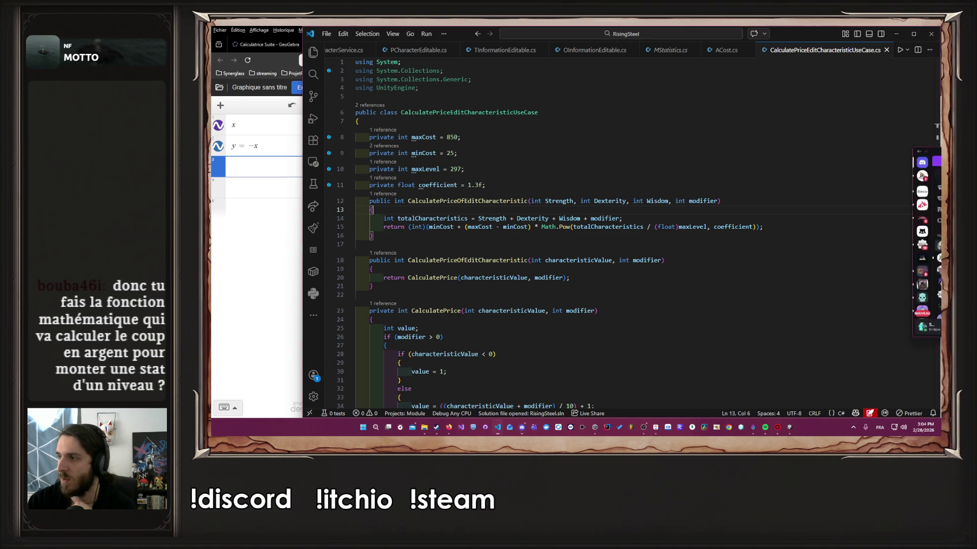
click(522, 428)
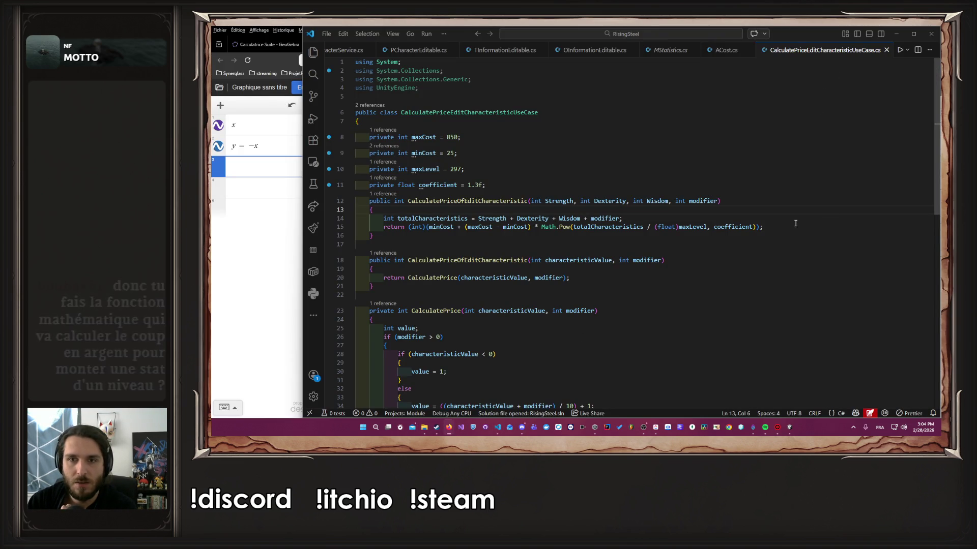
mouse_move(792, 234)
mouse_down()
mouse_move(351, 184)
mouse_move(315, 135)
mouse_up()
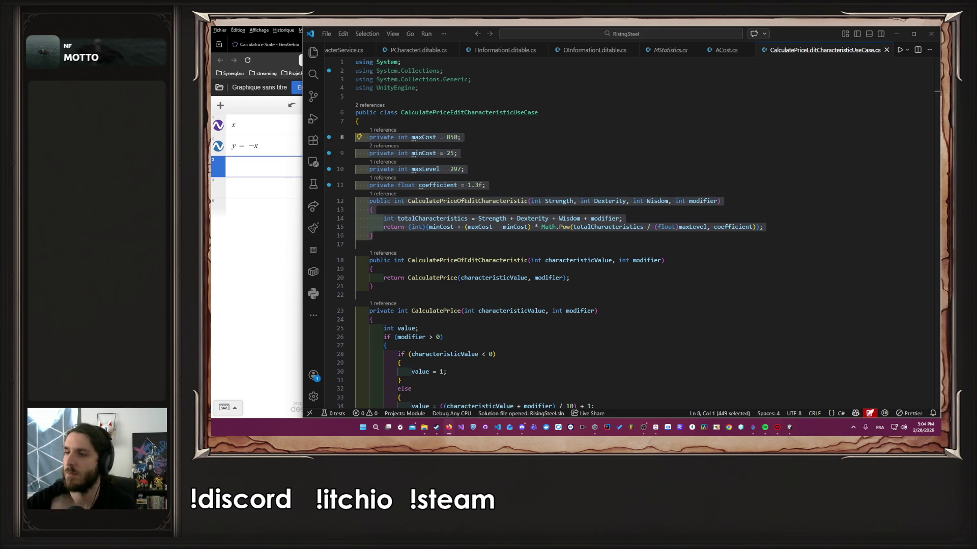
Step: Move the code window aside and delete the x and y = −x expressions
double_click(810, 36)
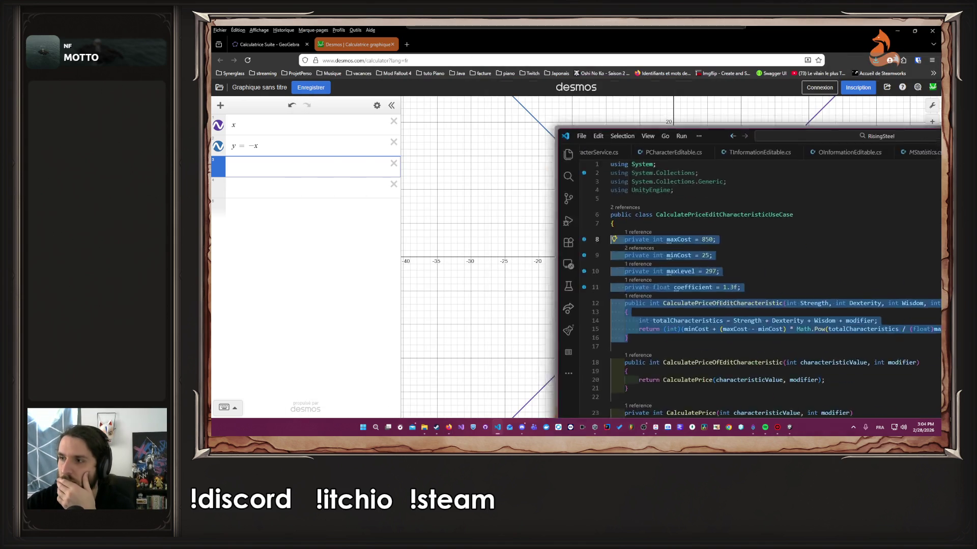
drag(715, 135, 941, 133)
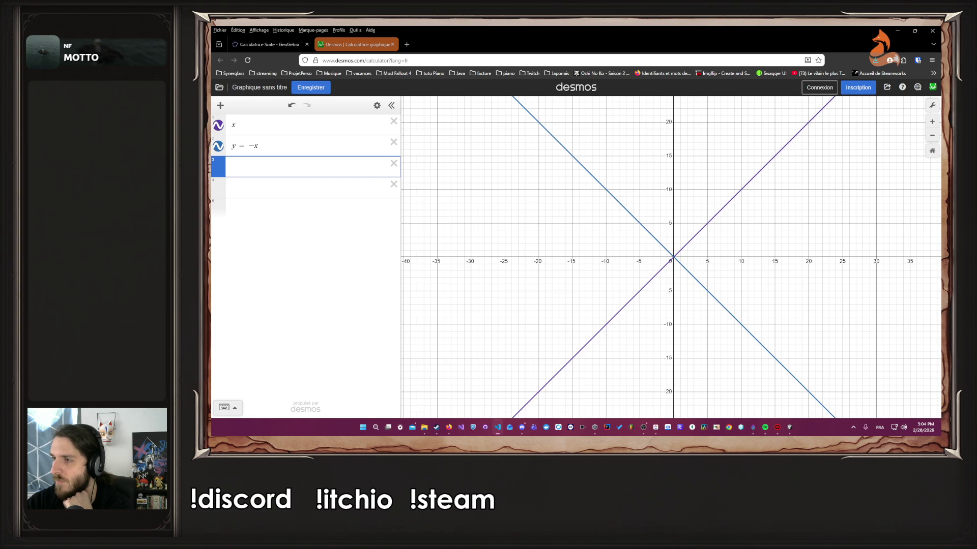
click(393, 122)
click(394, 121)
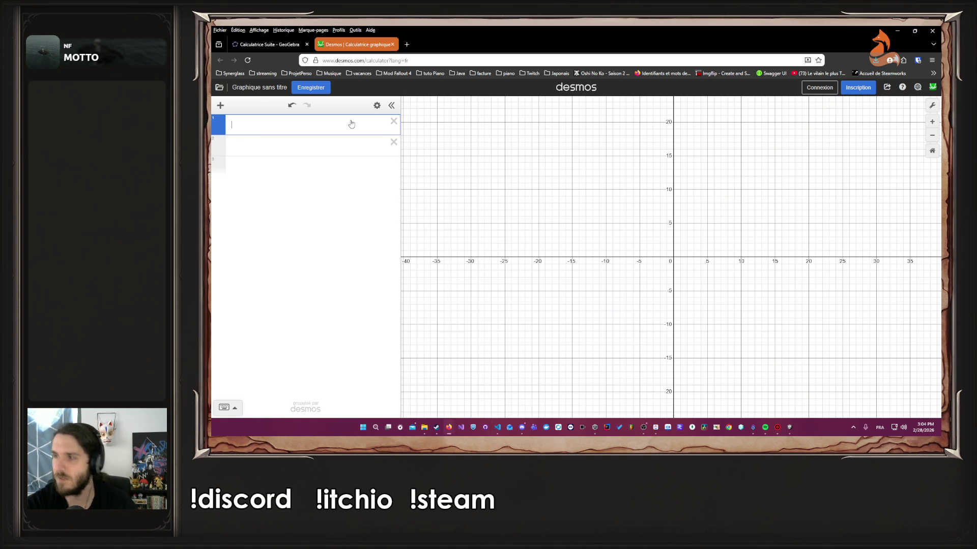
Step: After a garbled 'max Cost' attempt, enter x = 850 as the first expression
text(max Cost )
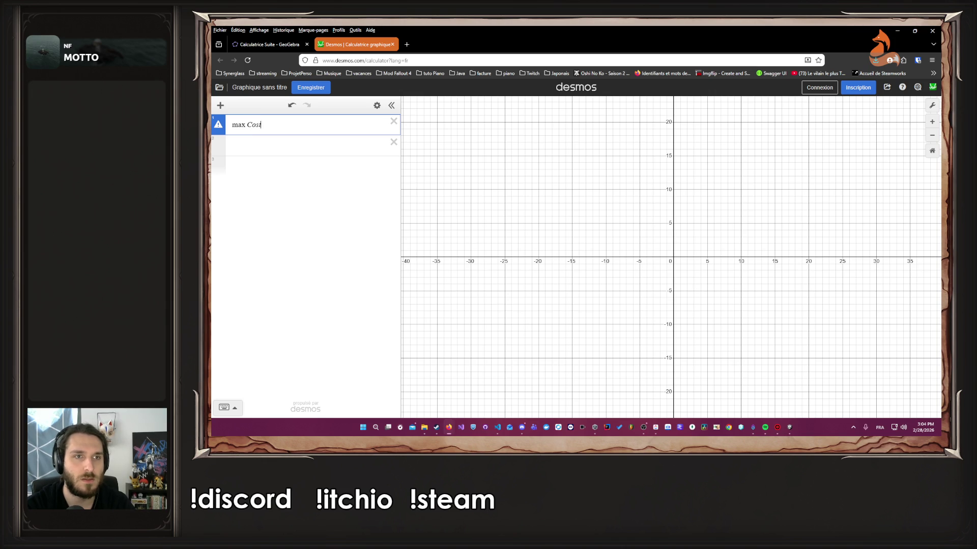
text(= :)
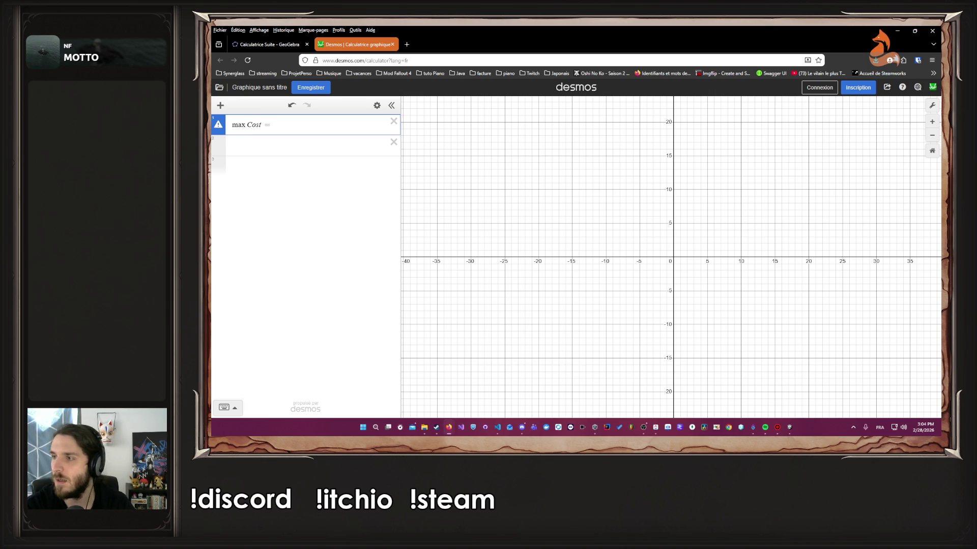
key(BackSpace)
text(cos)
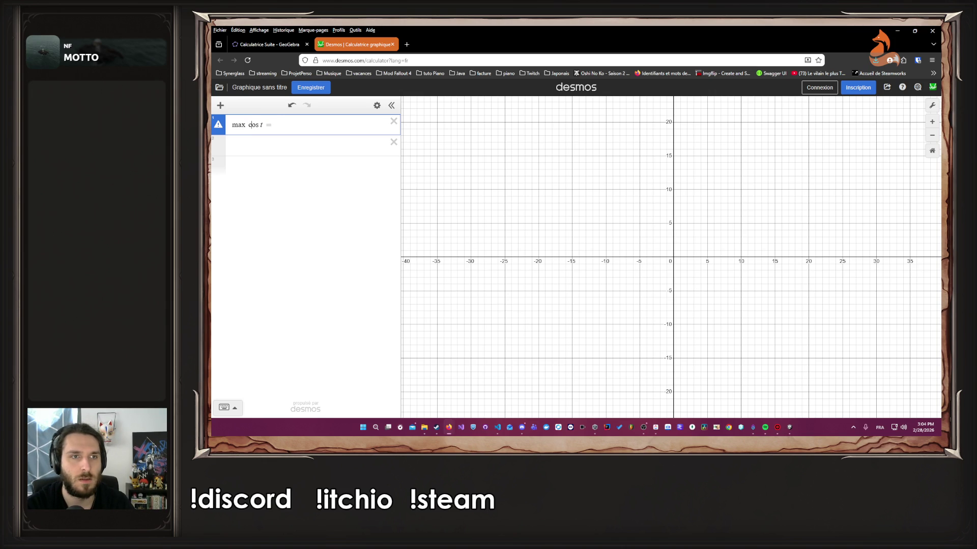
key(BackSpace)
key(BackSpace)
text(d)
key(BackSpace)
key(BackSpace)
text(d)
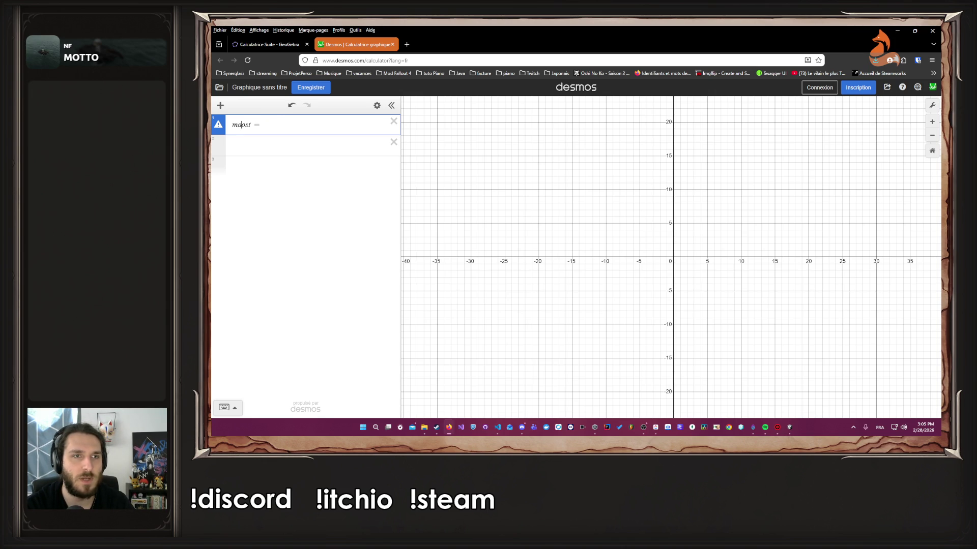
key(BackSpace)
key(BackSpace)
key(BackSpace)
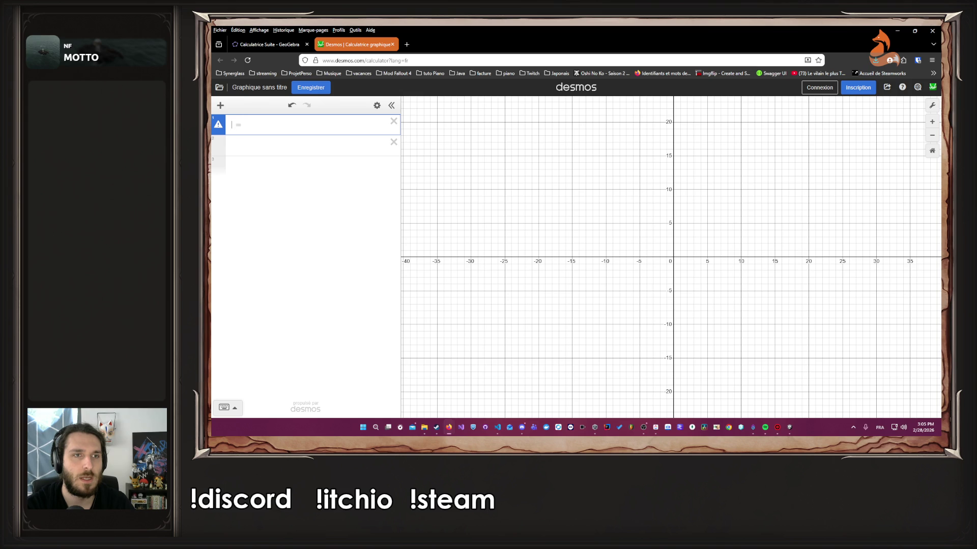
text(x = )
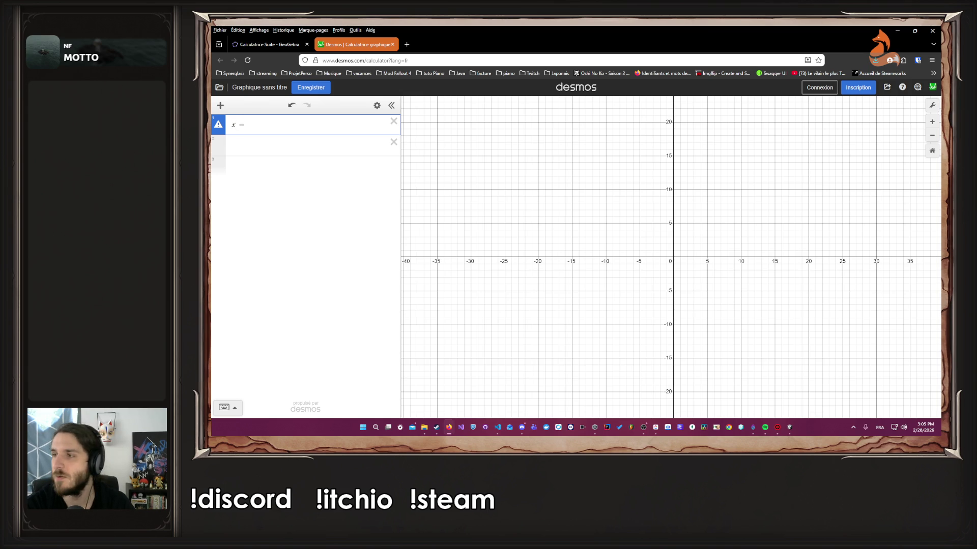
text(850)
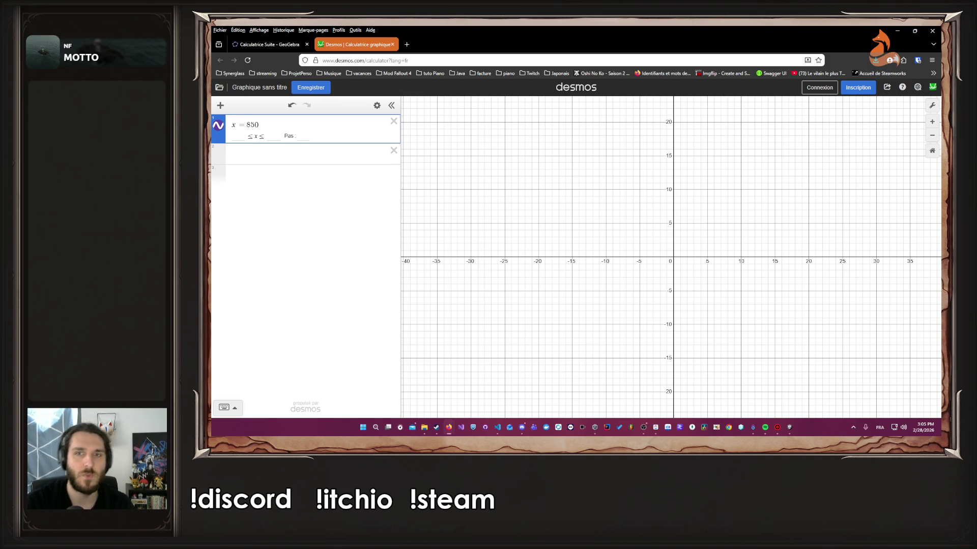
Step: Add sliders y = 25 and z = 297 below x = 850
click(264, 156)
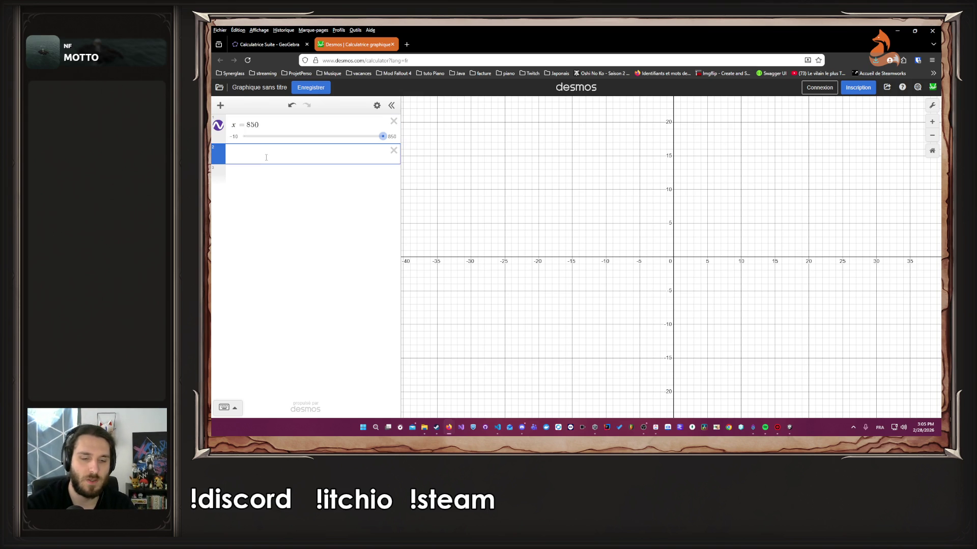
text(y = )
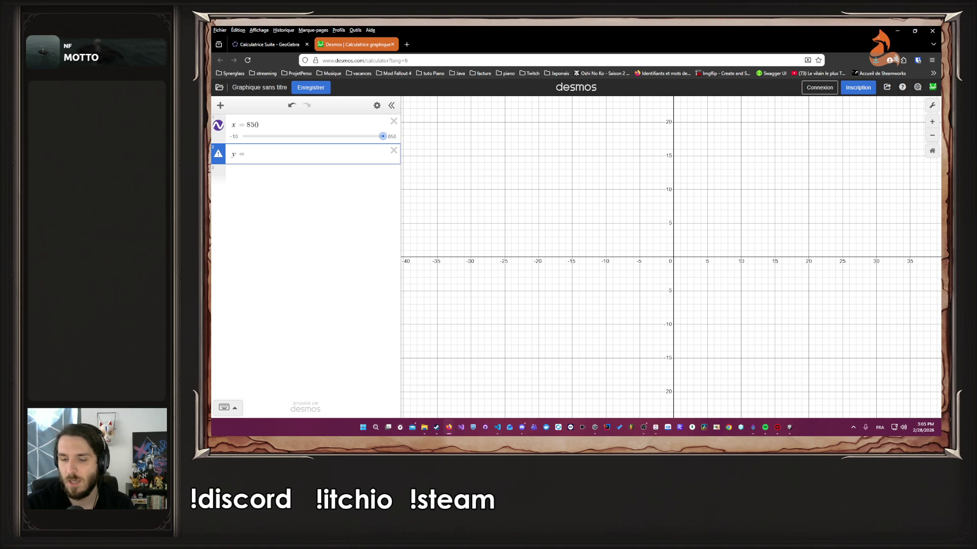
text(25)
key(Return)
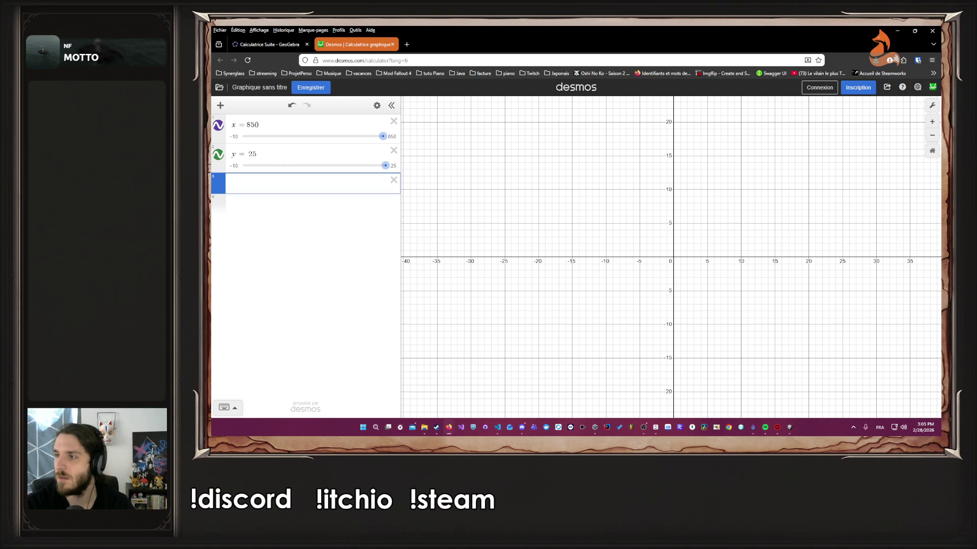
text(z = )
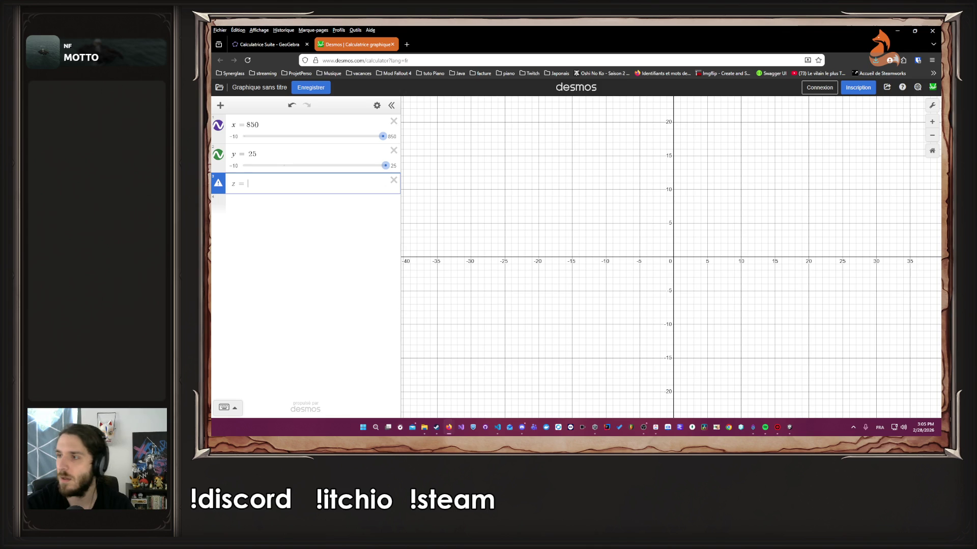
text(297)
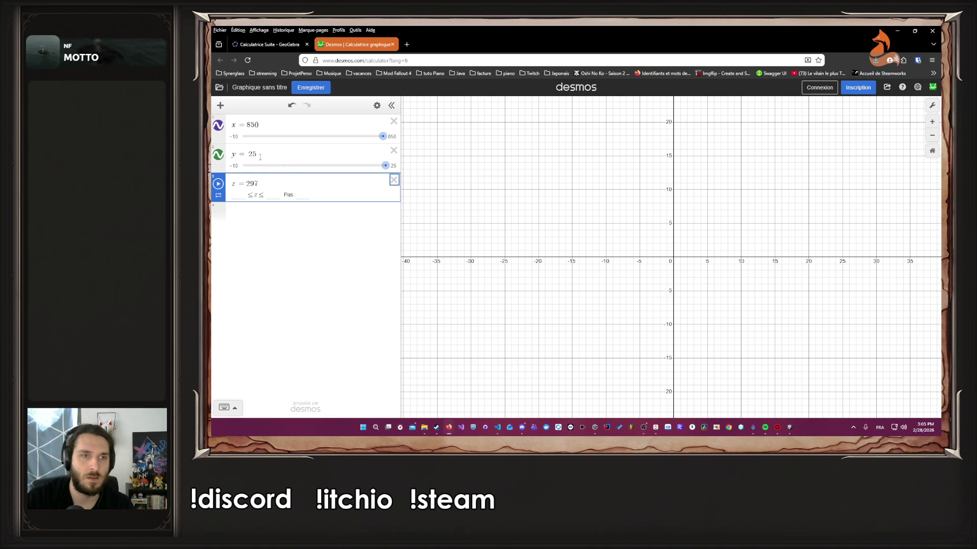
Step: Create a coef slider with value 1.3, then rename it to i
click(272, 214)
text(c)
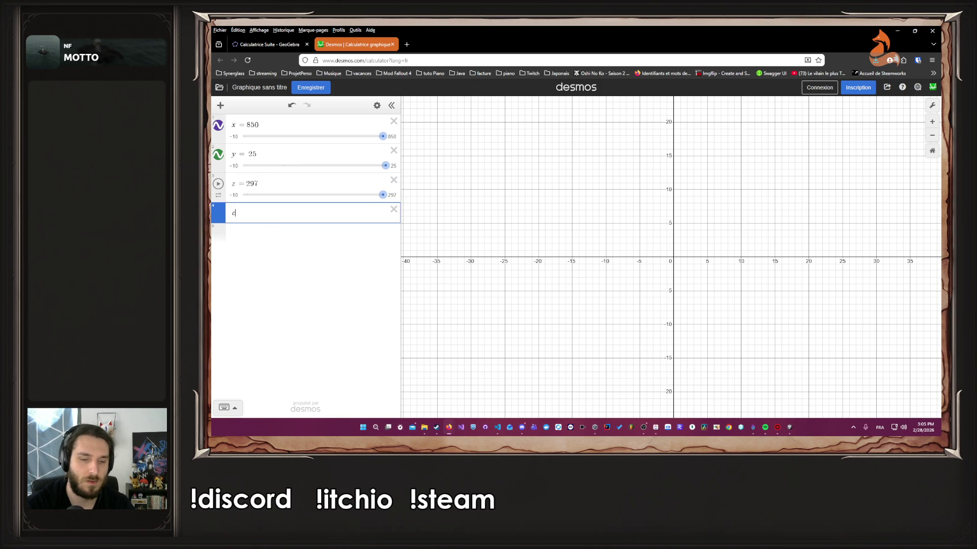
text(oef=)
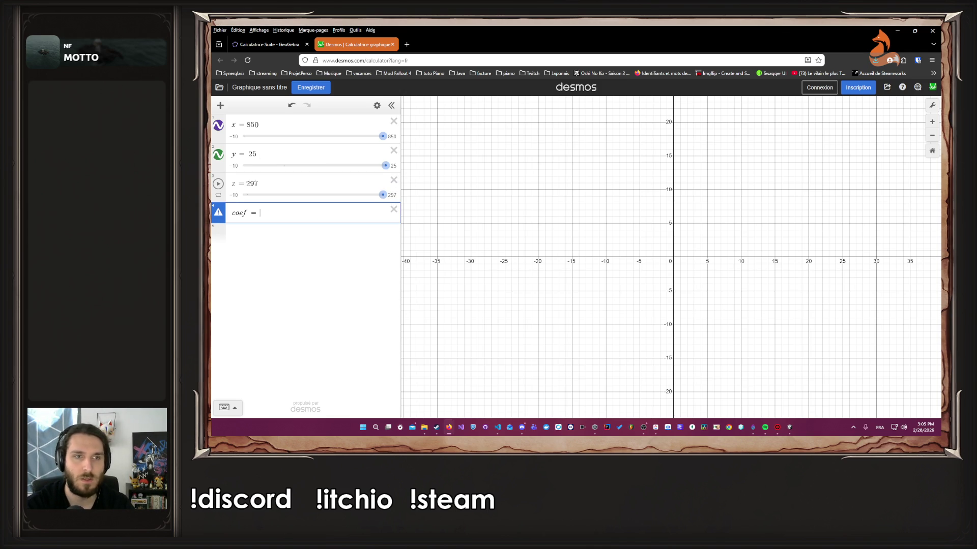
click(259, 184)
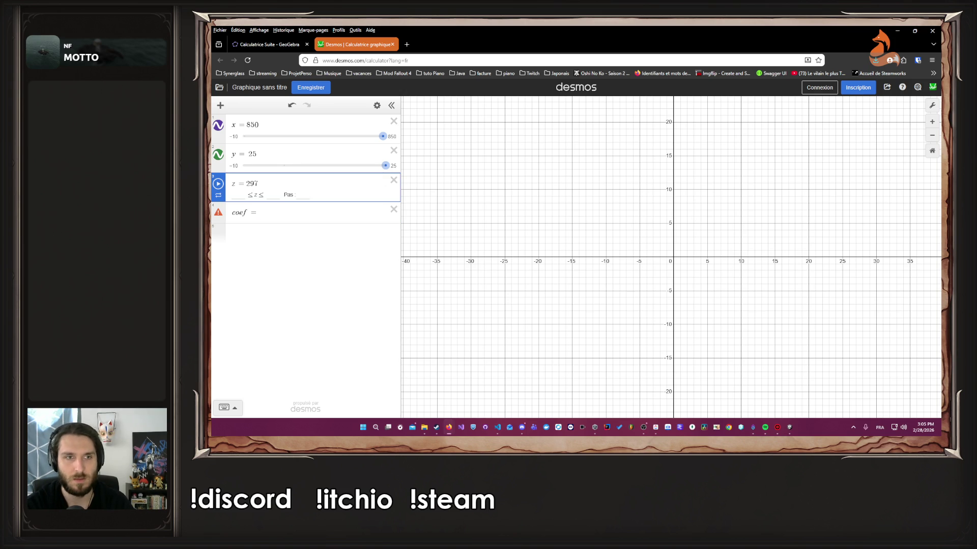
click(260, 213)
text(1.3)
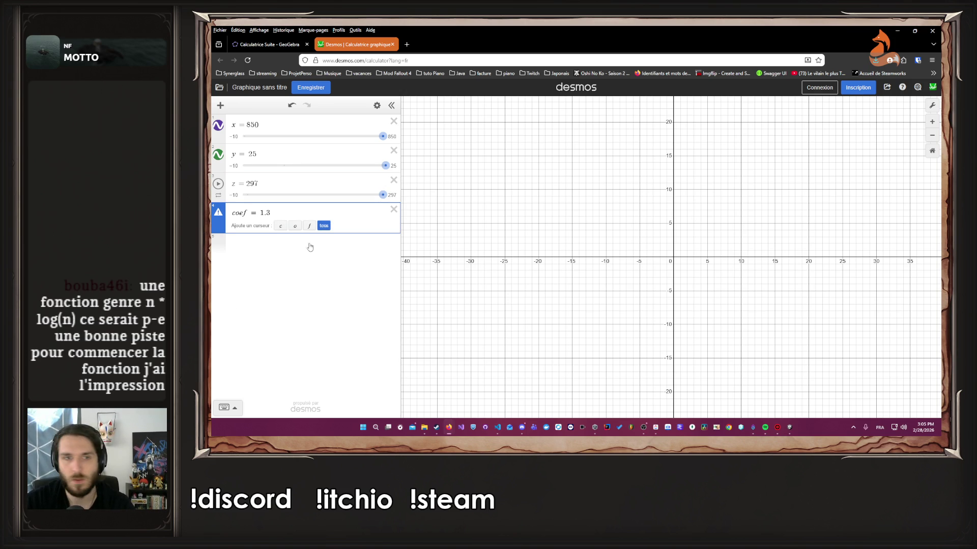
click(288, 249)
click(275, 222)
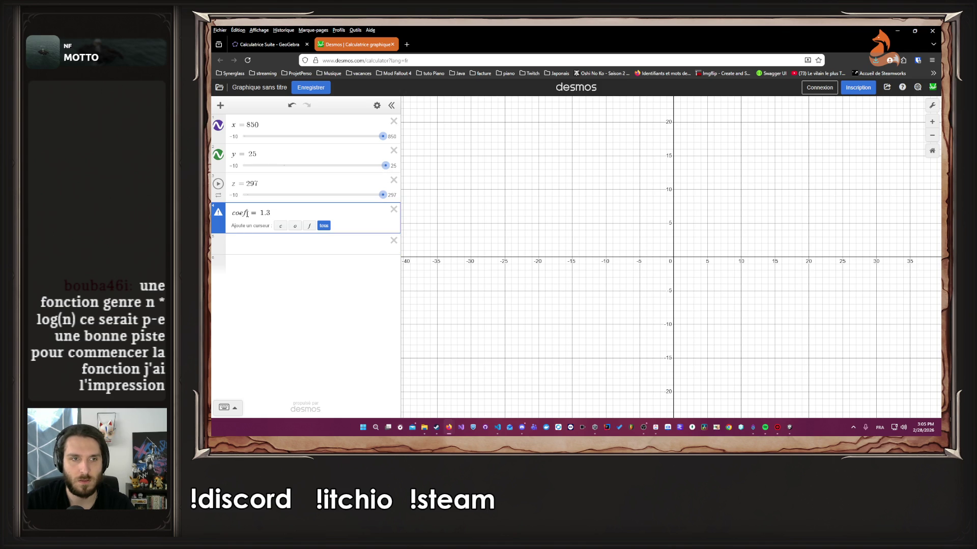
click(248, 223)
key(BackSpace)
key(BackSpace)
key(BackSpace)
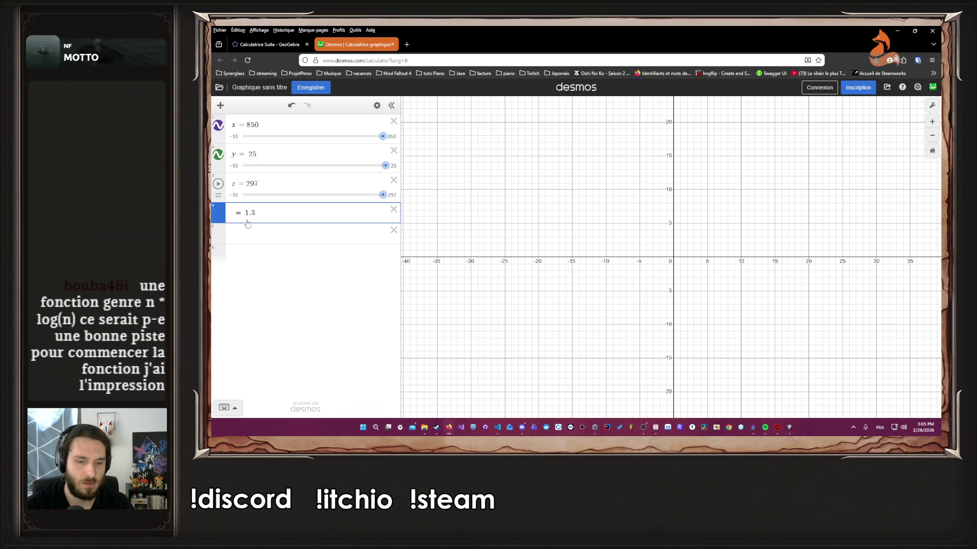
text(i)
key(Return)
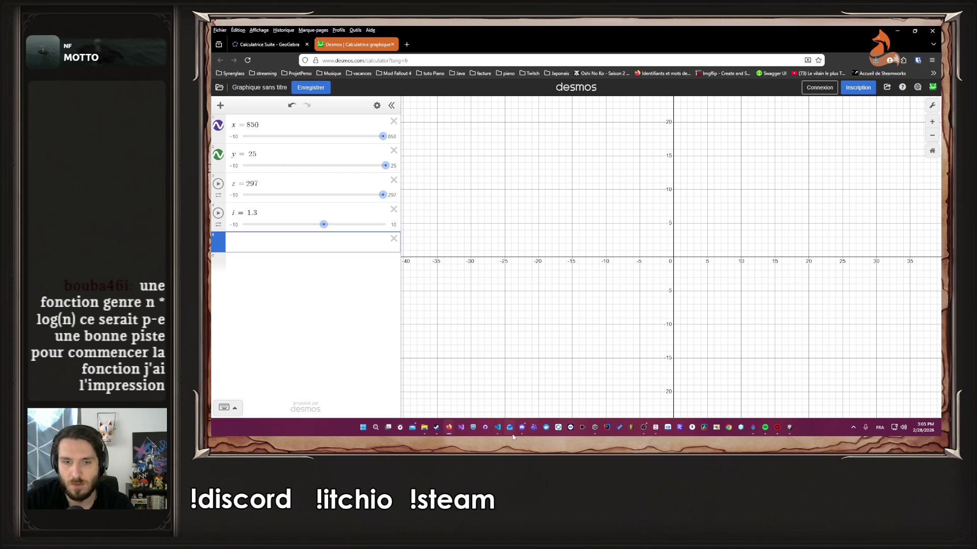
mouse_move(449, 428)
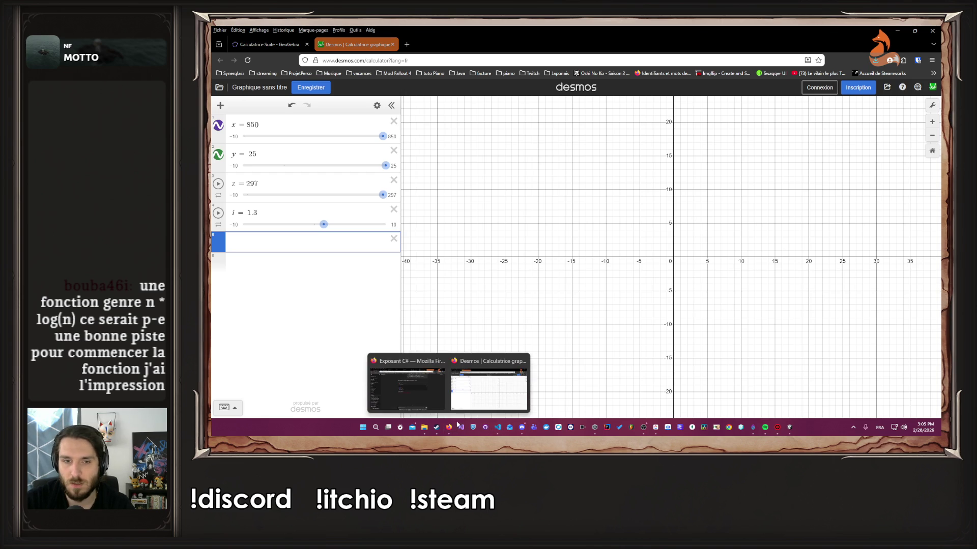
click(432, 396)
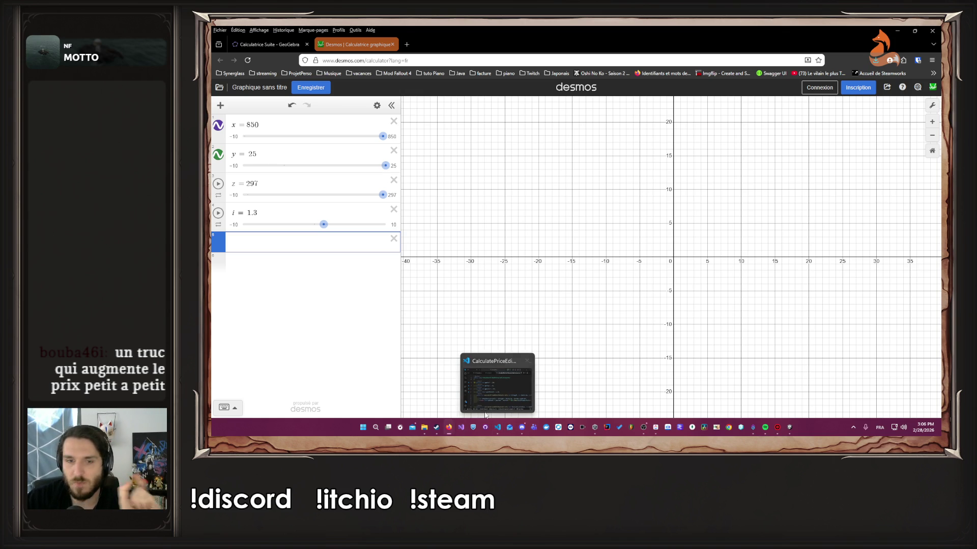
click(498, 427)
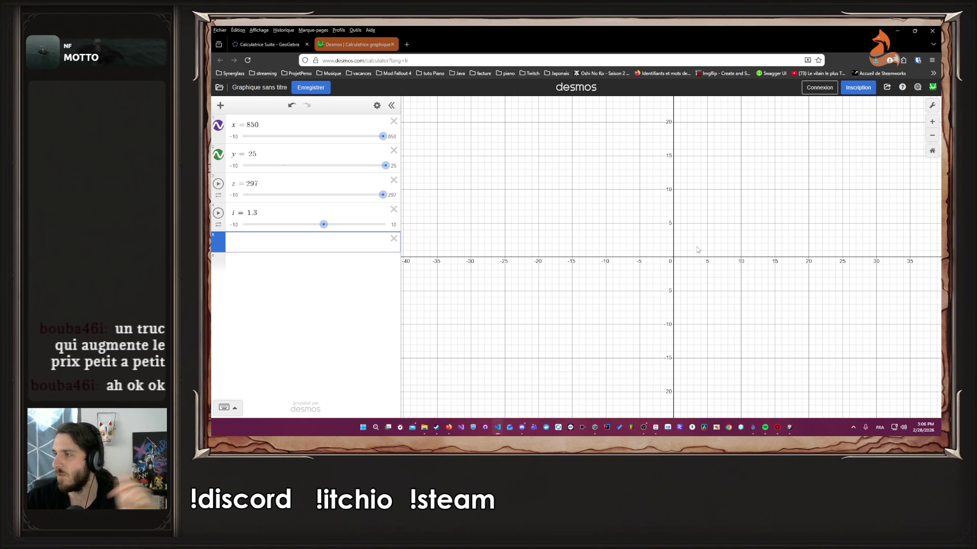
key(alt+Tab)
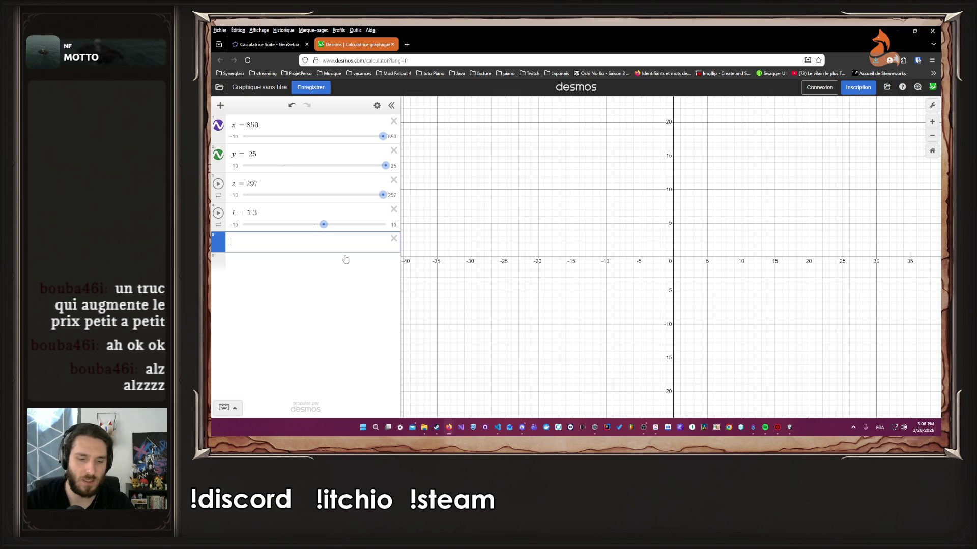
Step: Try and discard several test expressions (y+, x, e, z) in a new row
text(y+)
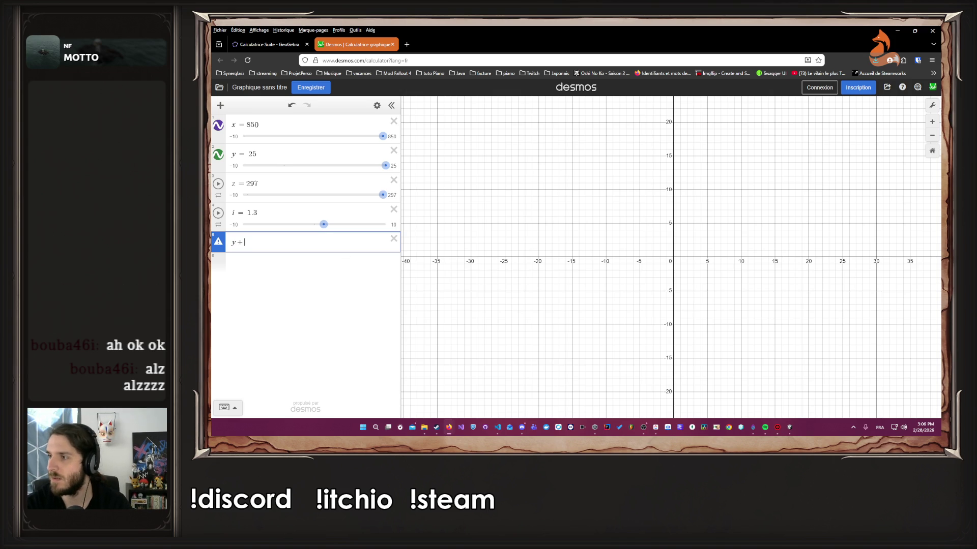
key(BackSpace)
key(BackSpace)
key(BackSpace)
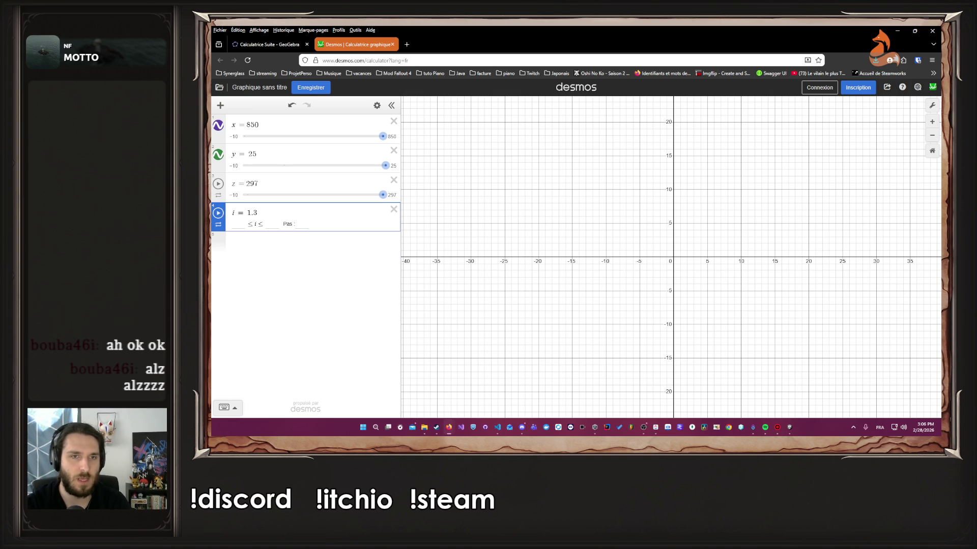
click(261, 247)
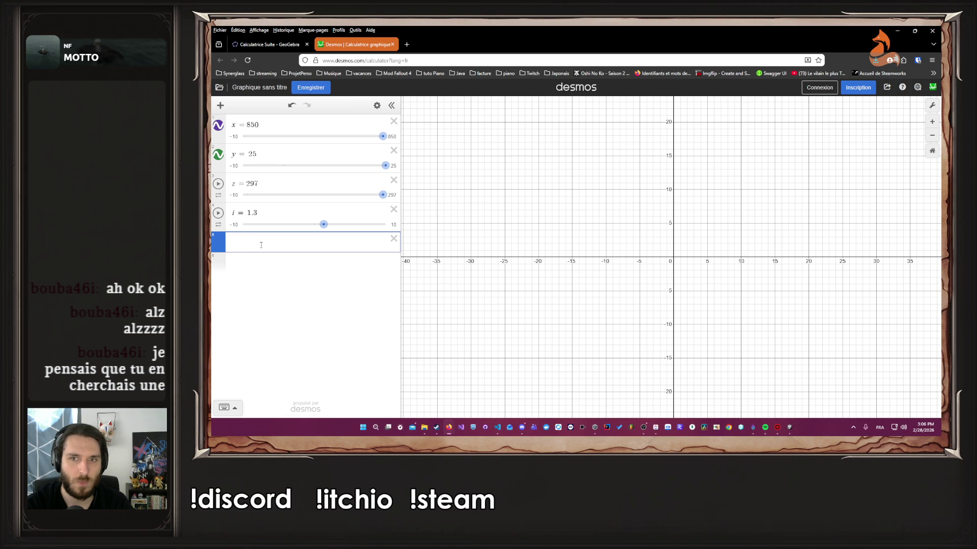
text(x)
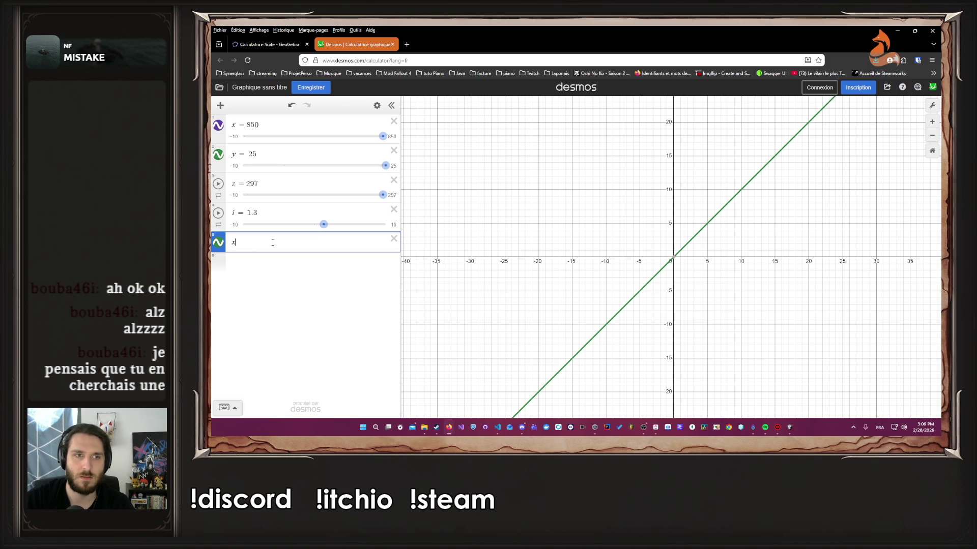
key(BackSpace)
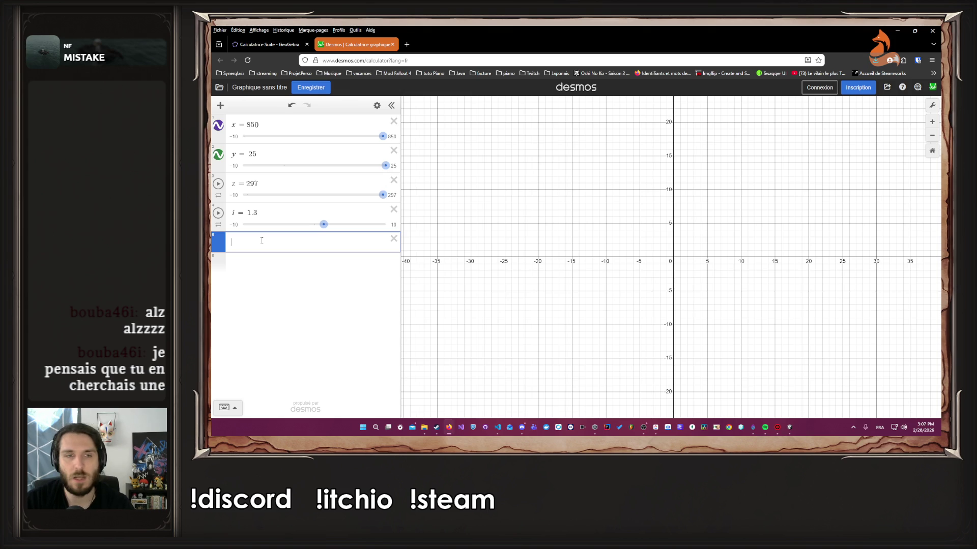
text(e)
key(BackSpace)
text(z)
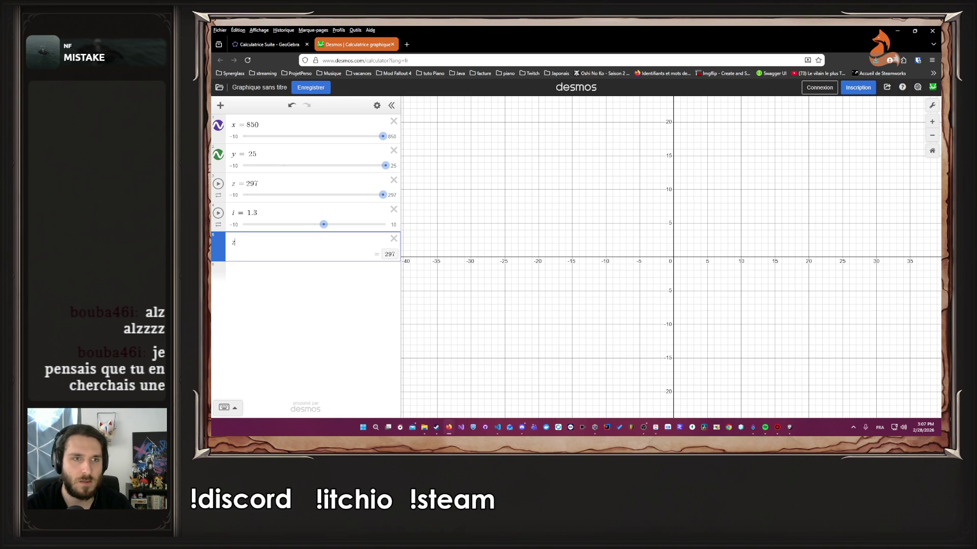
key(BackSpace)
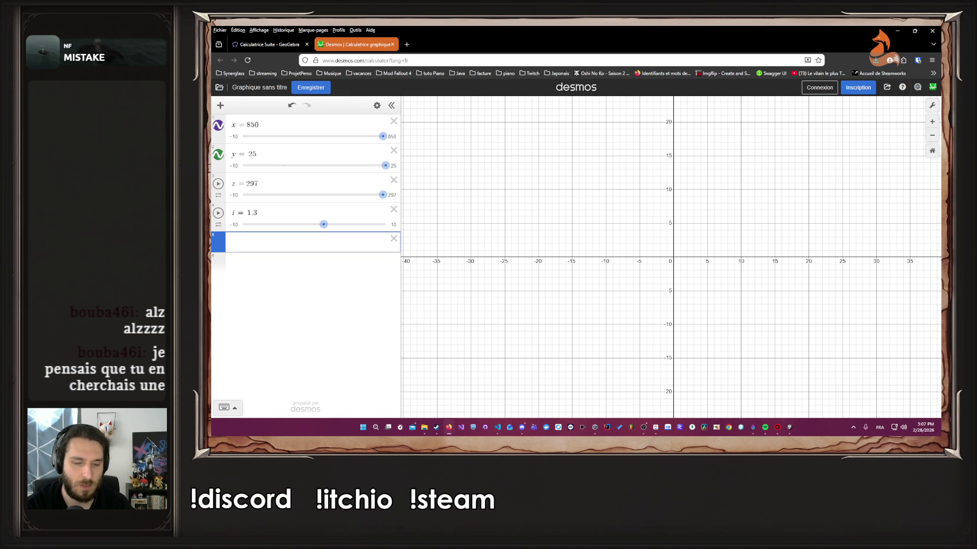
Step: Start the g formula as g = y+(x−y)
text(final )
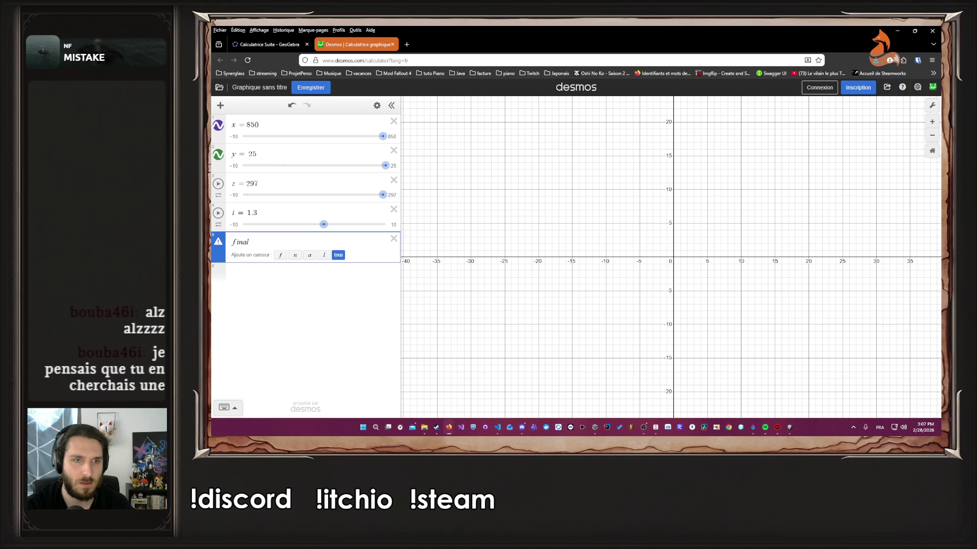
text(=)
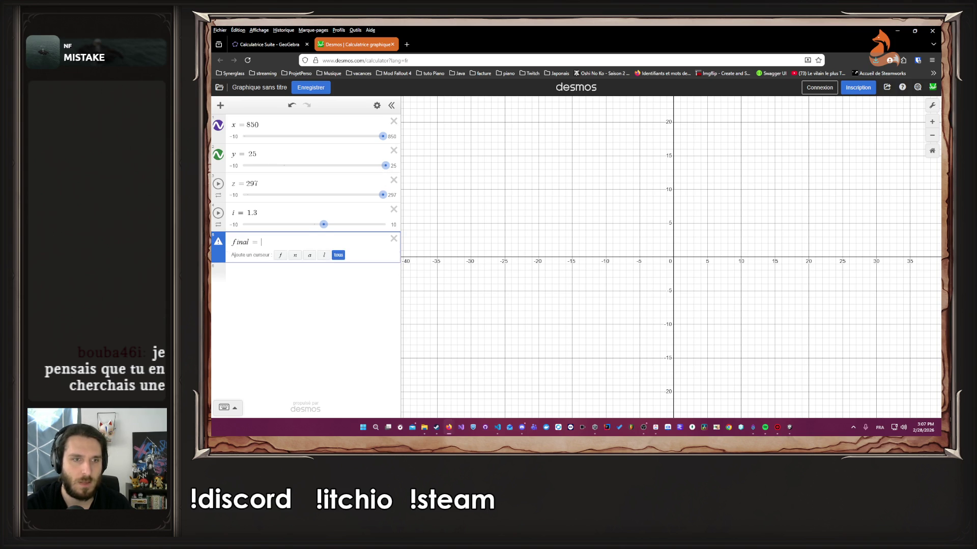
key(BackSpace)
key(BackSpace)
key(BackSpace)
key(BackSpace)
text(g )
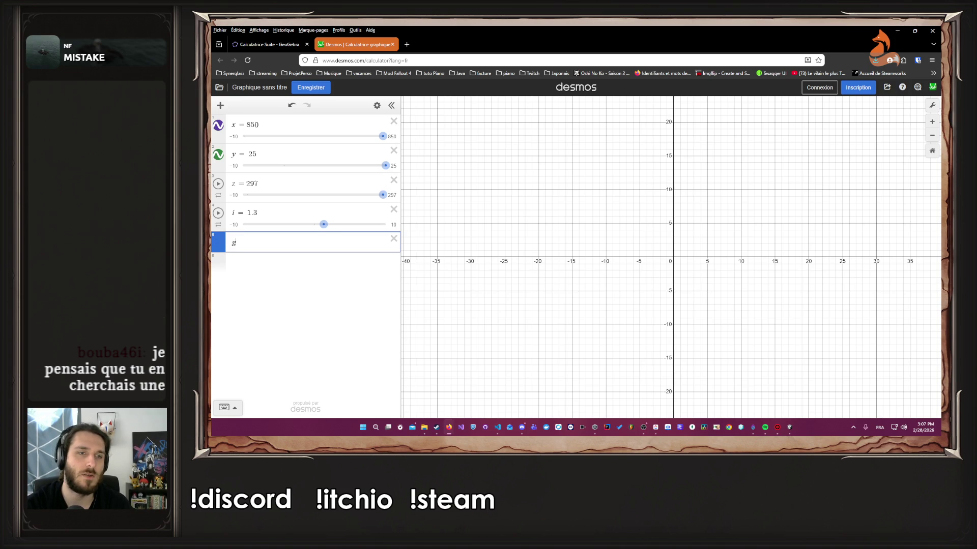
text(=)
text(a)
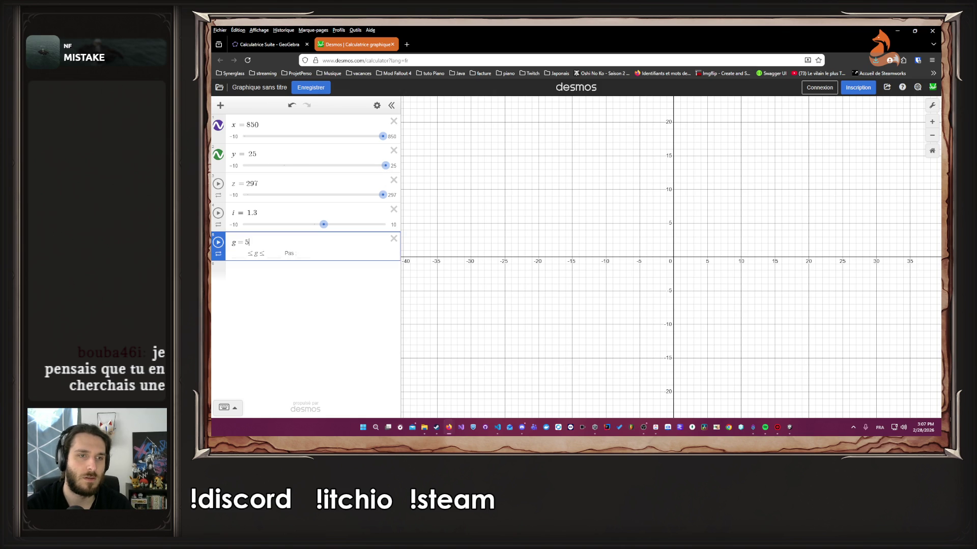
key(BackSpace)
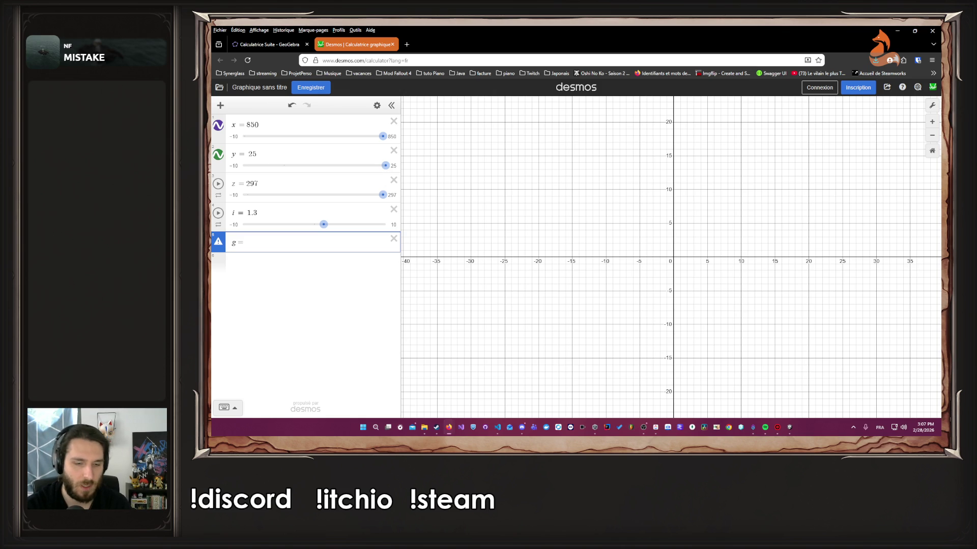
text(y+)
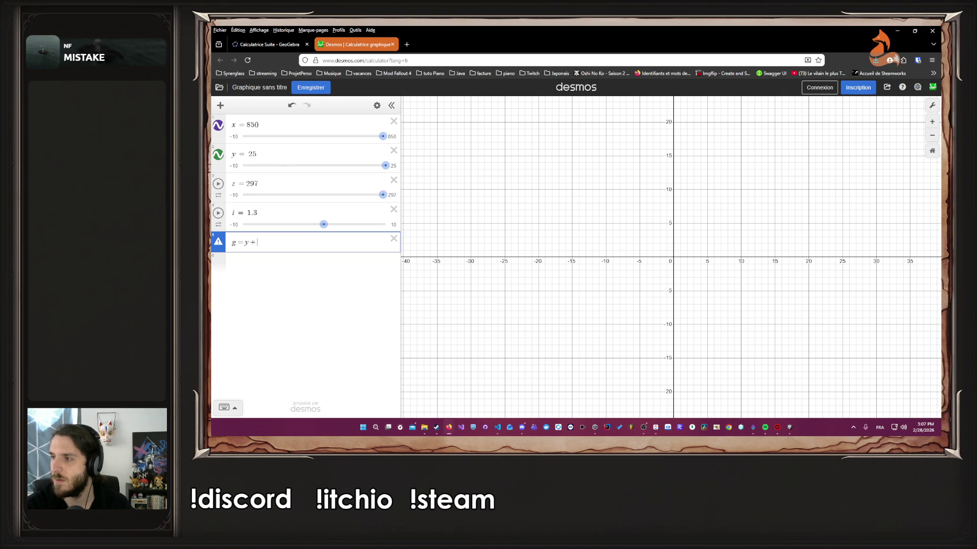
text(()
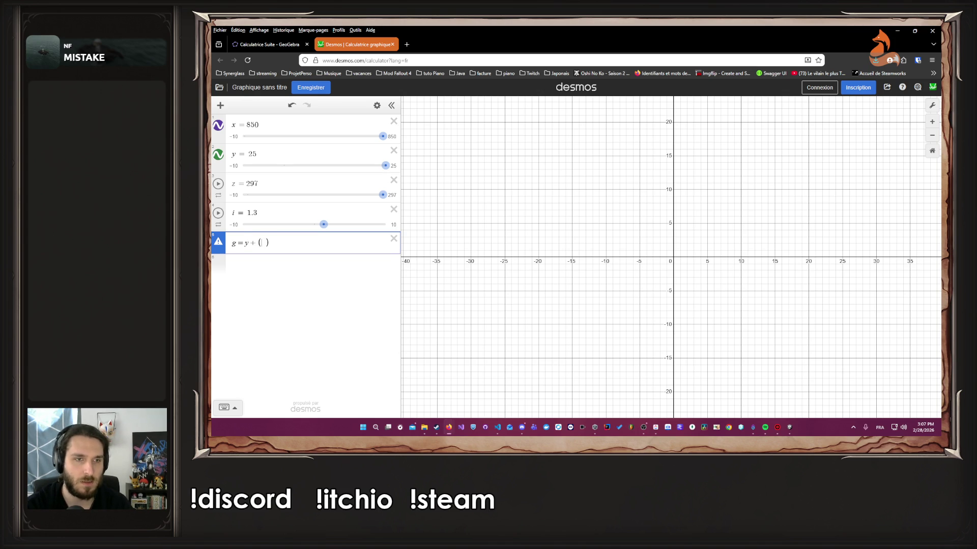
text(x)
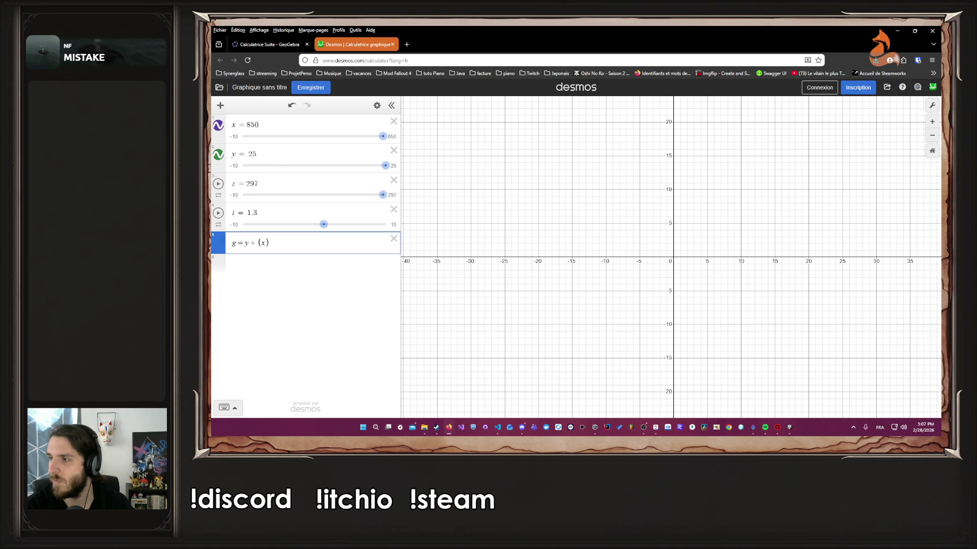
text(-)
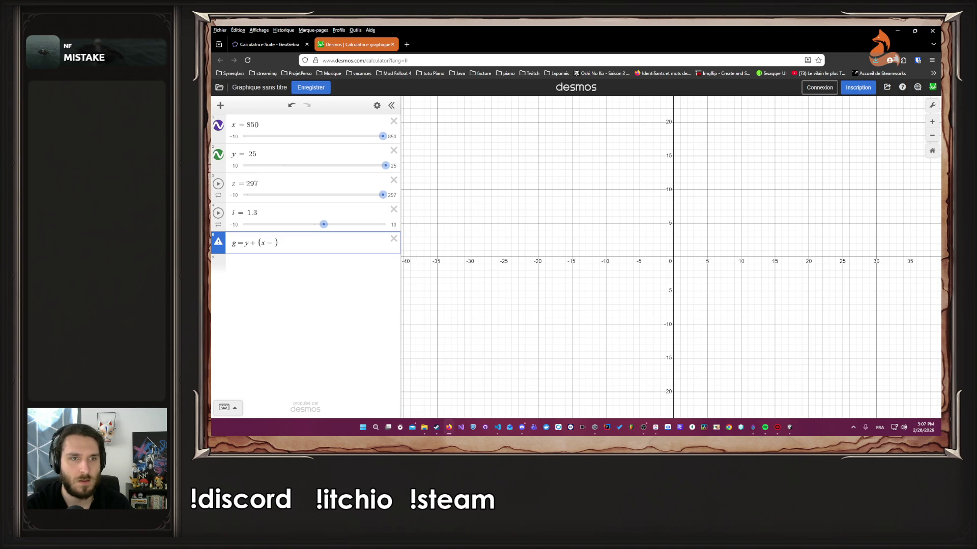
text(y)
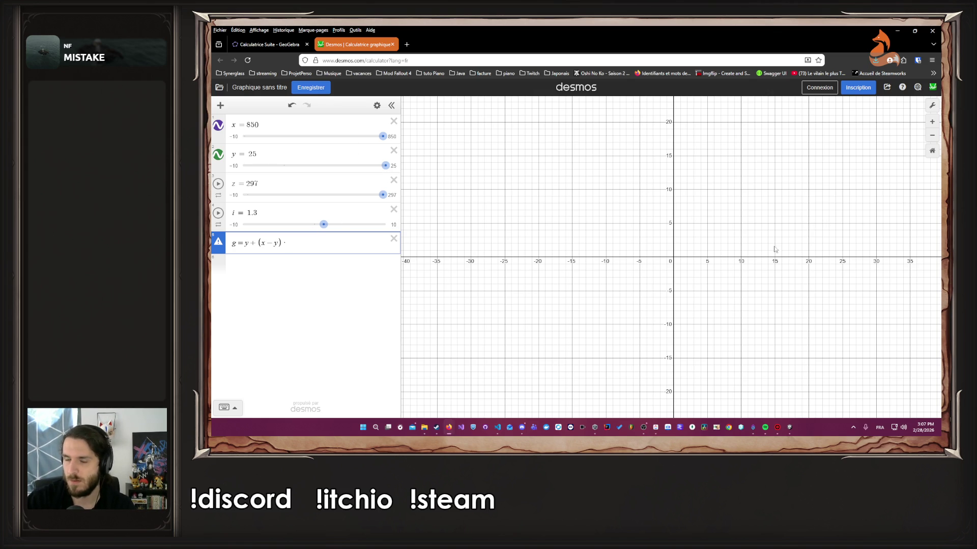
Step: Check the formula in the code, then add a fraction term to g
click(497, 429)
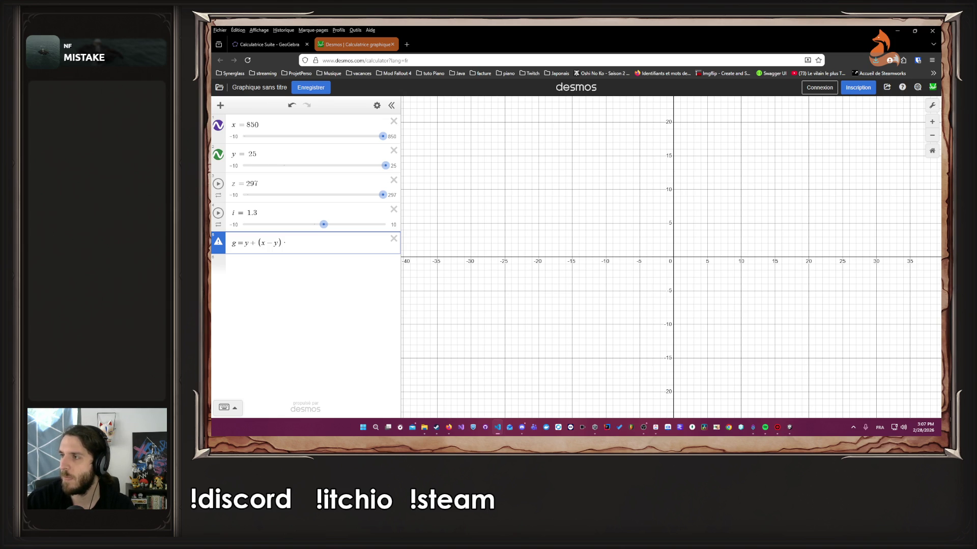
key(alt+Tab)
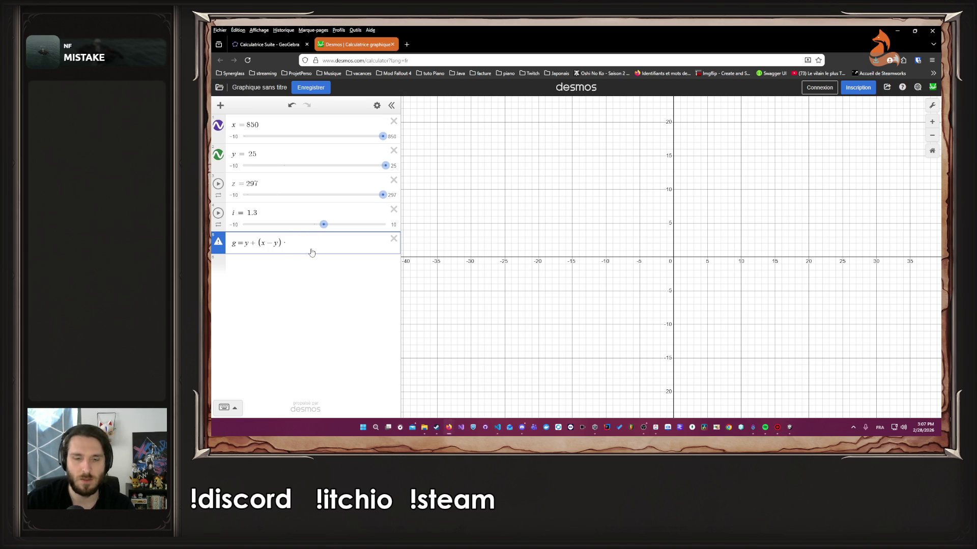
text((0)
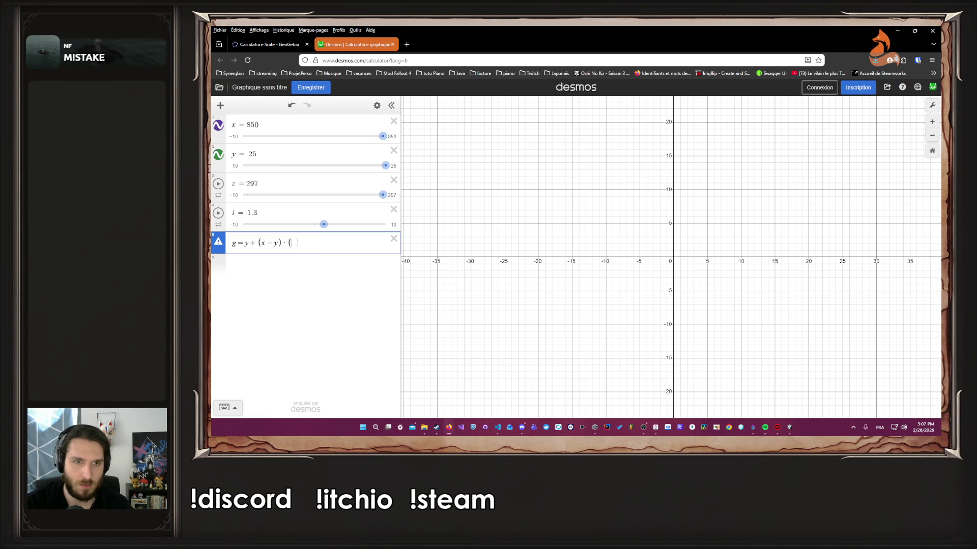
key(BackSpace)
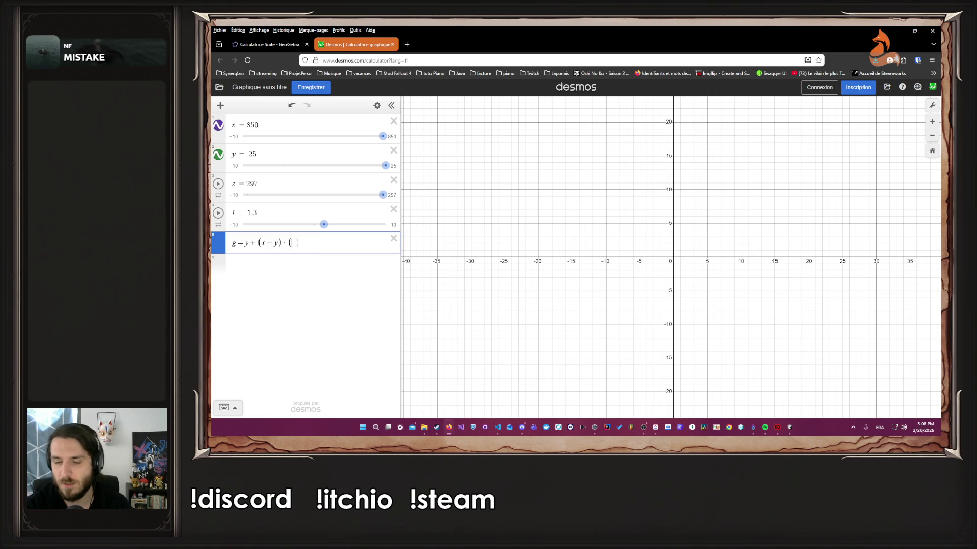
text(1)
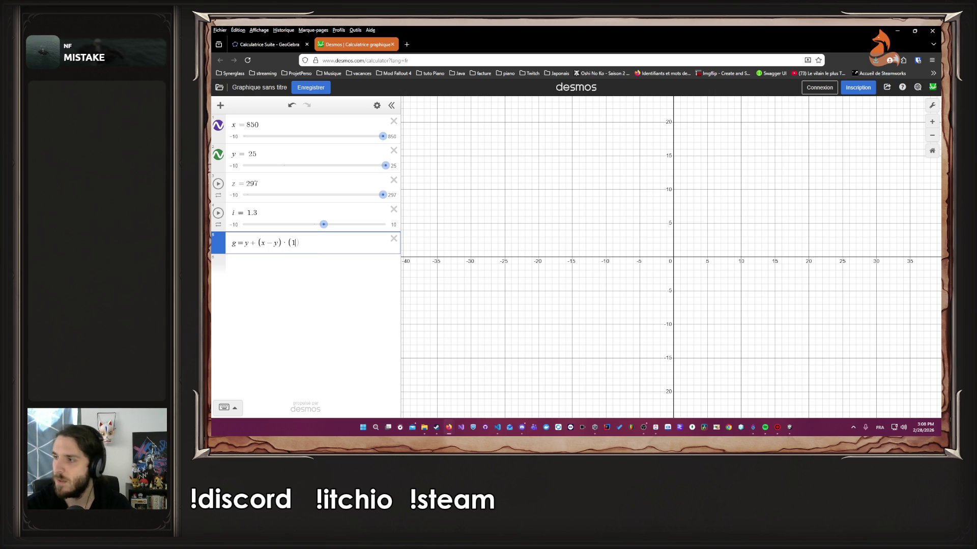
text(/)
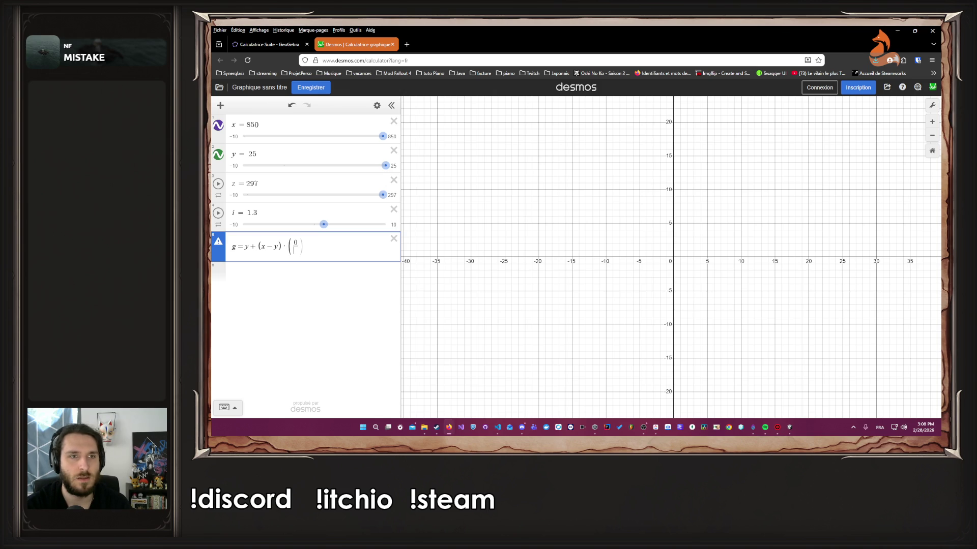
text(2)
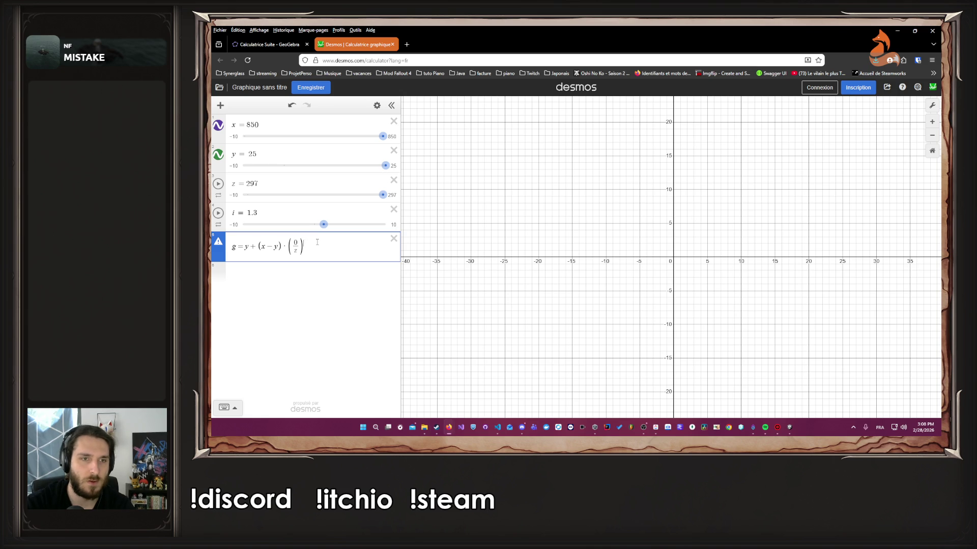
Step: Raise the fraction to the power i and remove the stray g row
text(^i)
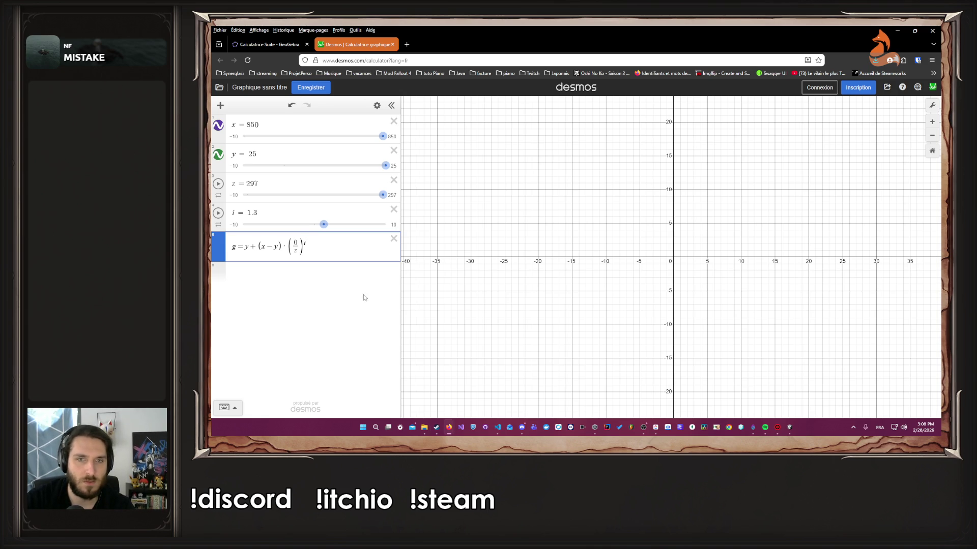
click(325, 276)
text(g)
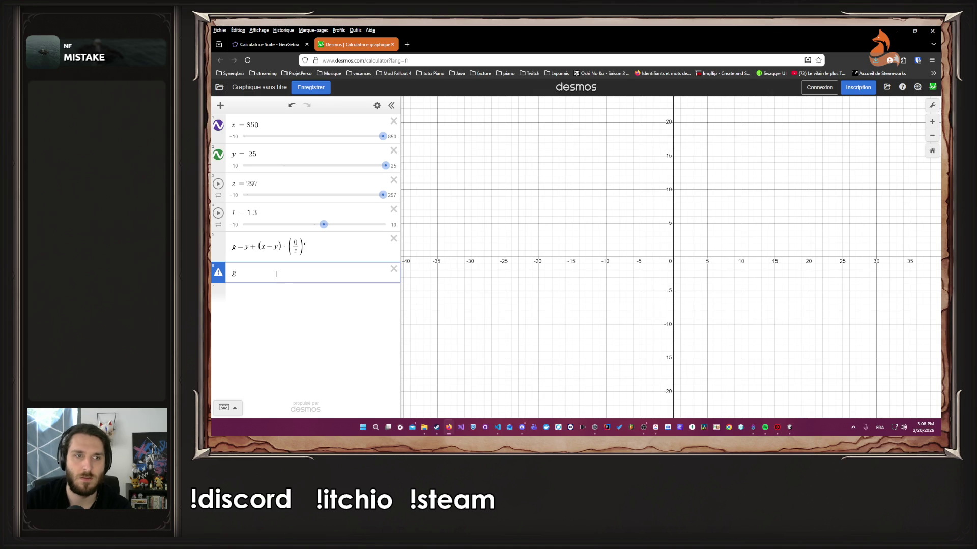
click(252, 288)
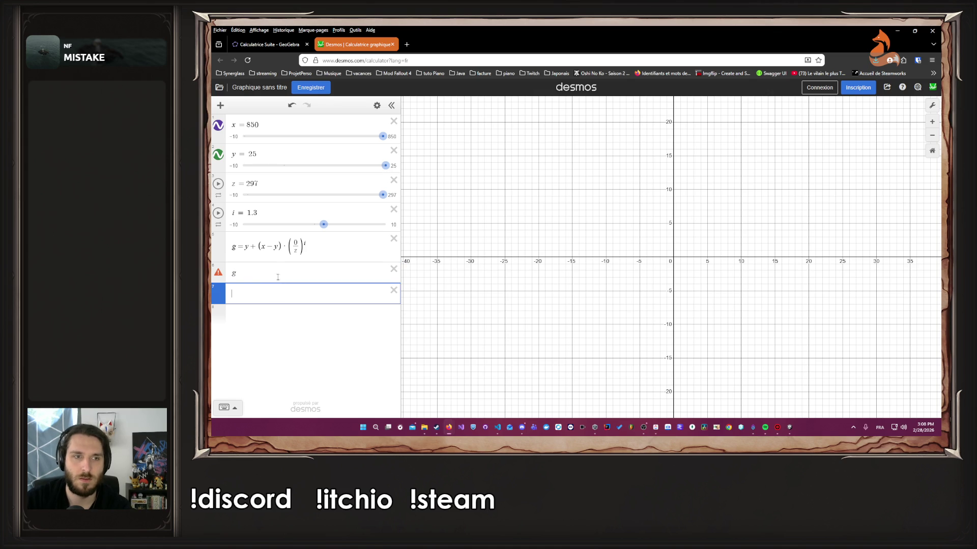
click(394, 269)
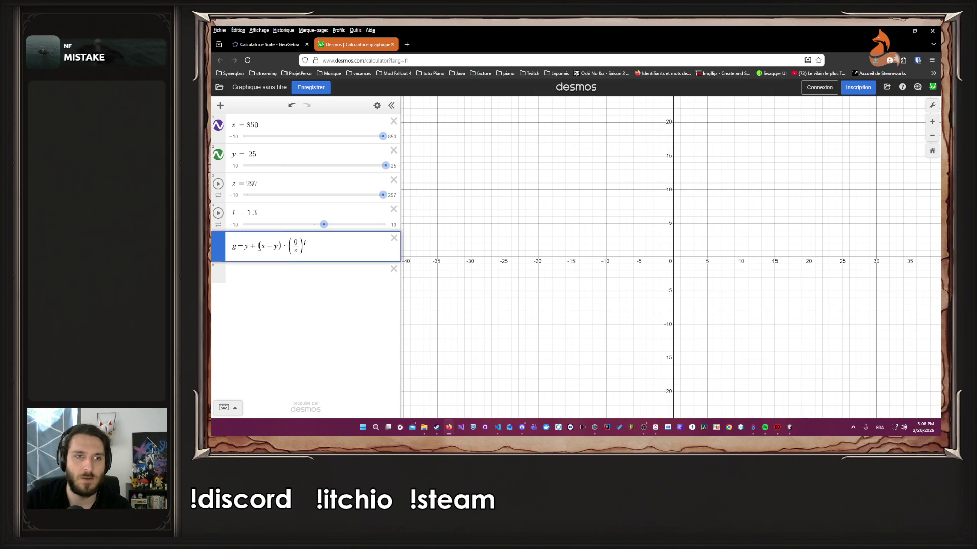
click(314, 270)
click(230, 253)
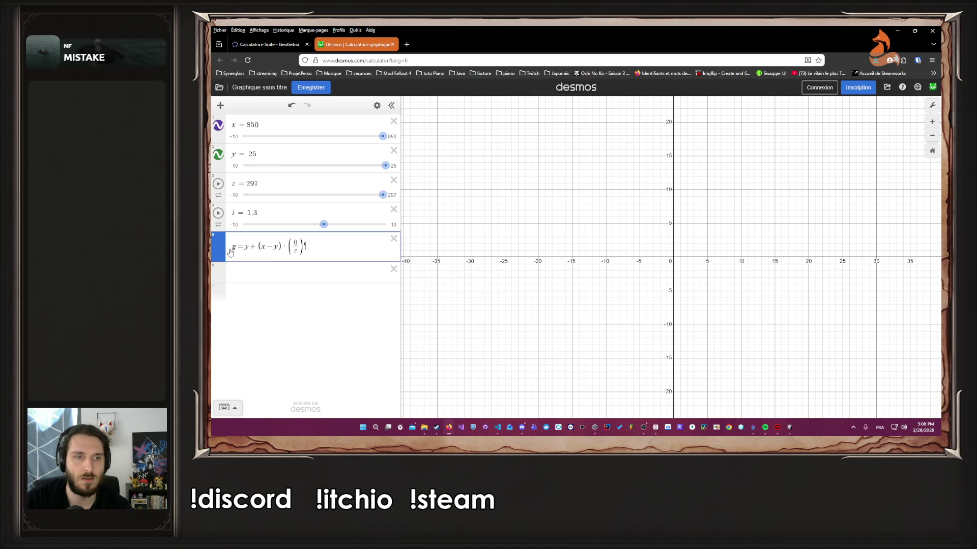
click(270, 272)
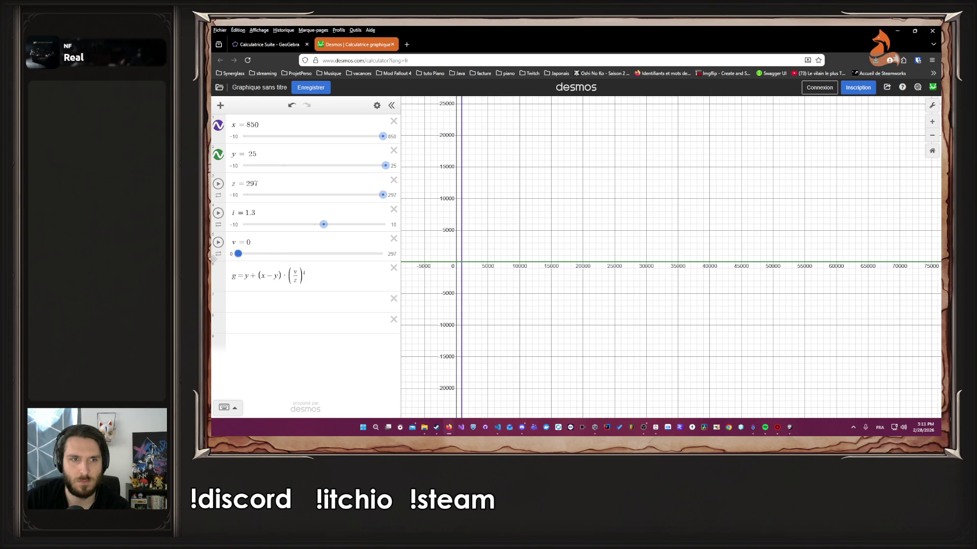
Step: Inspect the x = 850 line, then rename slider x to j and y to k
scroll(441, 266, up, 1)
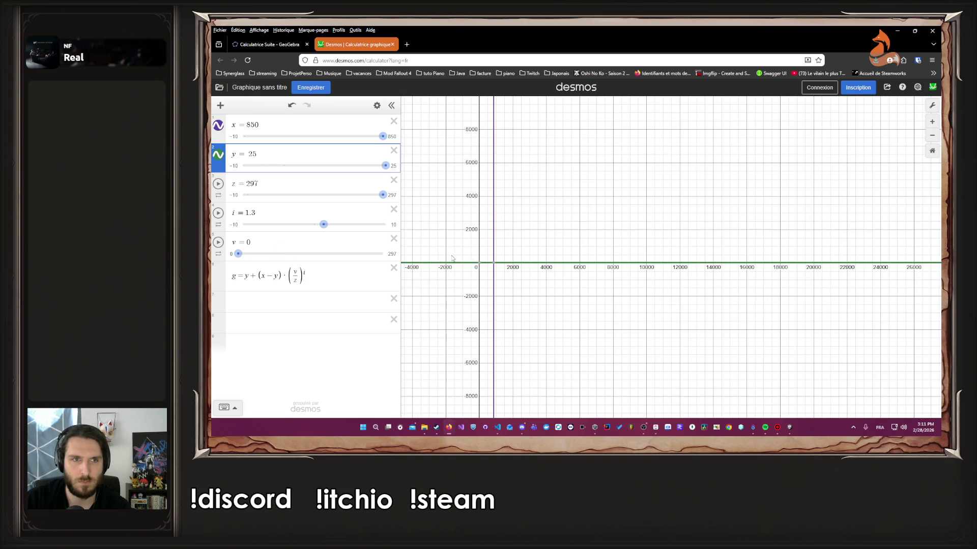
click(521, 271)
click(495, 273)
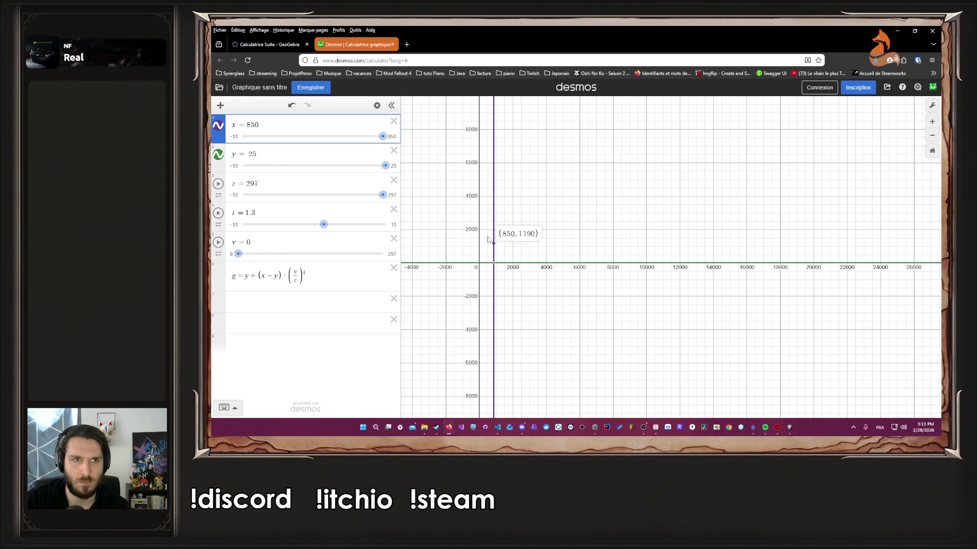
click(234, 136)
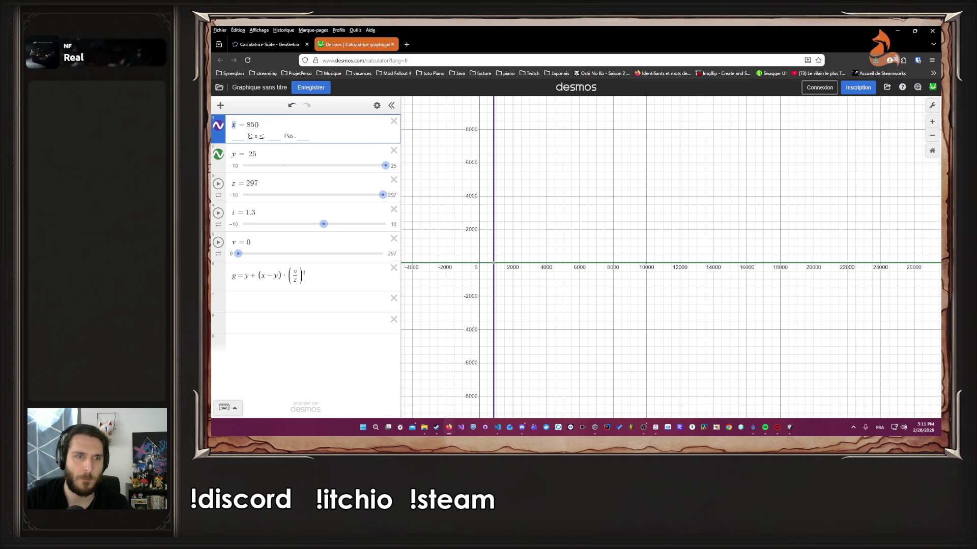
text(j)
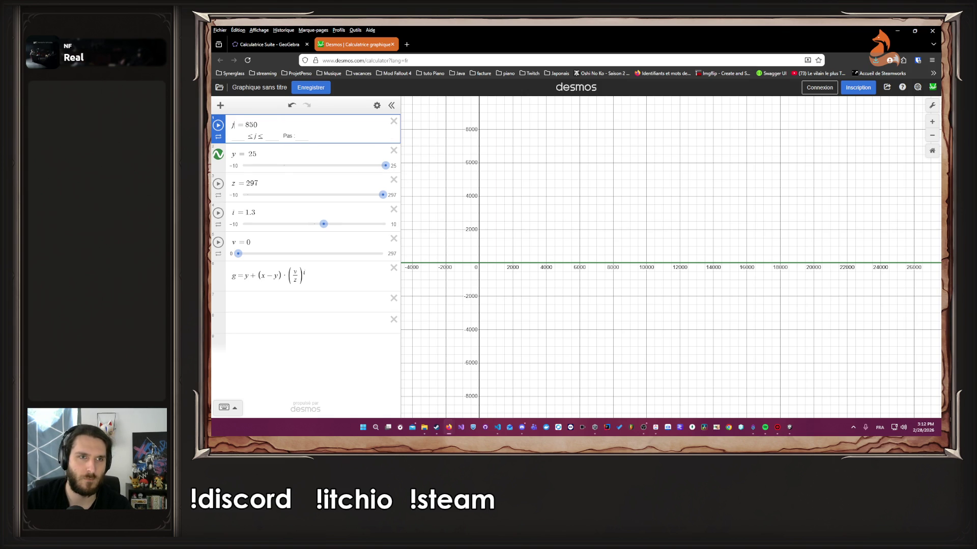
click(234, 166)
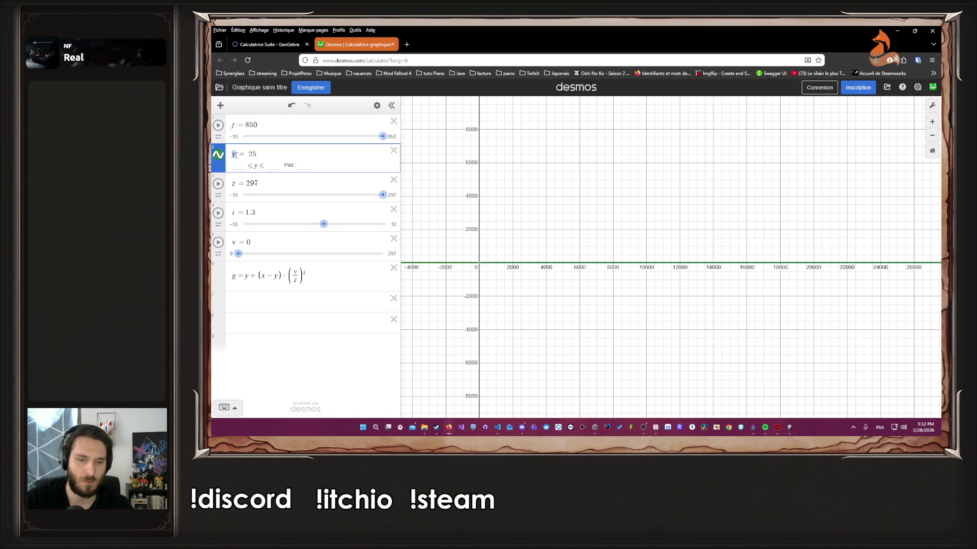
text(k)
click(490, 183)
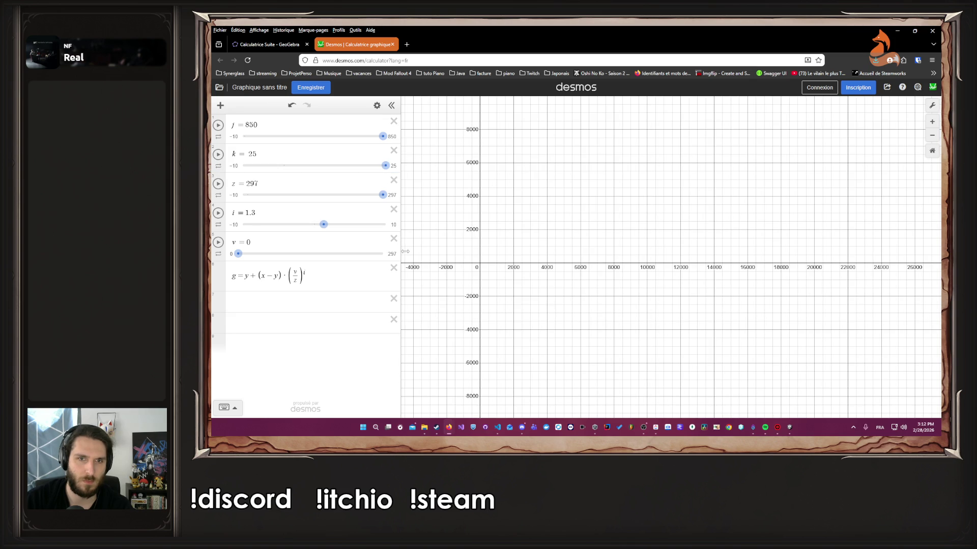
scroll(422, 251, up, 3)
Step: Replace x with j inside the (x − y) term of g
click(262, 276)
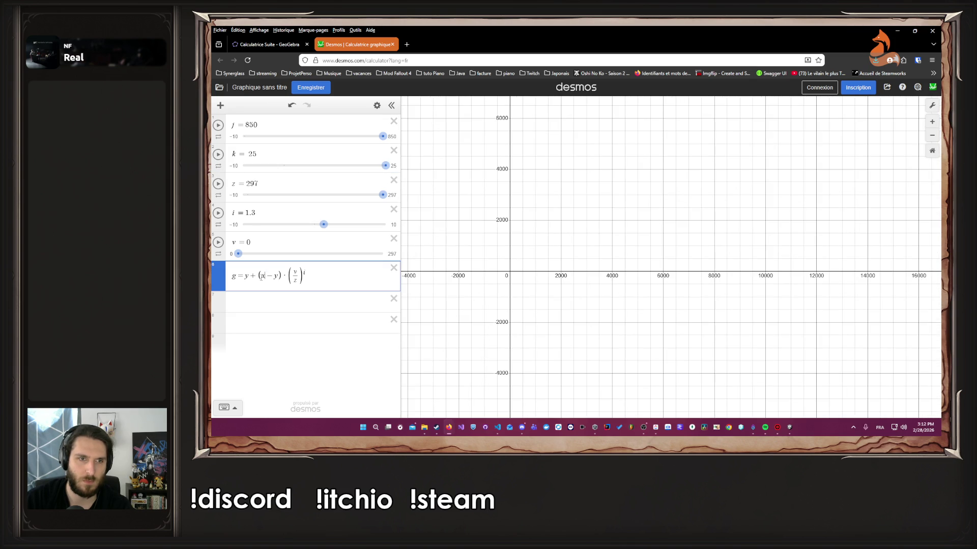
double_click(263, 276)
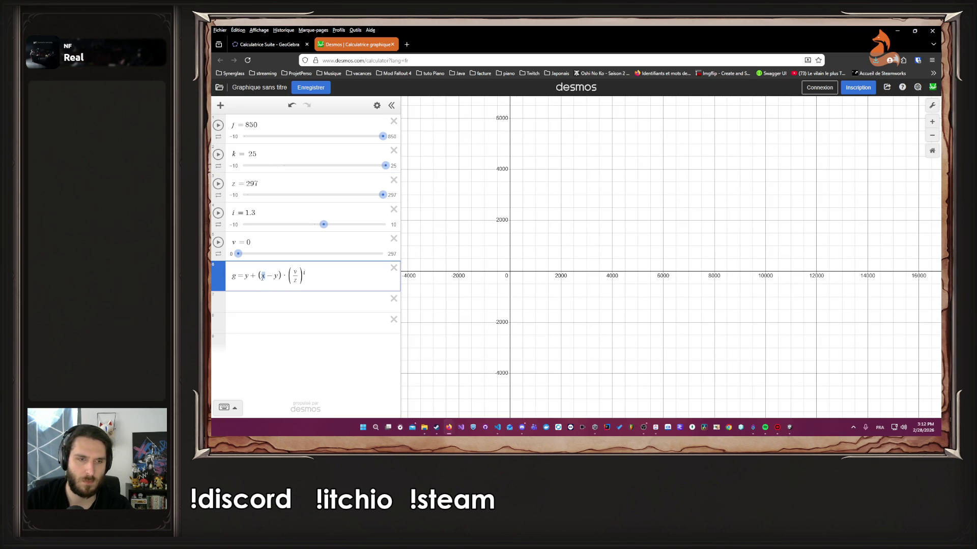
text(j)
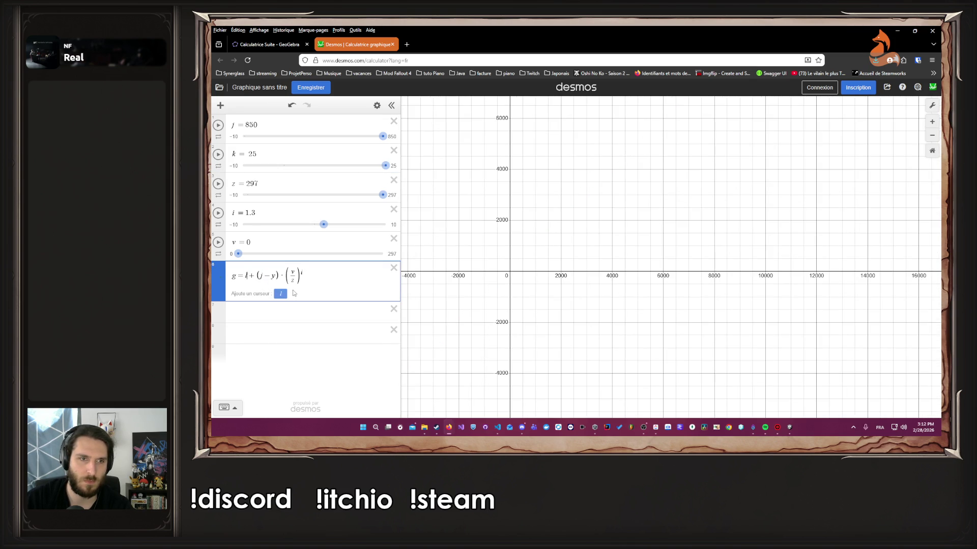
text(k)
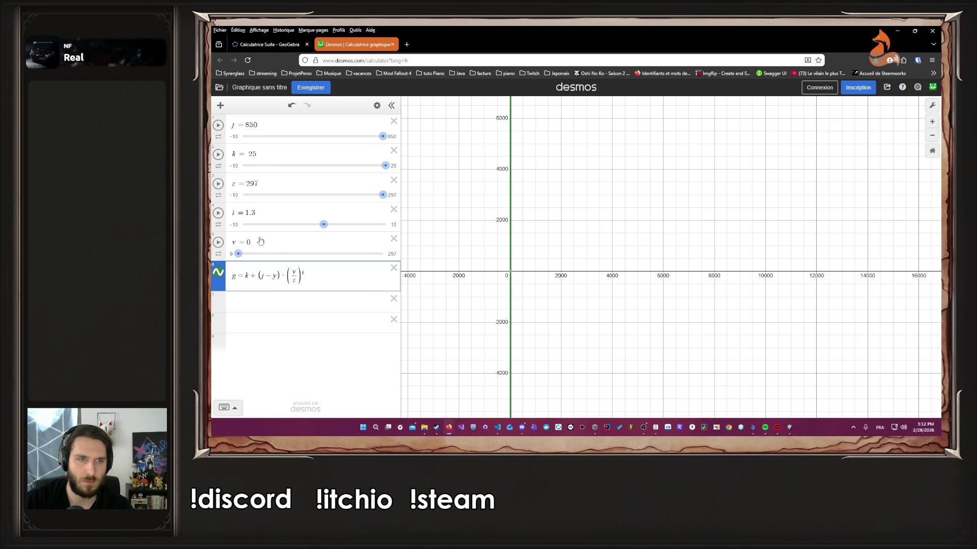
Step: Animate the v slider from 0 to 100 and try adjusting exponent i while watching curve g
click(218, 243)
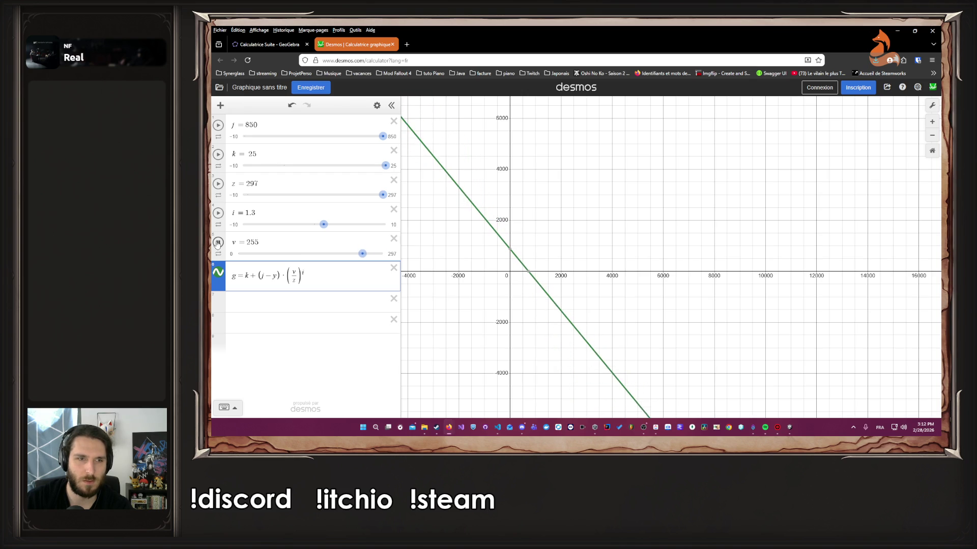
click(218, 243)
click(249, 253)
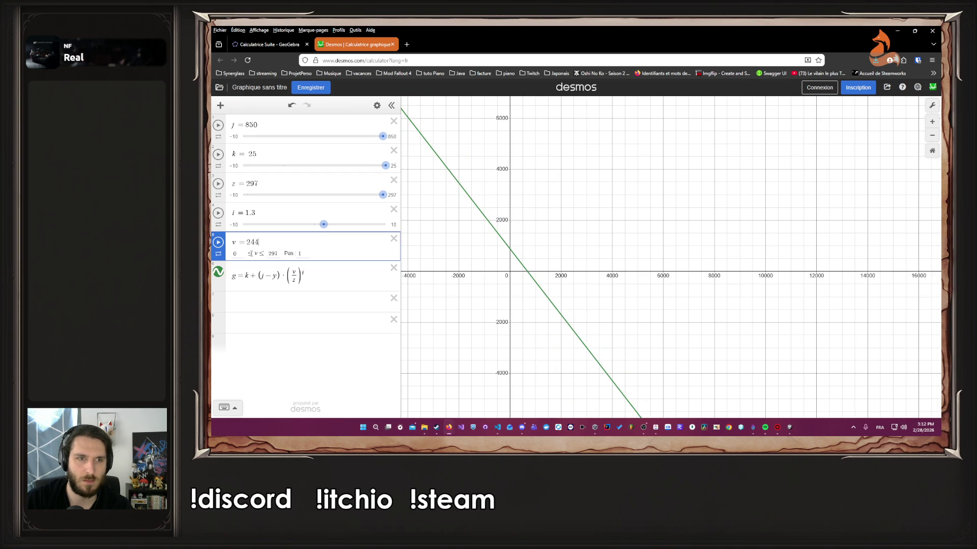
click(218, 242)
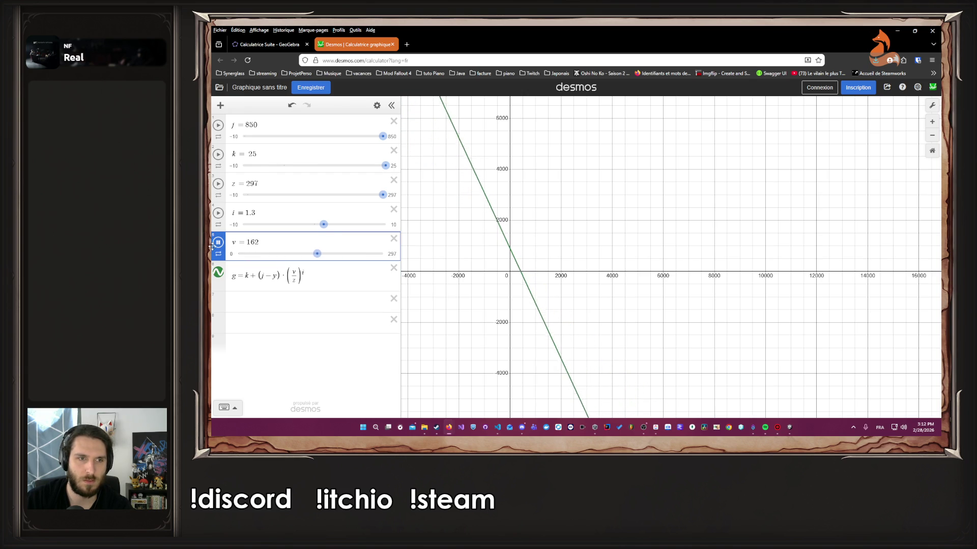
mouse_move(299, 254)
mouse_down()
mouse_move(229, 262)
mouse_move(374, 256)
mouse_move(452, 272)
mouse_move(246, 255)
mouse_move(218, 274)
mouse_up()
scroll(499, 242, up, 3)
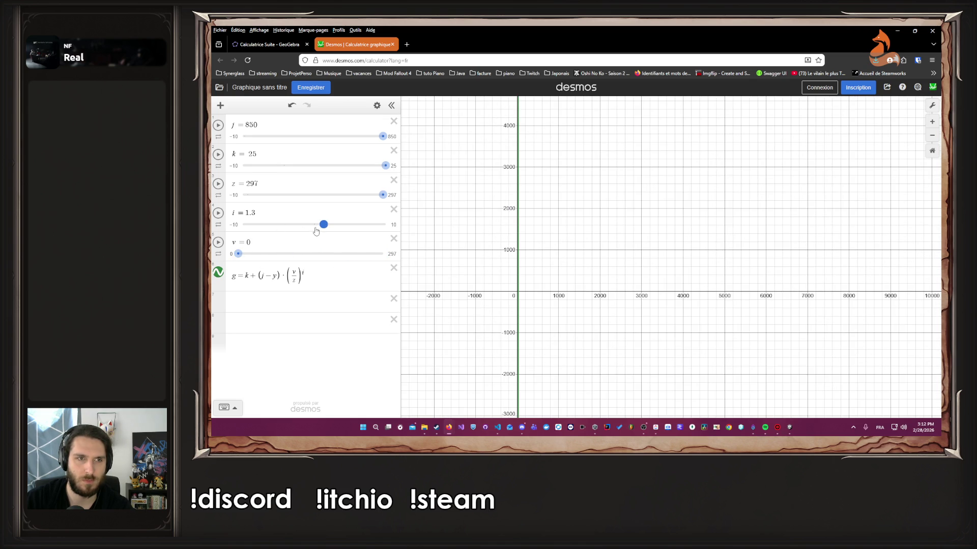
click(219, 244)
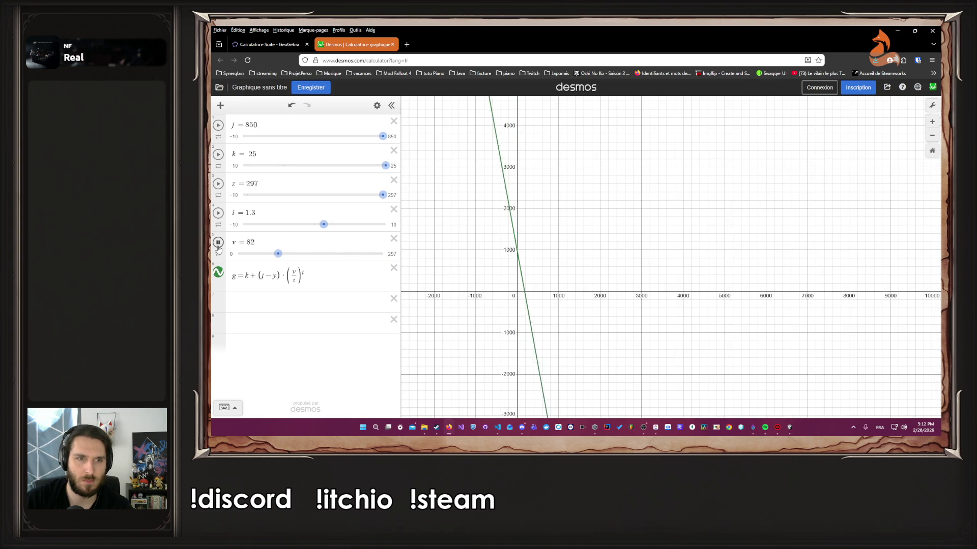
click(218, 244)
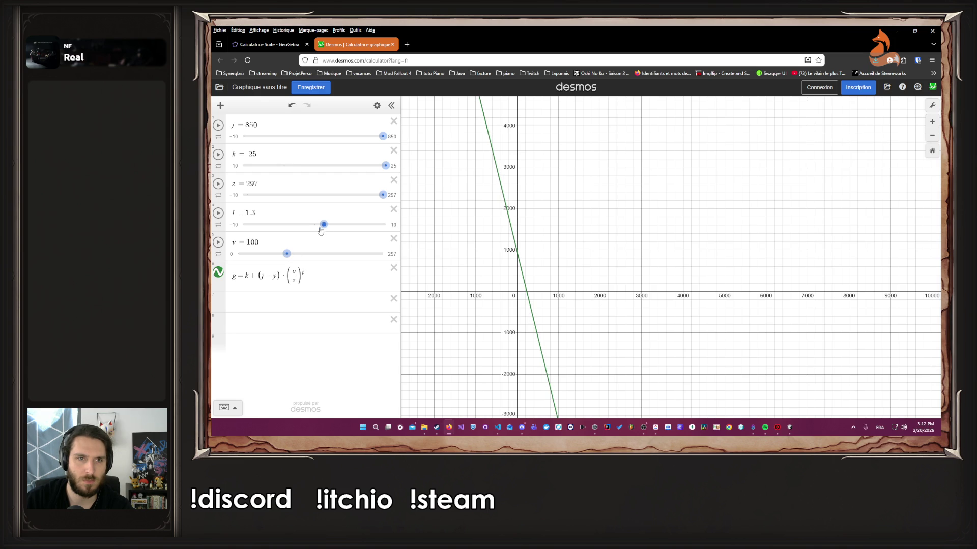
mouse_move(321, 231)
mouse_down()
mouse_move(395, 236)
mouse_move(242, 238)
mouse_move(324, 236)
mouse_up()
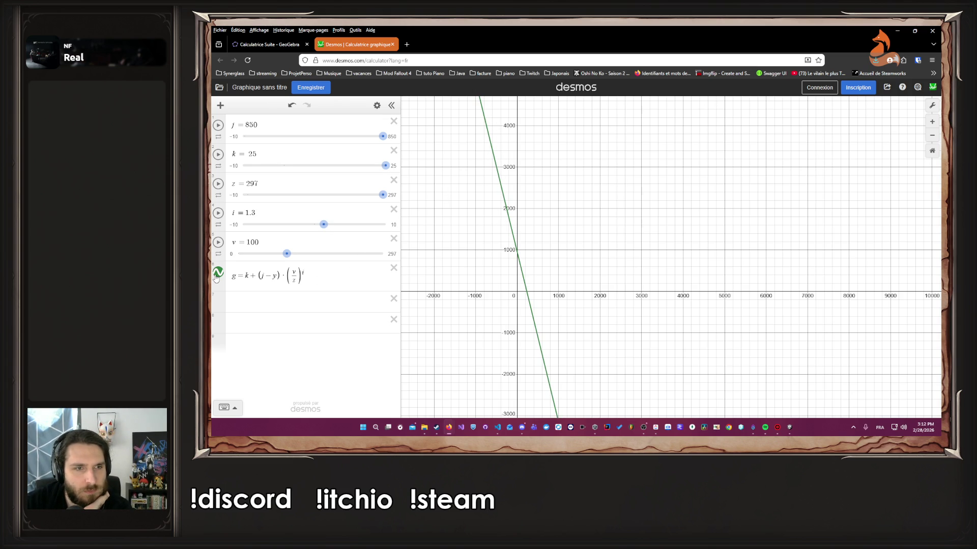
Step: Toggle curve g, reset v to 0, and zoom the graph while animating v upward
click(217, 273)
click(216, 274)
drag(286, 254, 238, 254)
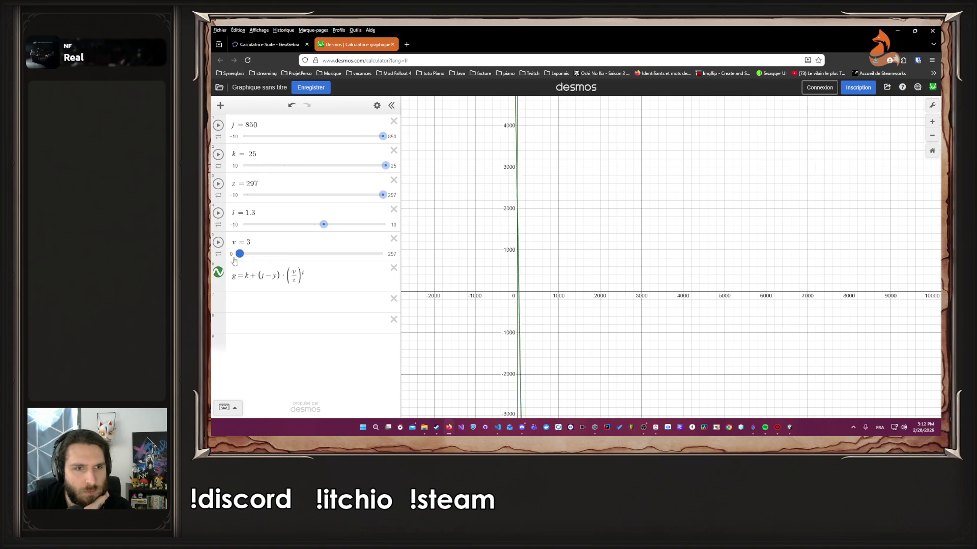
scroll(516, 294, up, 5)
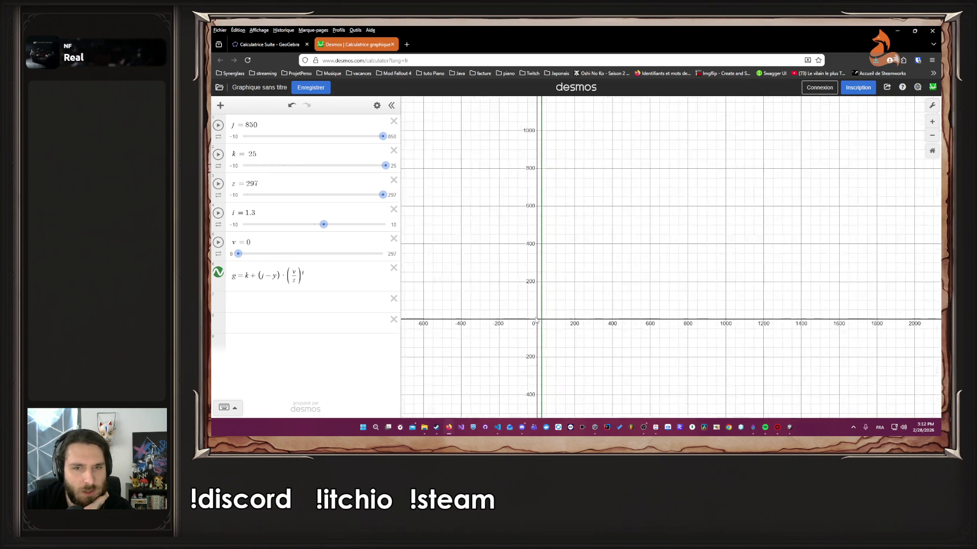
scroll(550, 322, up, 7)
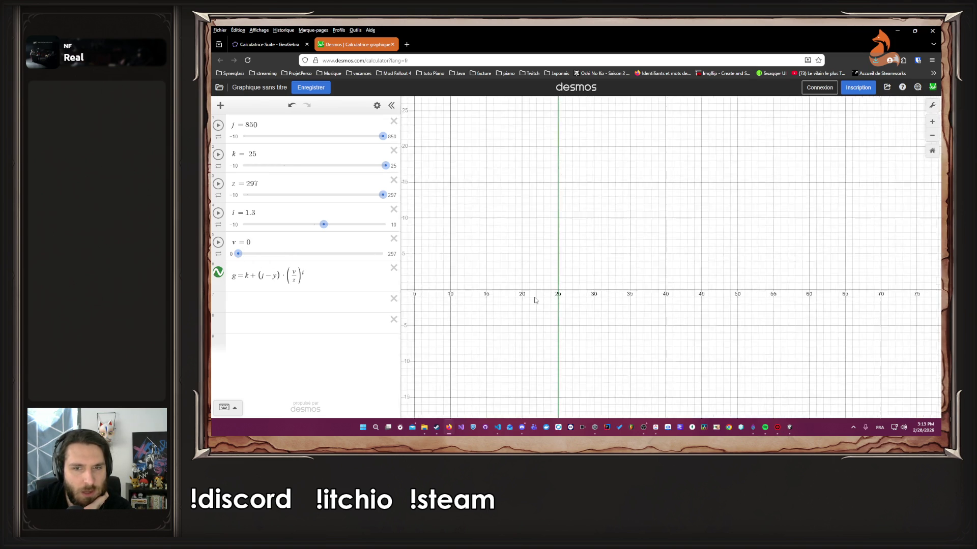
scroll(551, 300, up, 2)
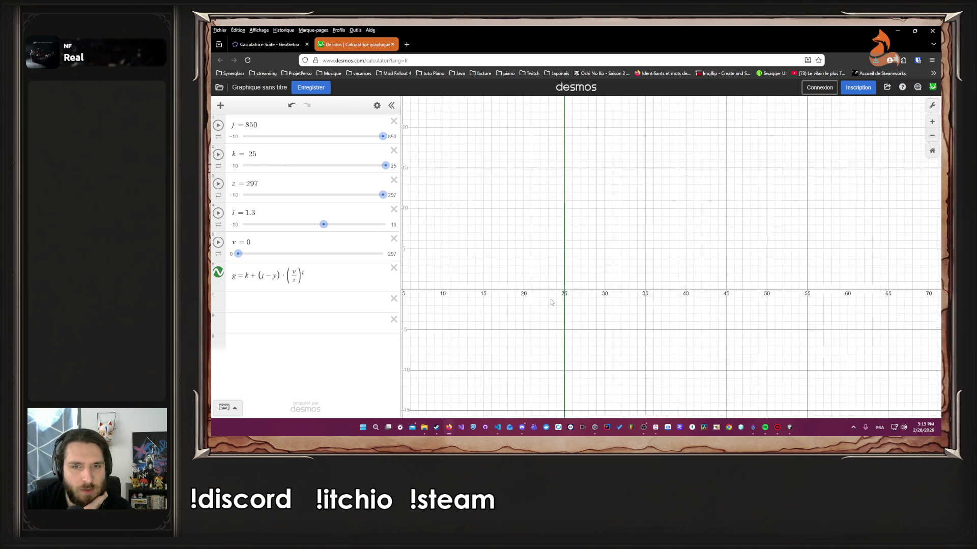
click(217, 245)
scroll(604, 268, down, 5)
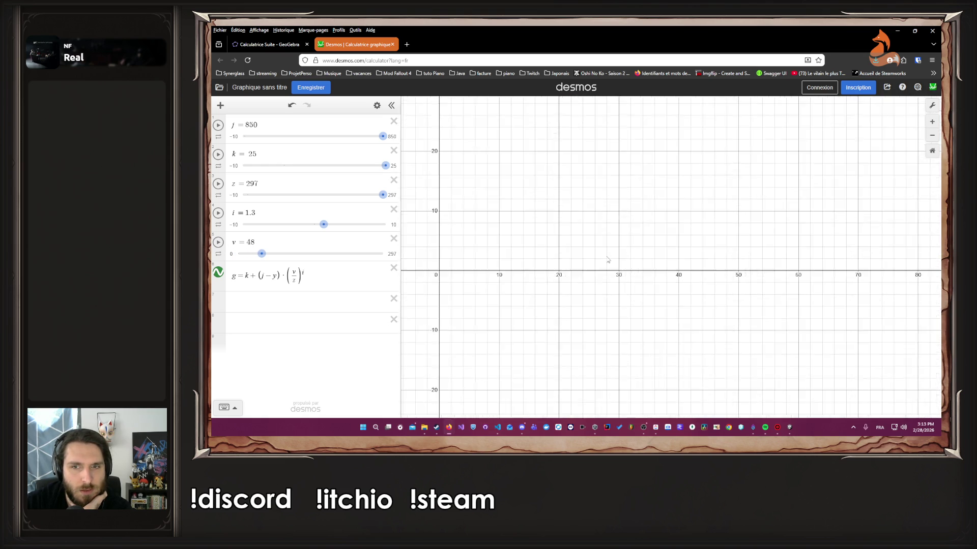
scroll(600, 273, up, 5)
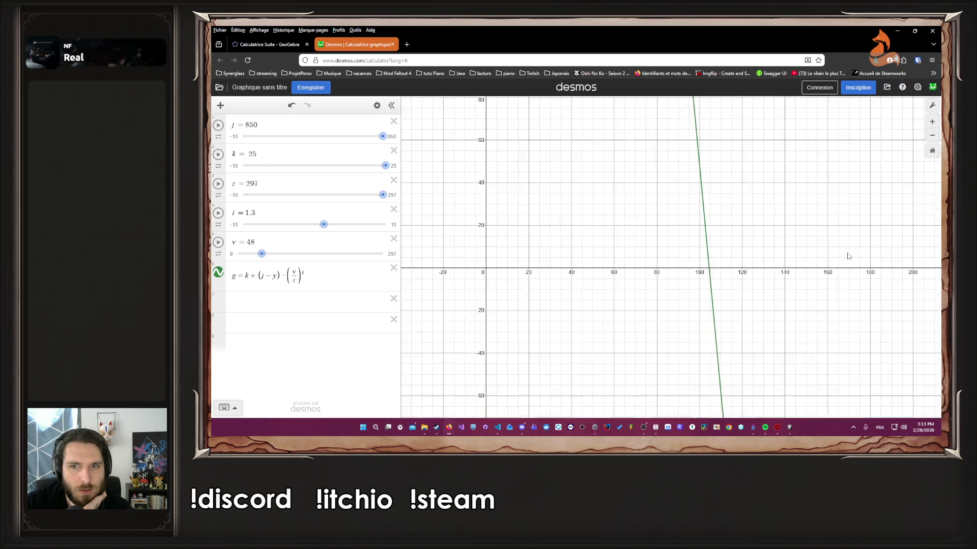
scroll(523, 264, up, 5)
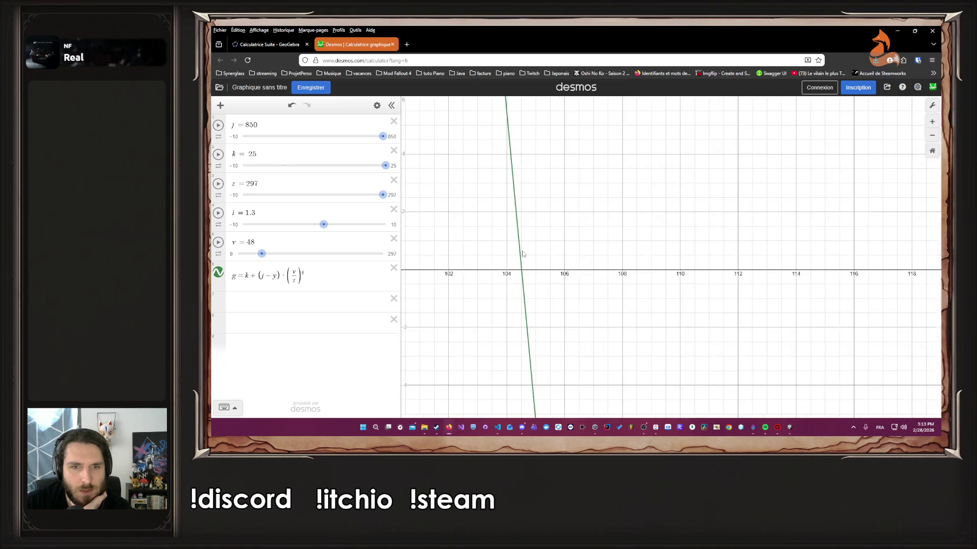
scroll(519, 295, down, 1)
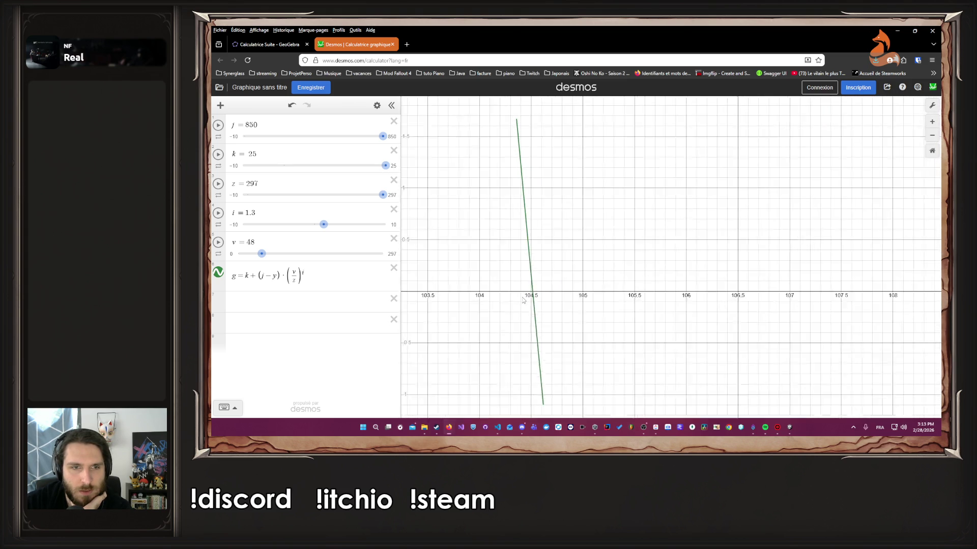
scroll(449, 287, down, 10)
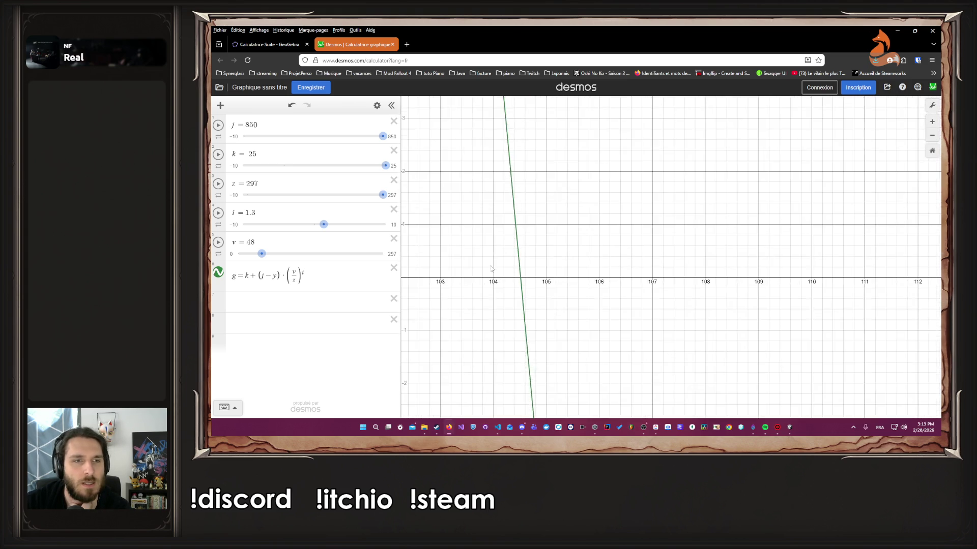
Step: Pan and zoom toward where g crosses the axis near 104–105, varying v and toggling g
drag(449, 296, 509, 292)
right_click(509, 292)
click(490, 291)
scroll(510, 288, up, 10)
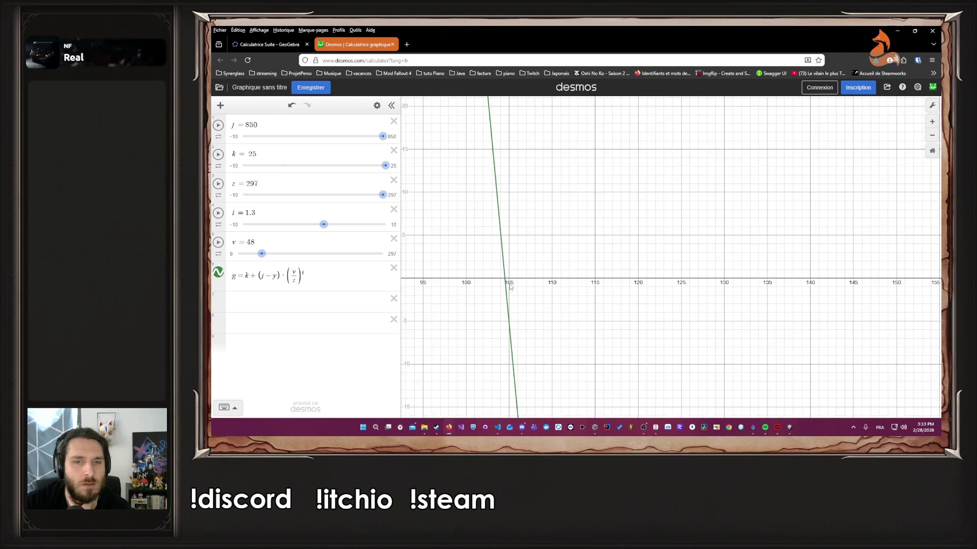
scroll(553, 270, up, 4)
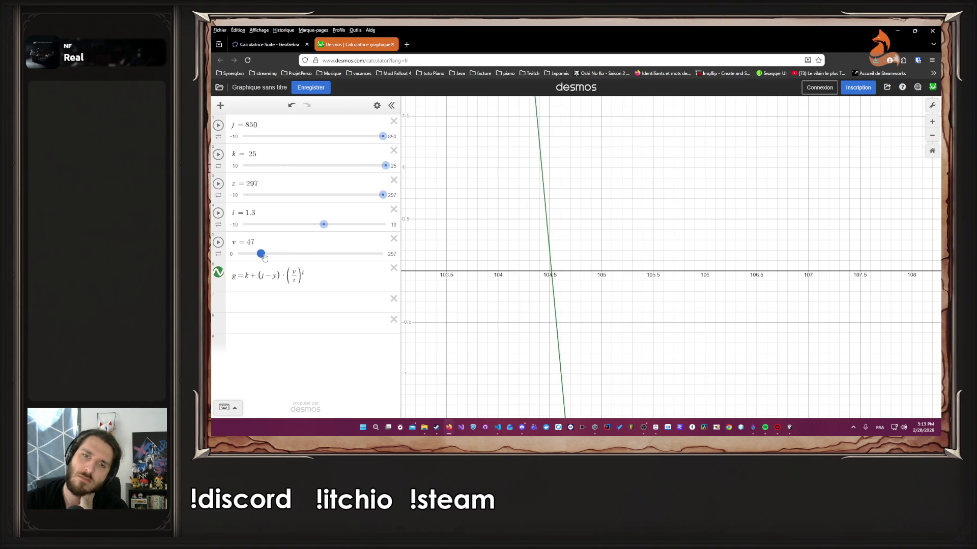
drag(264, 257, 264, 257)
click(218, 274)
click(218, 273)
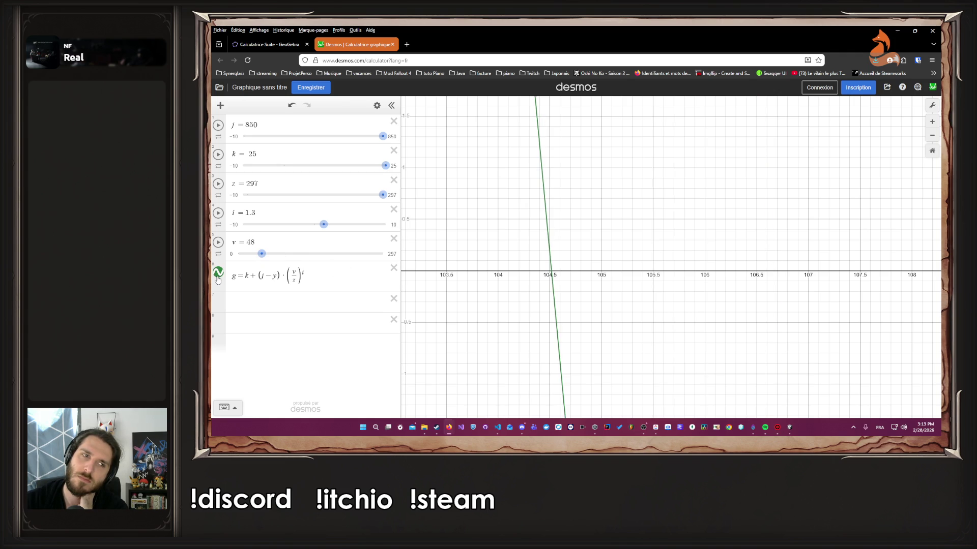
scroll(440, 278, down, 2)
scroll(441, 278, down, 10)
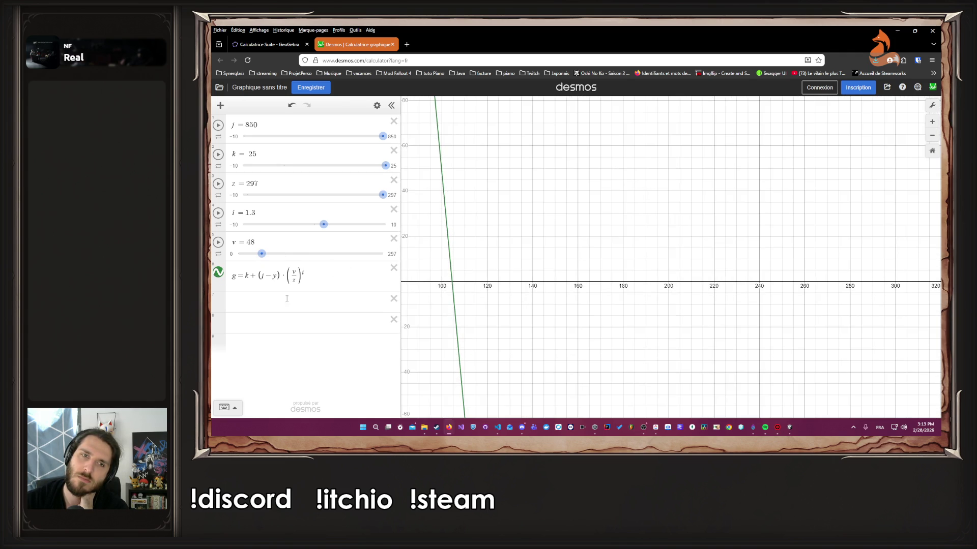
Step: Recheck curve g around the origin, then minimize Firefox to reveal Unity
right_click(214, 277)
click(216, 275)
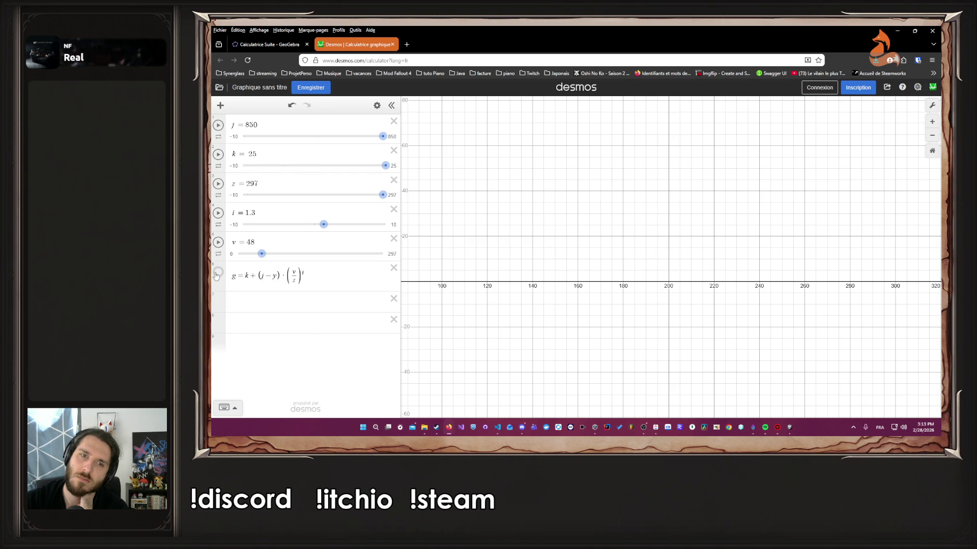
scroll(455, 273, down, 10)
drag(456, 274, 578, 280)
click(217, 273)
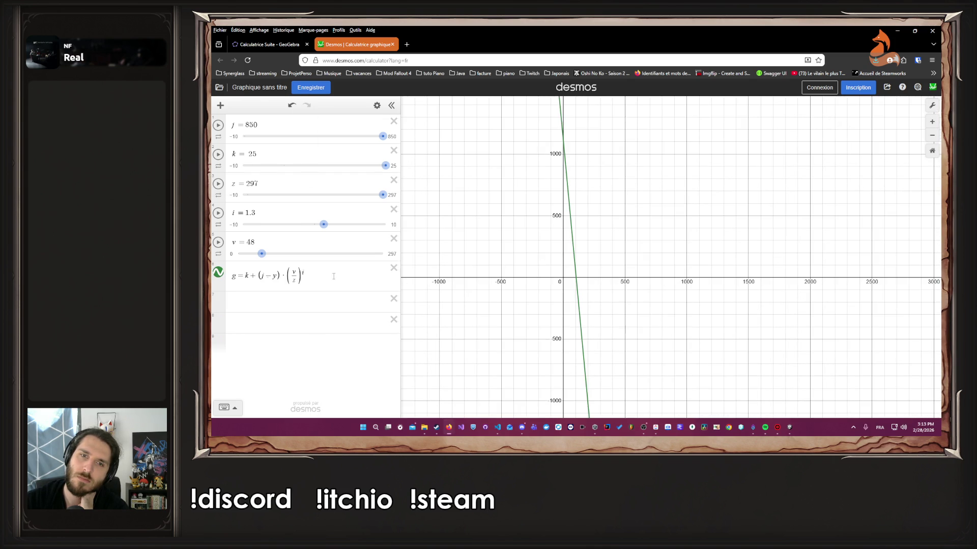
scroll(585, 289, up, 5)
scroll(585, 300, up, 8)
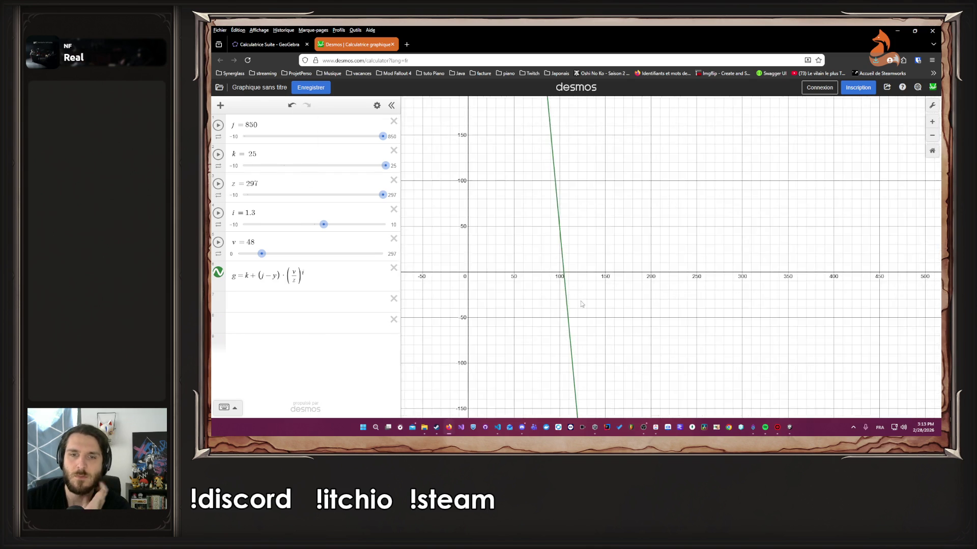
scroll(557, 238, up, 5)
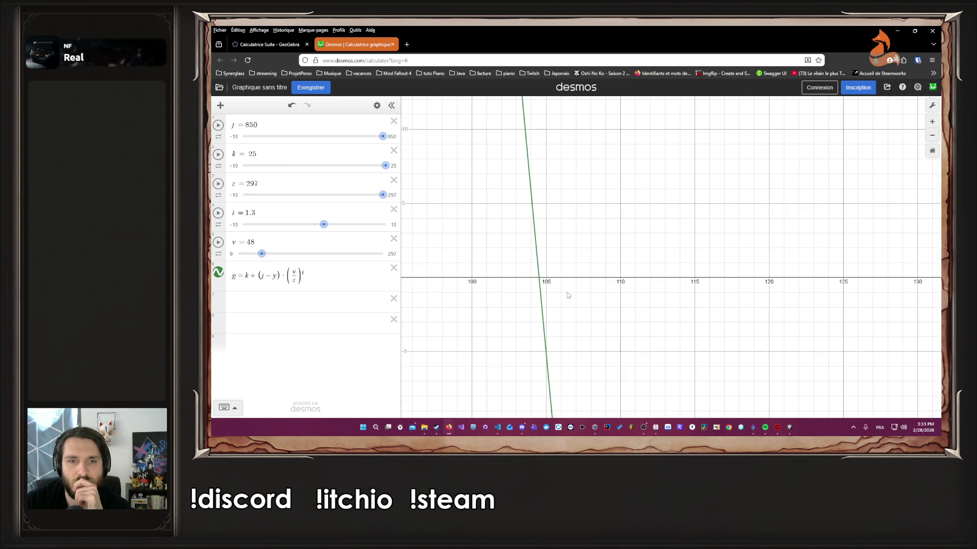
scroll(566, 294, up, 3)
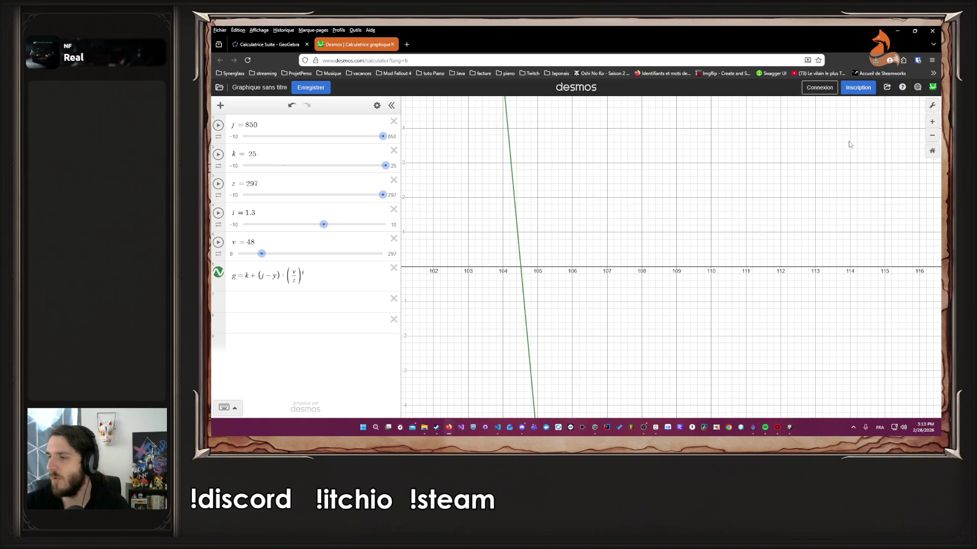
click(898, 31)
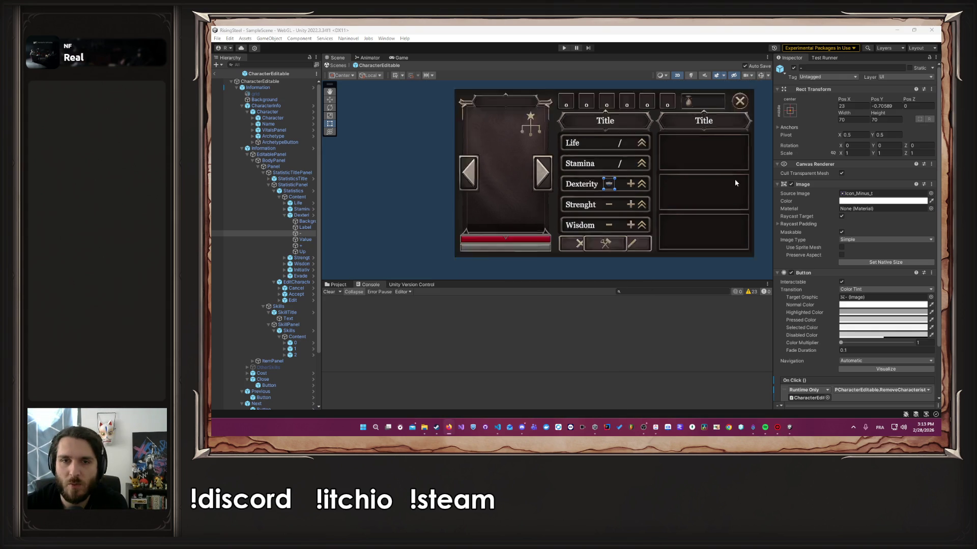
Step: Enter Play mode, start a Nouvelle Partie with a character named 'Al', skip the tutorial, and go to Training
click(562, 47)
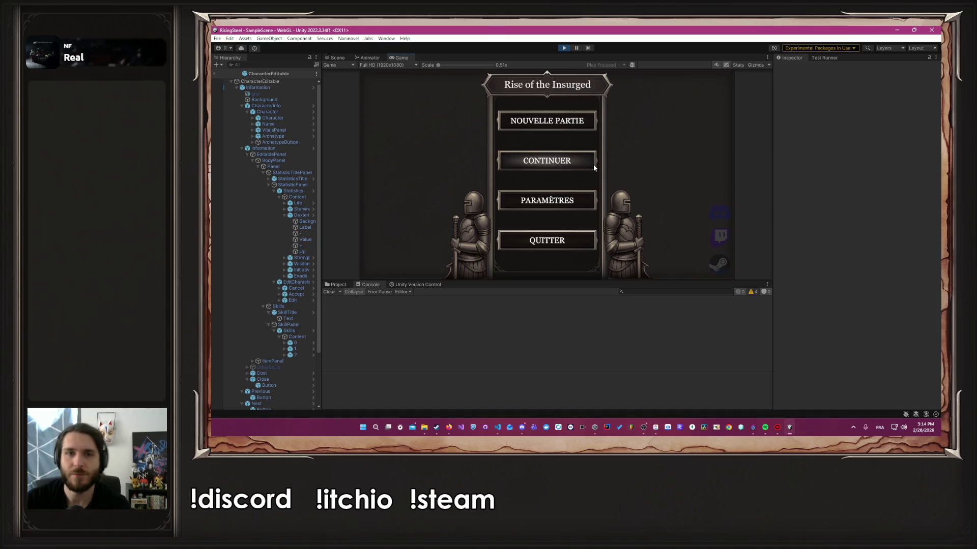
click(568, 128)
text(Albert)
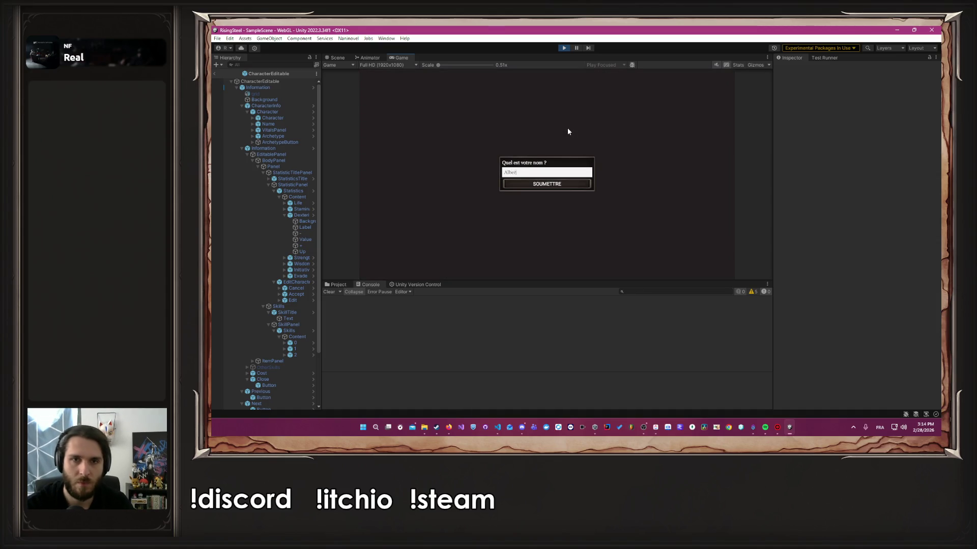
key(Return)
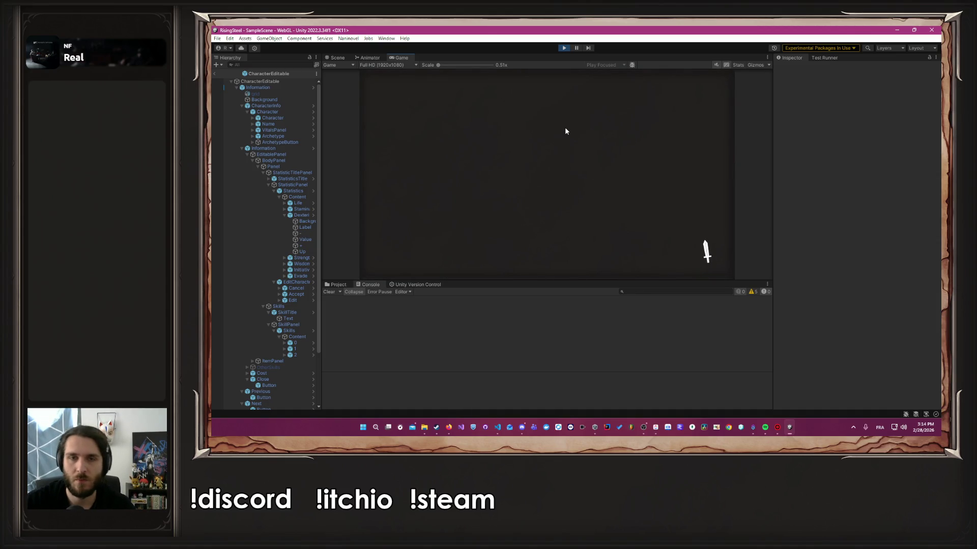
click(623, 202)
click(509, 177)
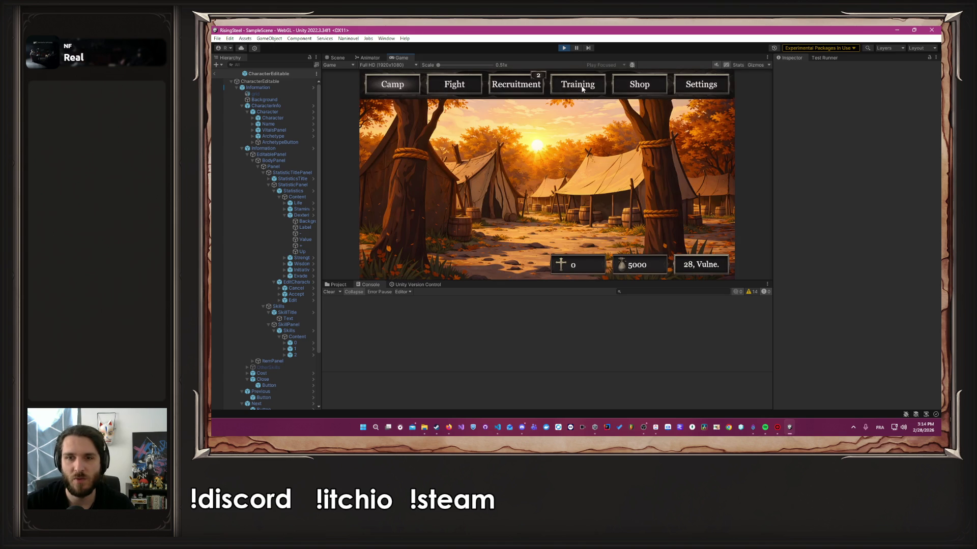
click(583, 86)
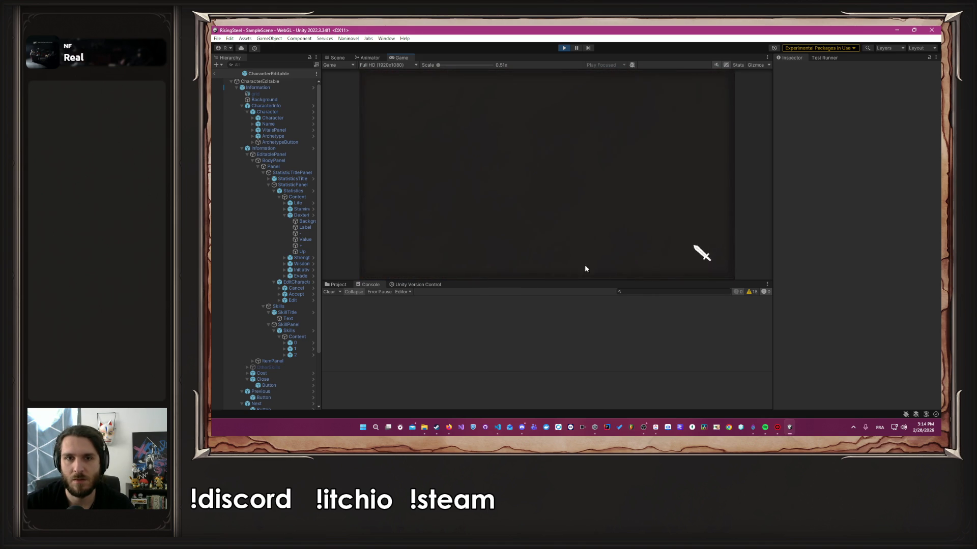
Step: Raise Force one point at a time, watching the red gold cost grow
click(581, 214)
click(580, 214)
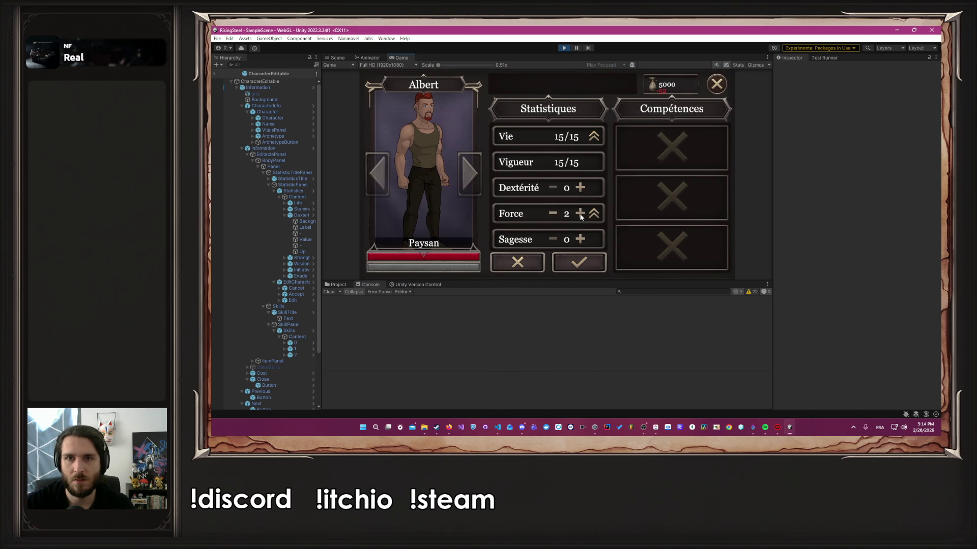
click(580, 214)
click(580, 214)
click(580, 214)
click(581, 214)
click(581, 215)
click(581, 214)
click(580, 214)
click(580, 215)
click(581, 215)
click(580, 214)
click(581, 215)
click(580, 214)
click(581, 215)
click(580, 214)
click(580, 214)
click(581, 214)
click(580, 215)
click(581, 214)
click(581, 215)
click(580, 215)
click(581, 214)
click(580, 214)
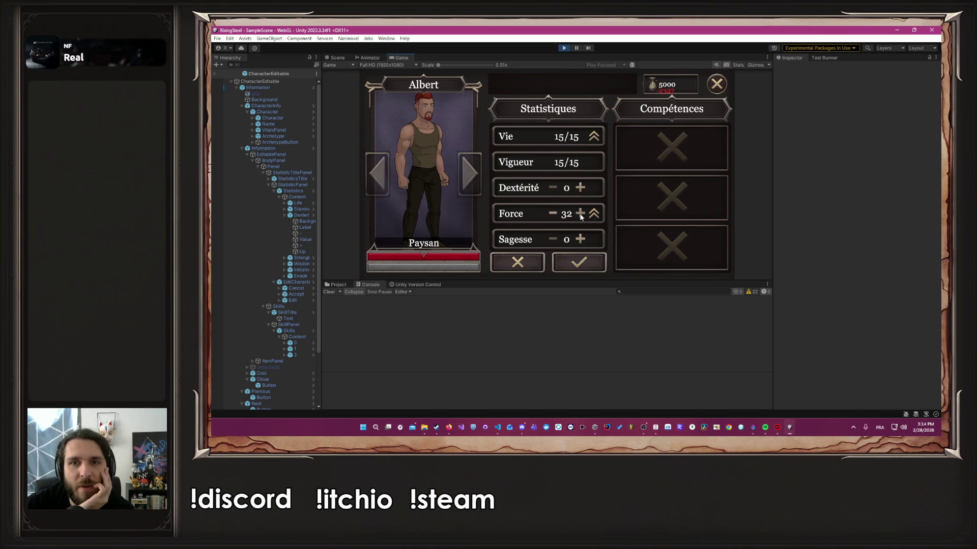
click(580, 215)
click(580, 215)
click(580, 214)
click(580, 214)
click(580, 214)
click(581, 214)
click(581, 214)
click(580, 214)
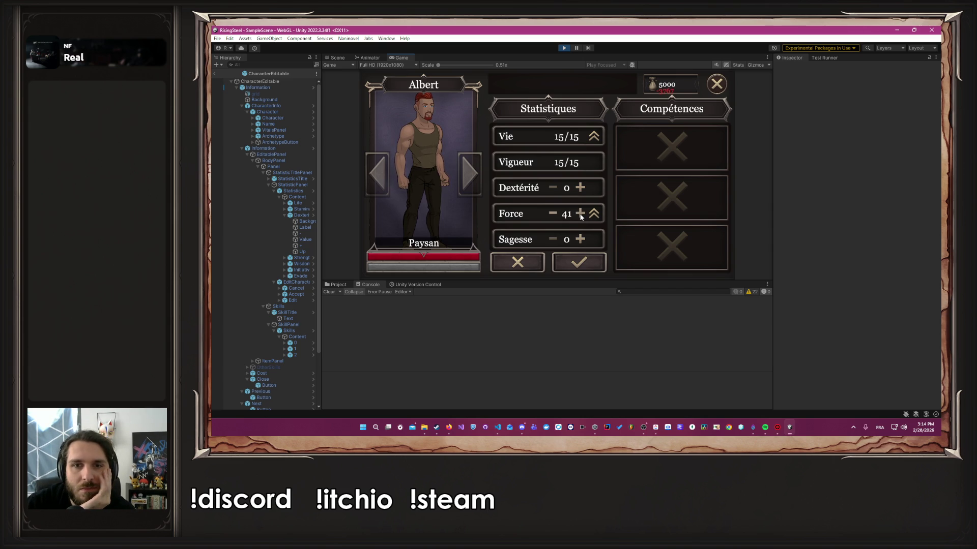
click(580, 215)
click(580, 214)
click(580, 215)
click(580, 214)
click(580, 214)
click(580, 214)
click(580, 214)
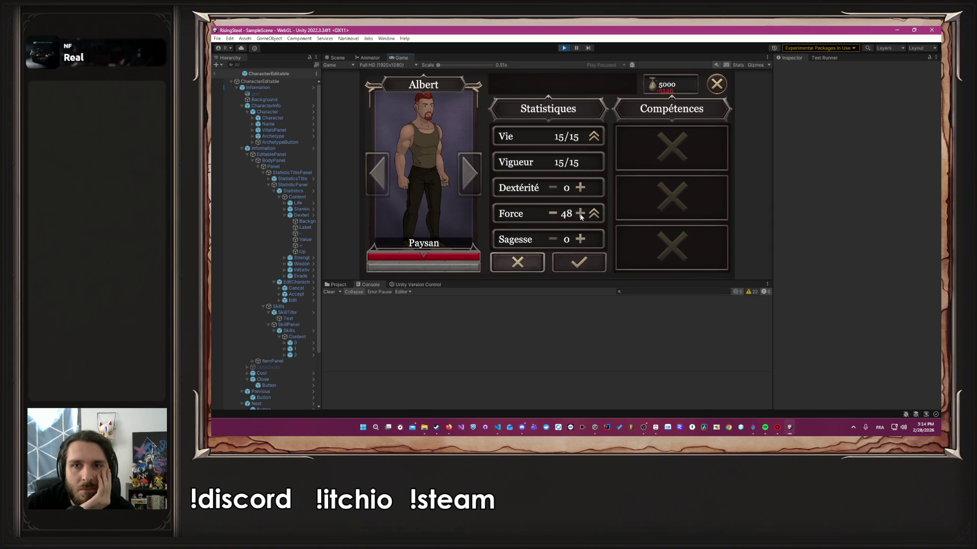
Step: Rapidly push Force up to its 99 maximum
triple_click(580, 214)
triple_click(580, 214)
triple_click(580, 214)
triple_click(580, 214)
triple_click(580, 214)
triple_click(581, 214)
triple_click(580, 214)
triple_click(580, 214)
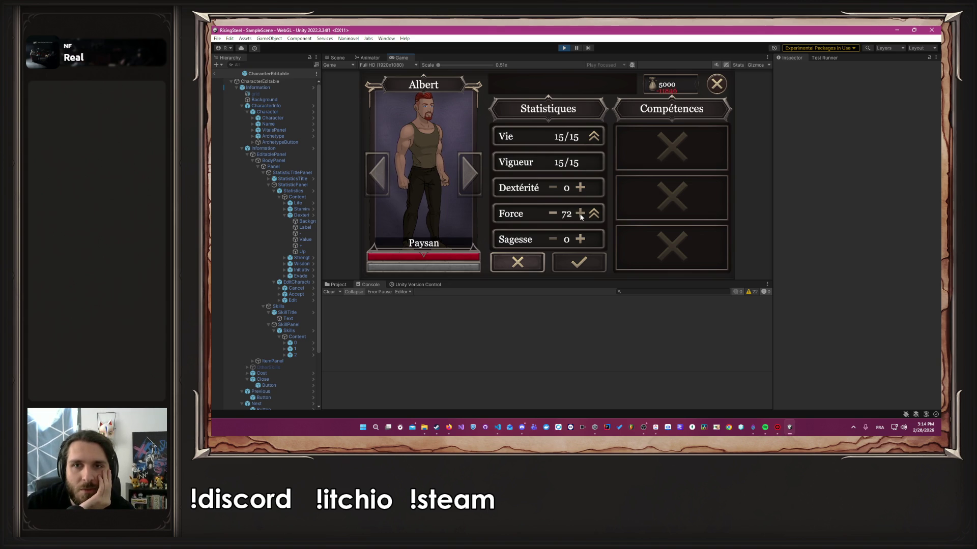
triple_click(580, 214)
triple_click(581, 214)
triple_click(581, 214)
triple_click(581, 214)
triple_click(581, 214)
triple_click(580, 214)
triple_click(580, 214)
triple_click(581, 214)
triple_click(581, 214)
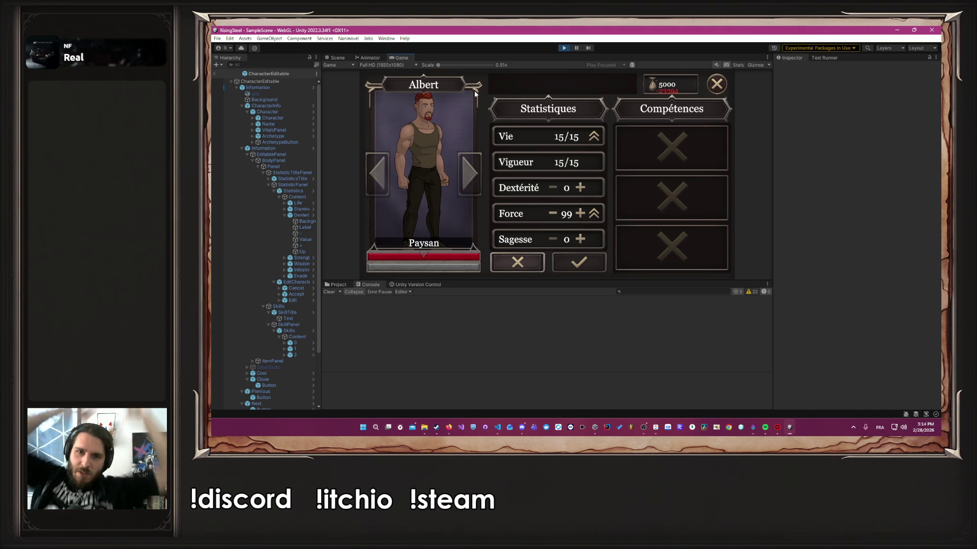
Step: Cancel the Force changes back to 0, exit Play mode, and return to Unity
click(517, 262)
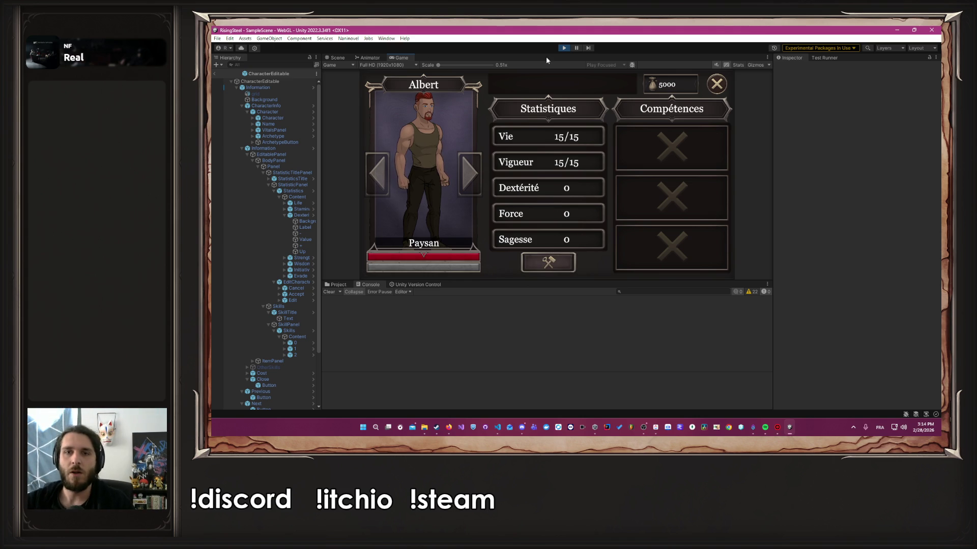
click(564, 48)
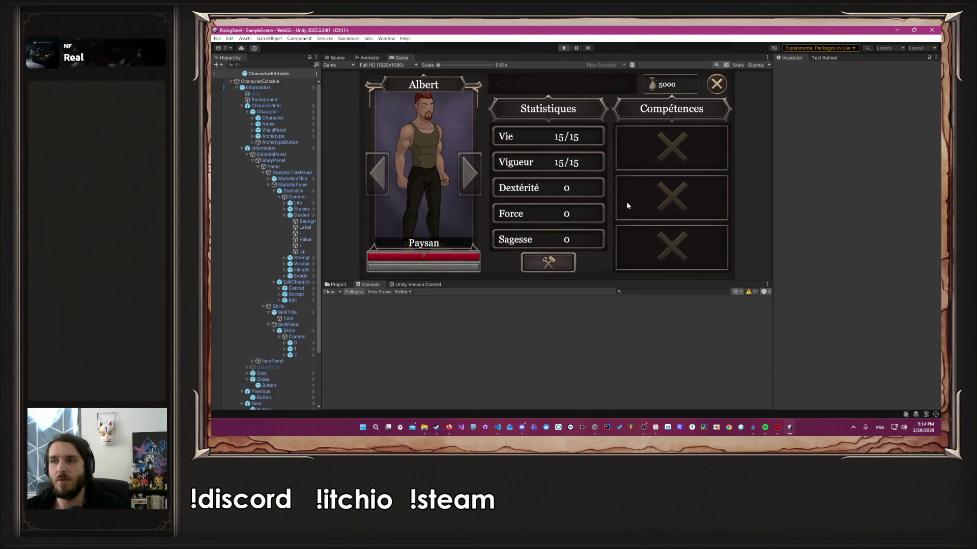
key(alt+Tab)
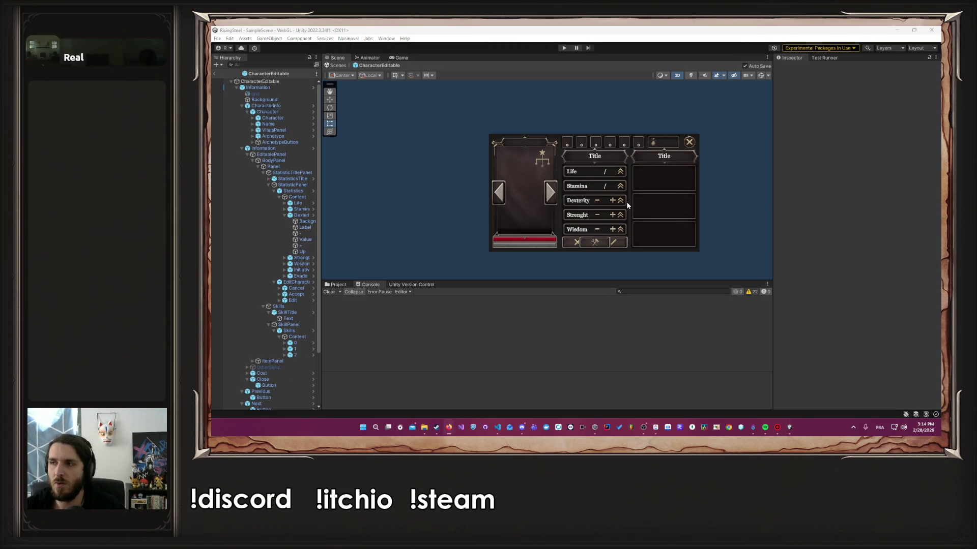
key(alt+Tab)
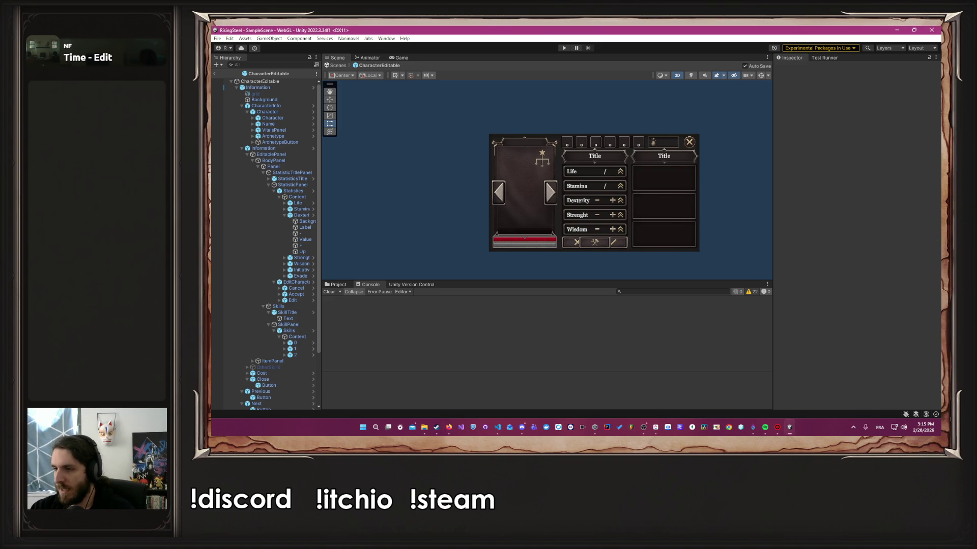
Step: Bring Unity forward on the CharacterEditable prefab, then switch over to VS Code
key(alt+Tab)
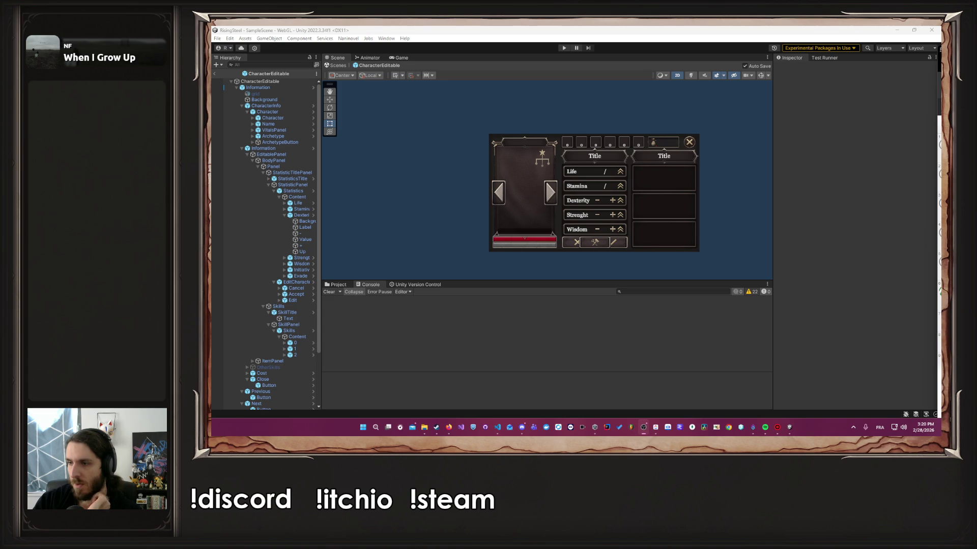
click(719, 222)
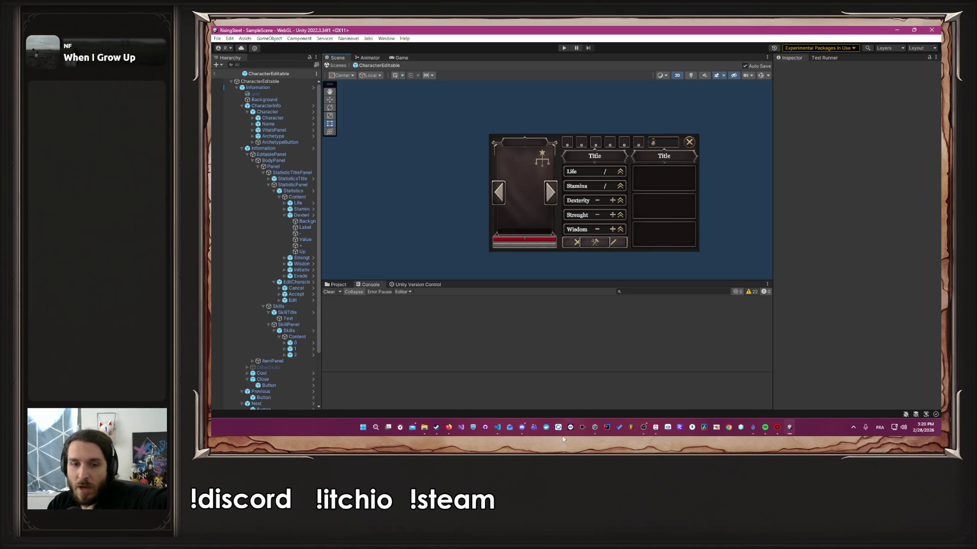
click(493, 431)
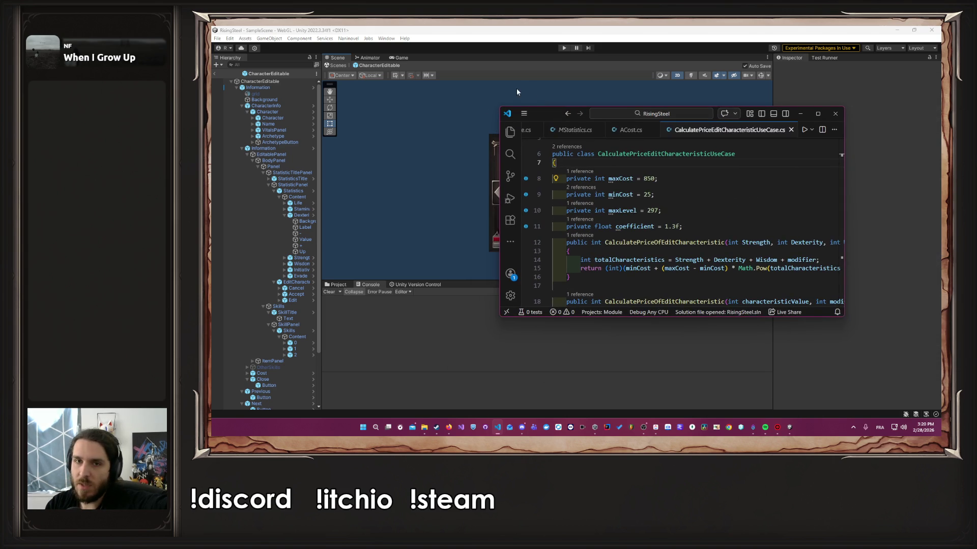
Step: Enlarge VS Code to read CalculatePriceEditCharacteristicUseCase.cs, then start Play mode in Unity
mouse_move(508, 112)
mouse_down()
mouse_move(472, 113)
mouse_move(514, 81)
mouse_move(505, 37)
mouse_up()
drag(462, 128, 305, 135)
key(alt+Tab)
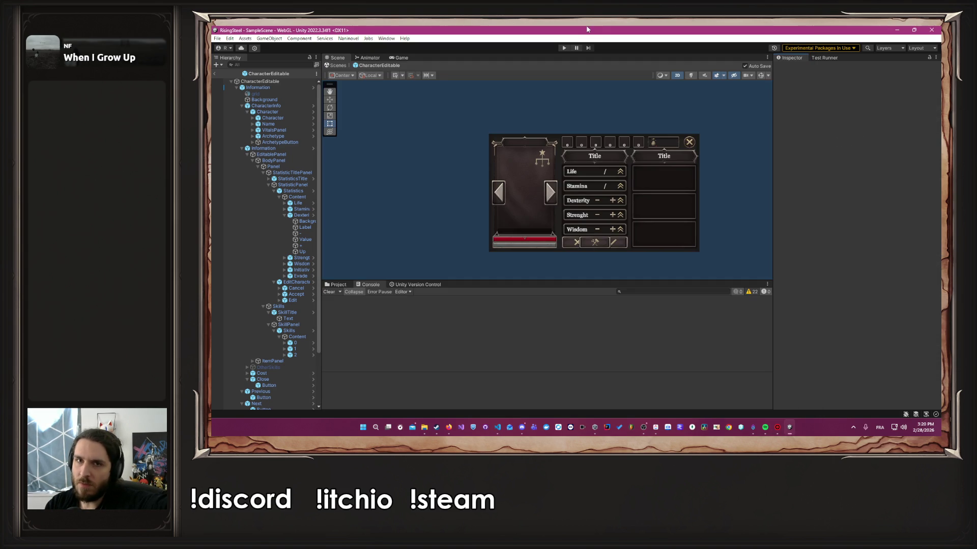
click(563, 49)
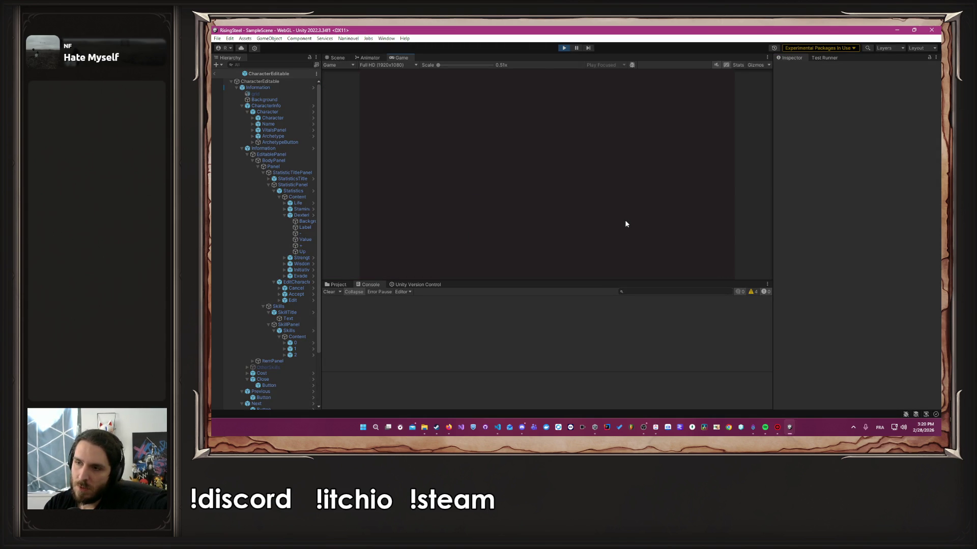
Step: Start a new game, pick a character, skip the tutorial, open Training, then stop Play mode
click(542, 118)
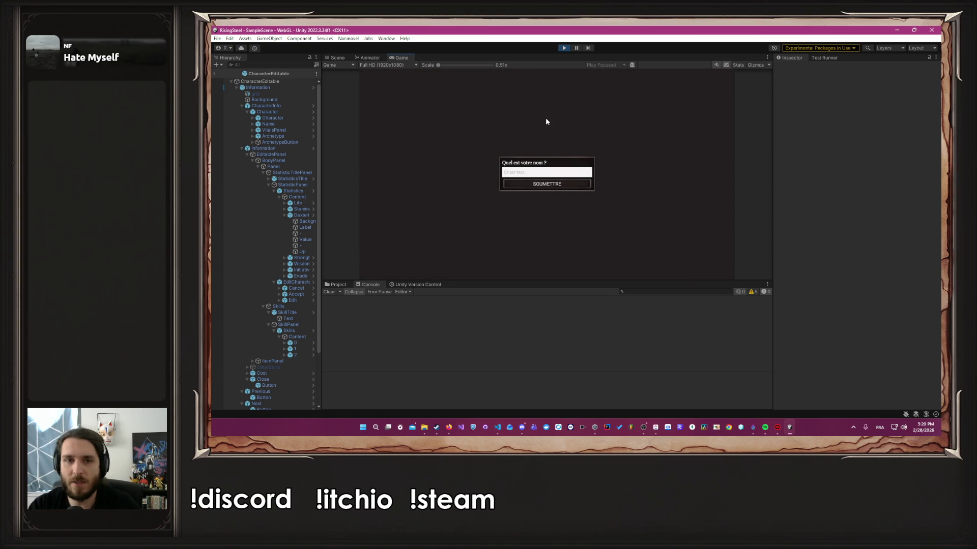
text(Albert)
key(Return)
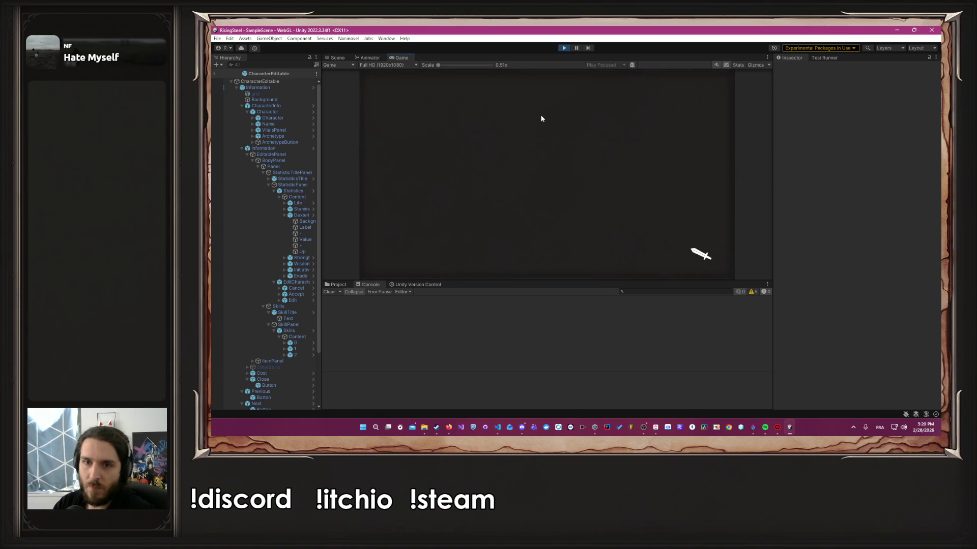
click(636, 173)
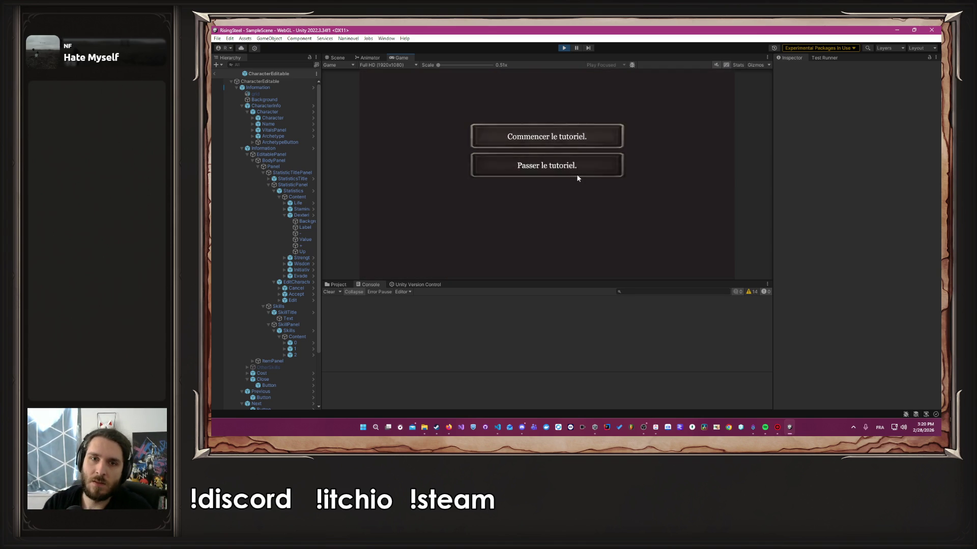
click(578, 177)
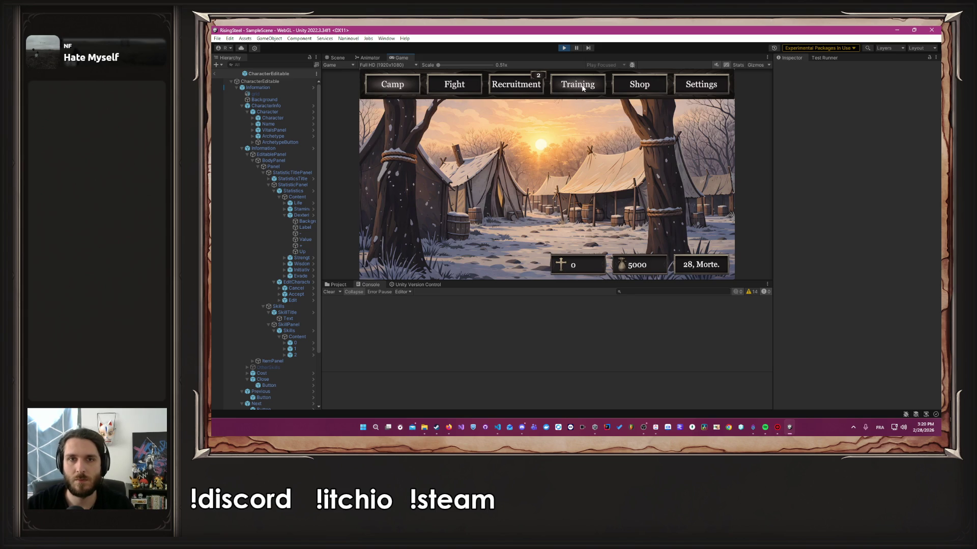
click(582, 88)
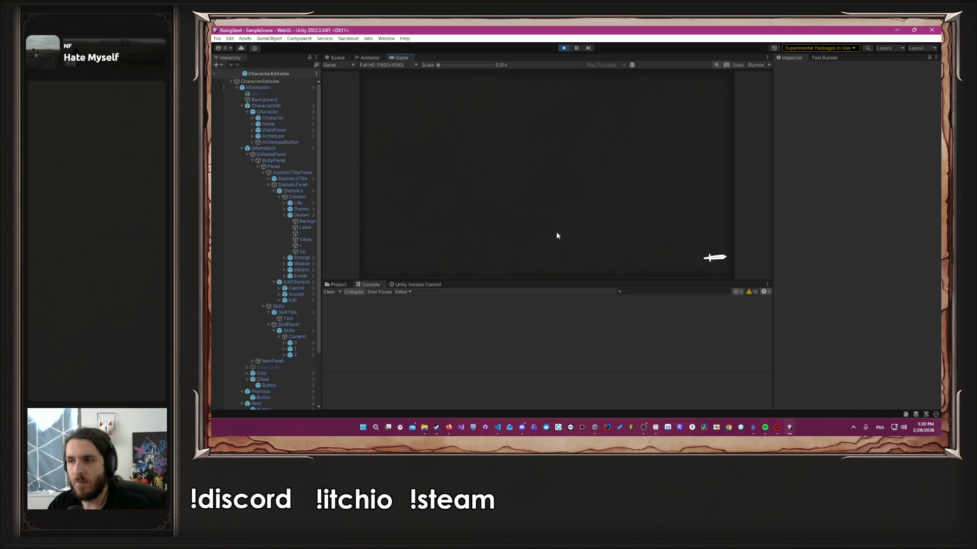
click(565, 48)
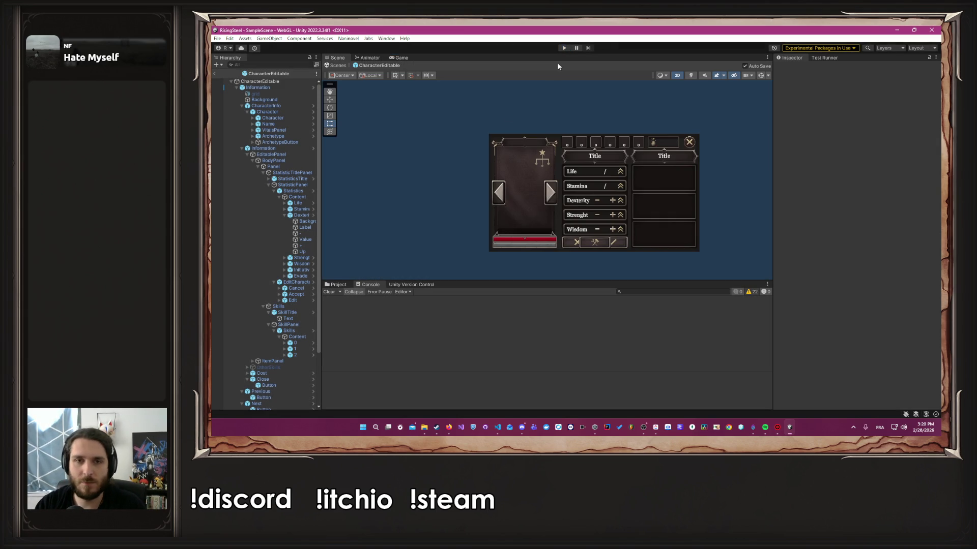
Step: Widen VS Code and open InfoCharacterService.cs and PCharacterEditable.cs to find EditCharacteristicPoint
key(alt+Tab)
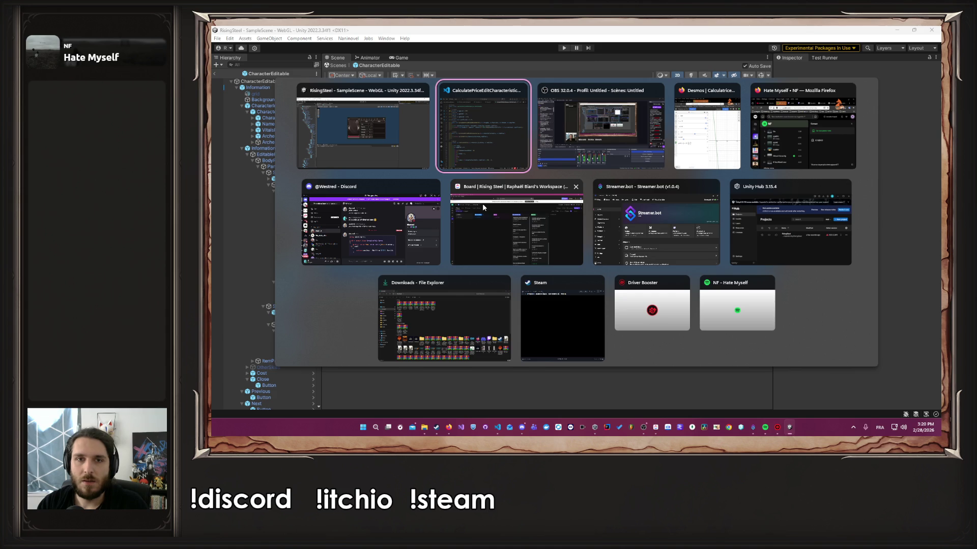
scroll(753, 112, down, 10)
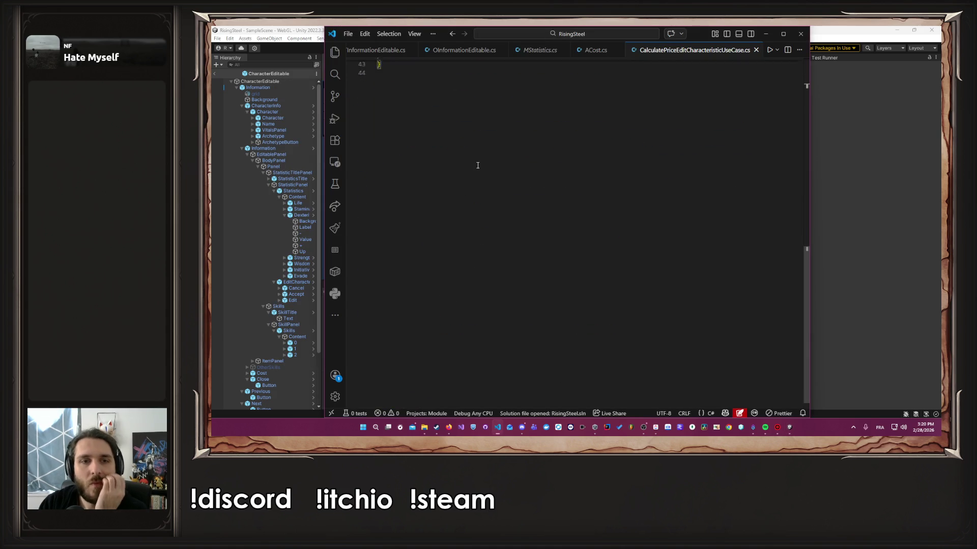
scroll(809, 152, up, 7)
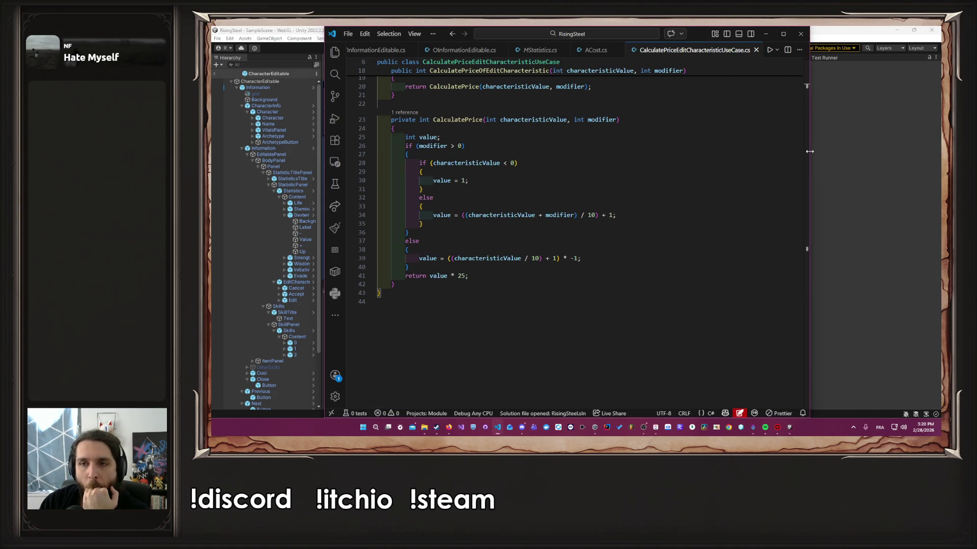
drag(809, 152, 940, 160)
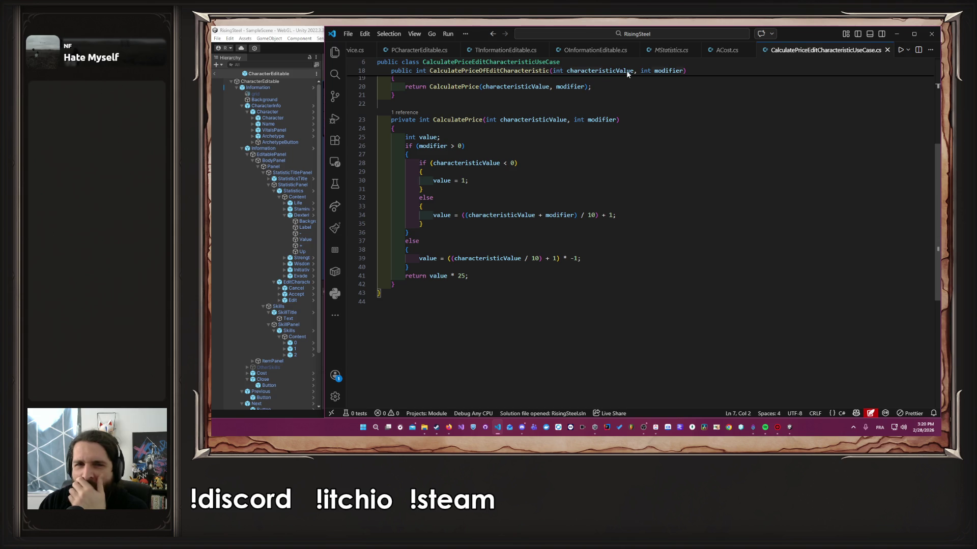
scroll(530, 84, up, 4)
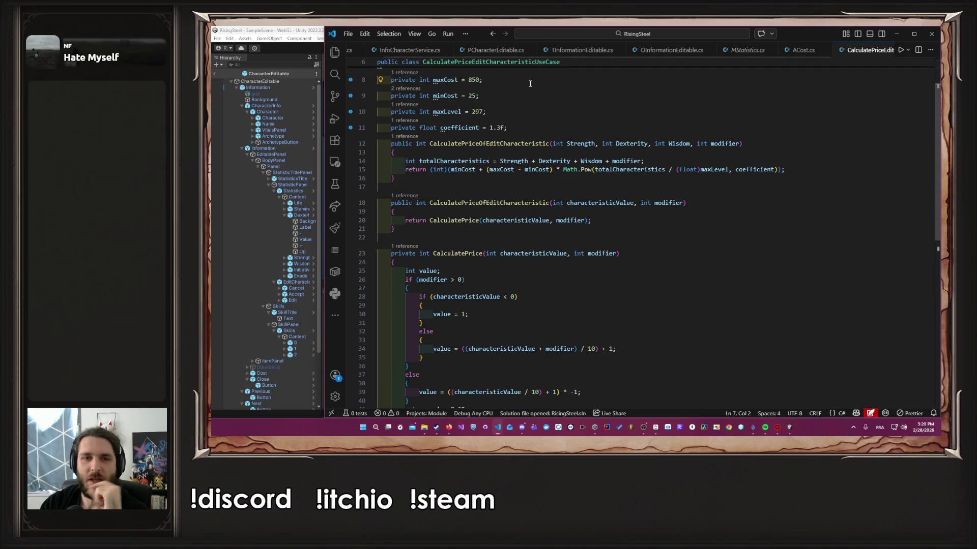
scroll(529, 51, up, 1)
click(449, 53)
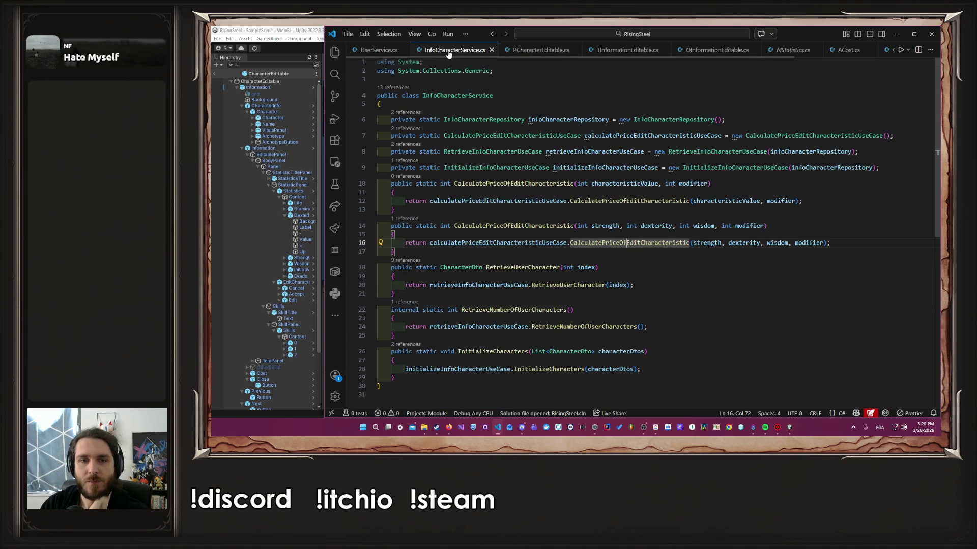
click(541, 50)
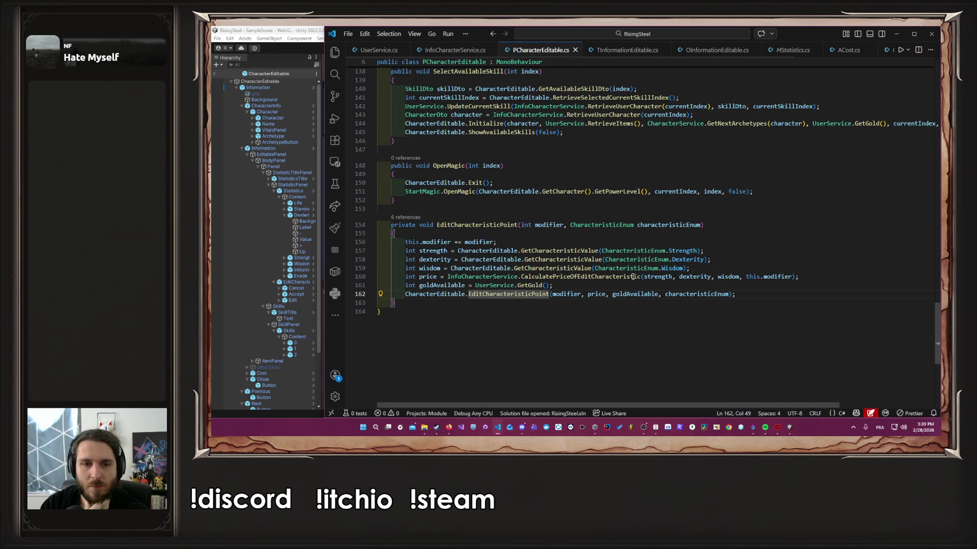
scroll(549, 309, up, 20)
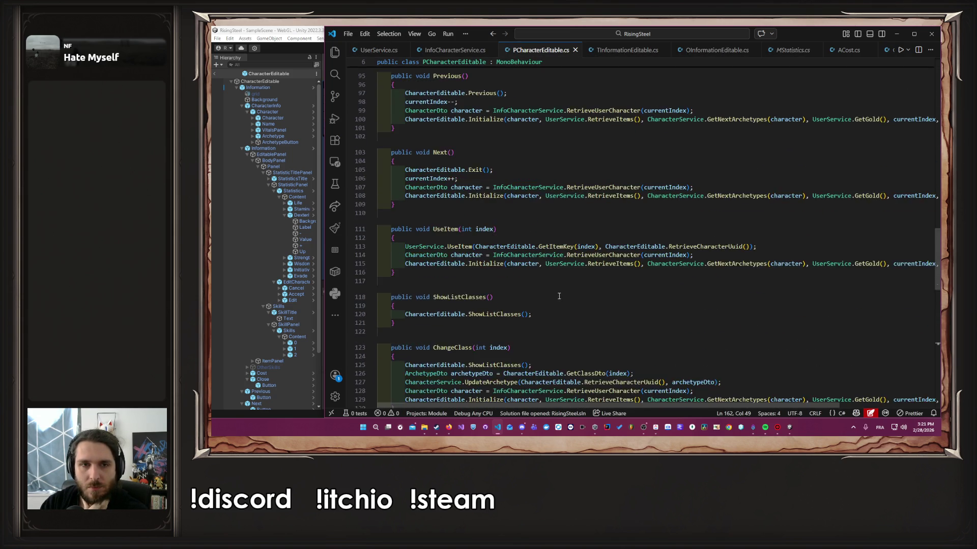
scroll(564, 291, up, 5)
scroll(564, 290, down, 20)
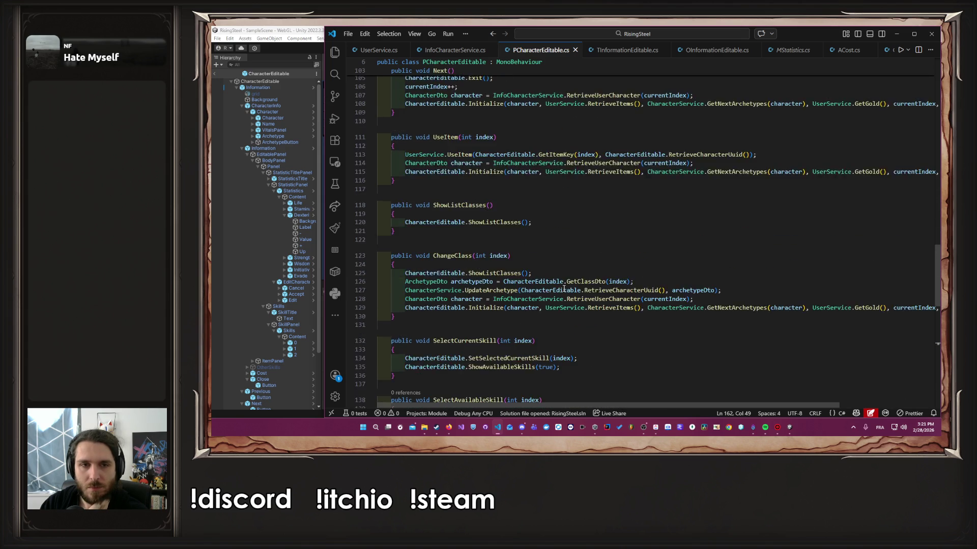
Step: Follow EditCharacteristicPoint through TInformationEditable and OInformationEditable to MEditCharacteristics' definition
drag(494, 245, 387, 178)
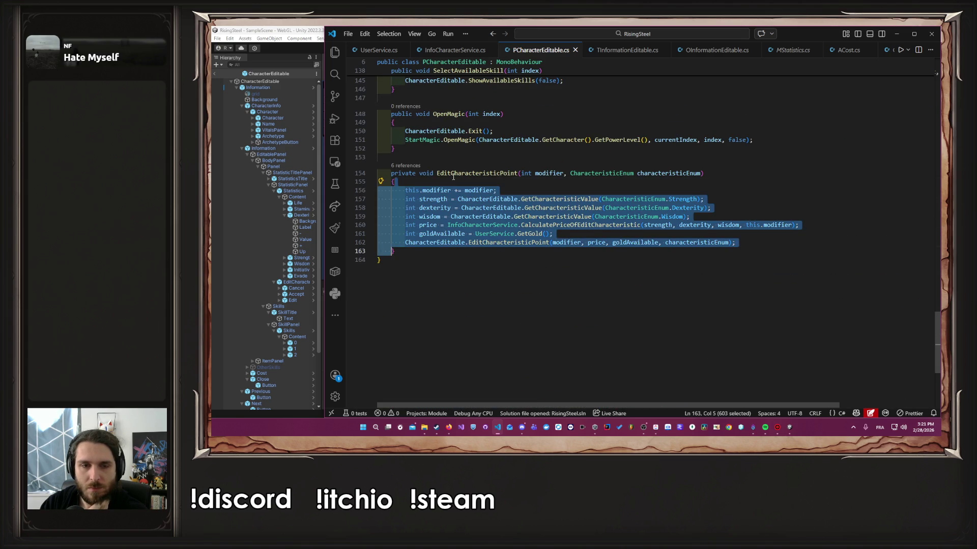
double_click(462, 173)
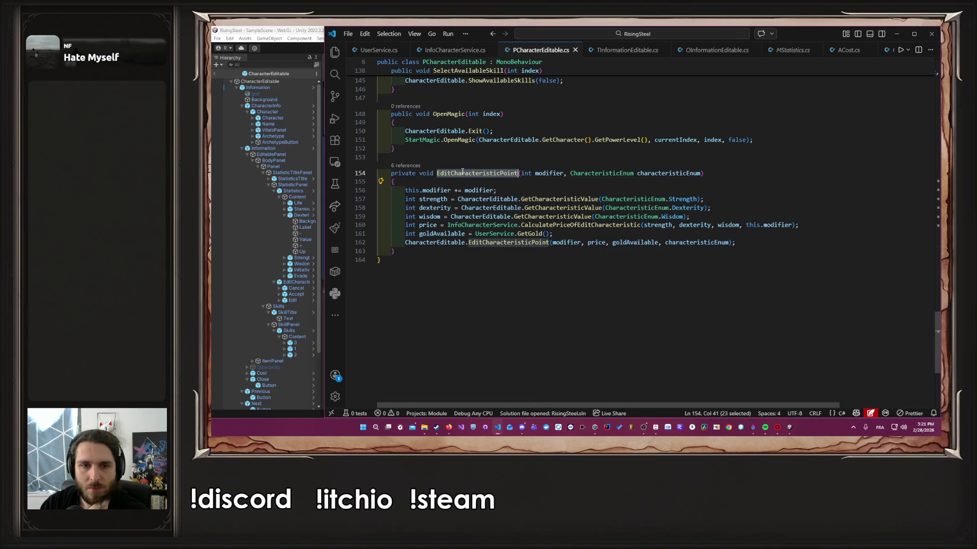
ctrl+click(530, 242)
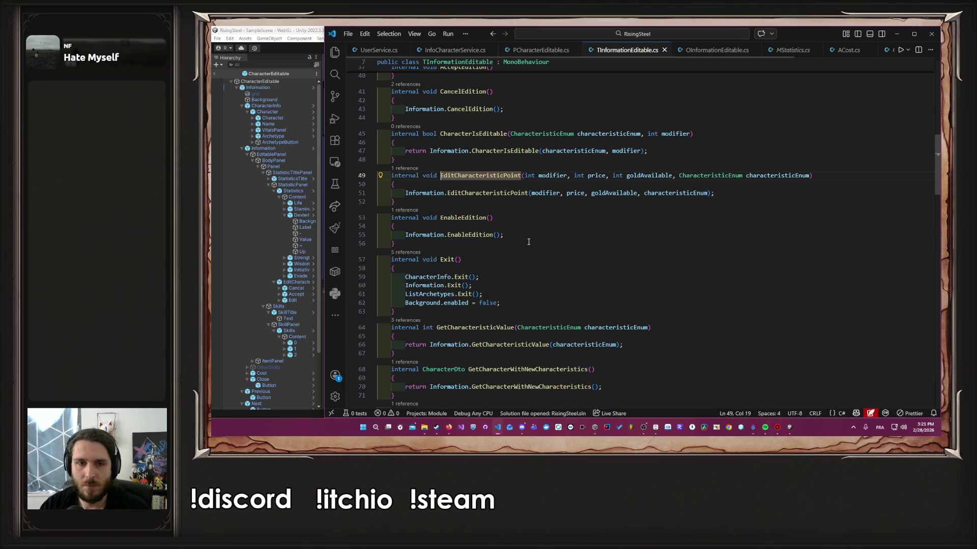
ctrl+click(503, 193)
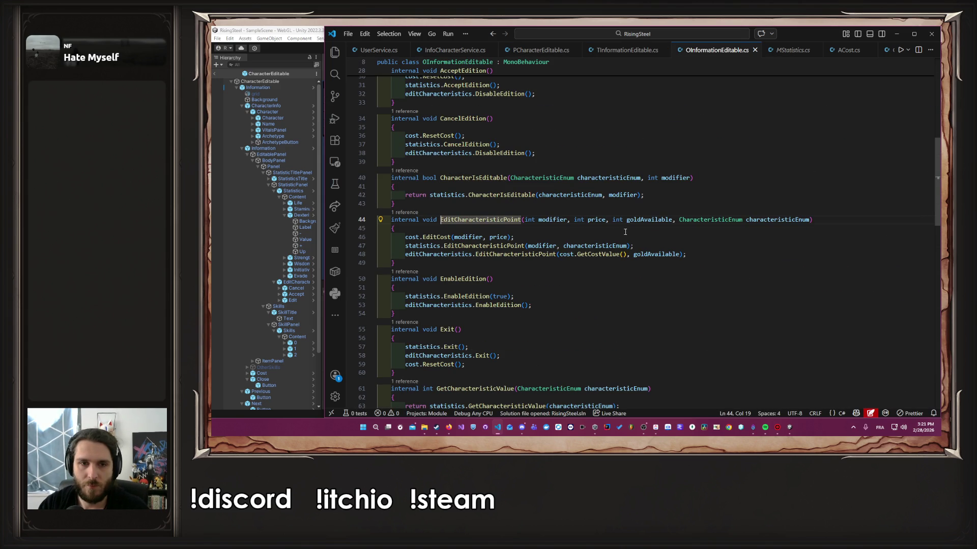
ctrl+click(530, 254)
scroll(615, 259, down, 2)
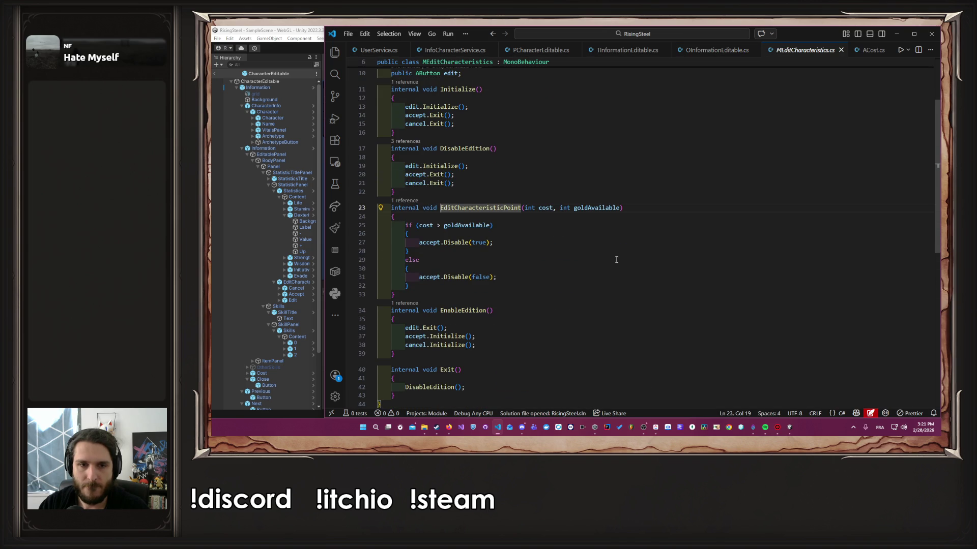
scroll(605, 258, up, 3)
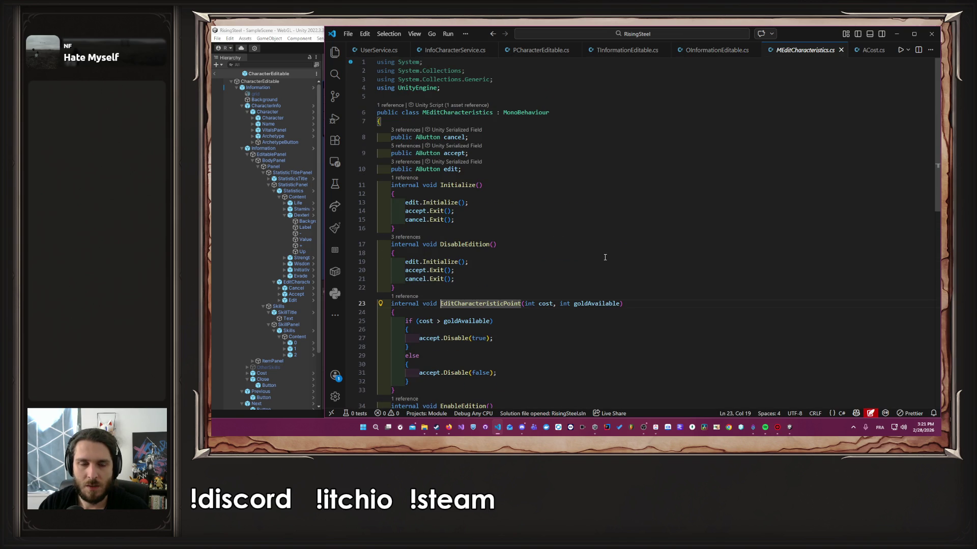
Step: Append ', bool maxLevel' after goldAvailable on line 23, save, and switch to OInformationEditable.cs
click(560, 304)
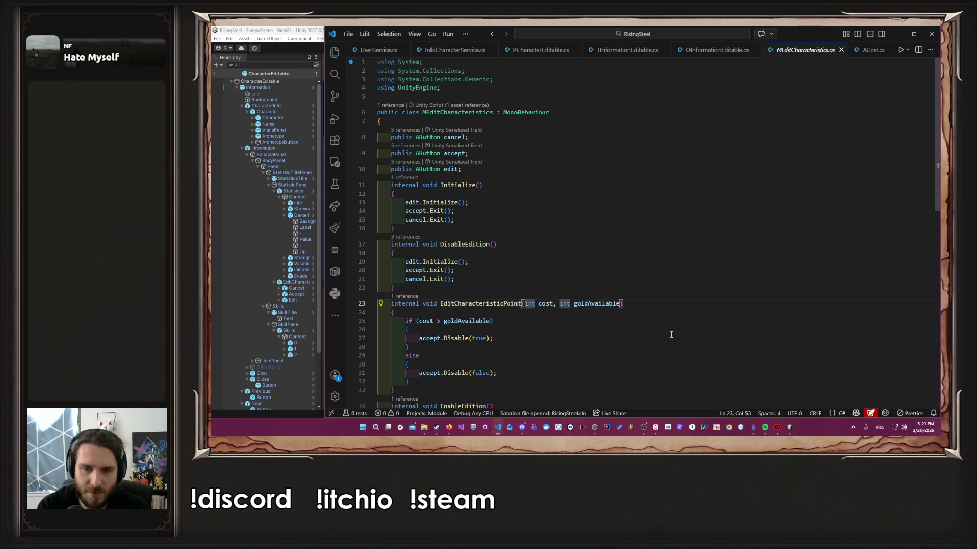
key(ctrl+Right)
key(ctrl+Right)
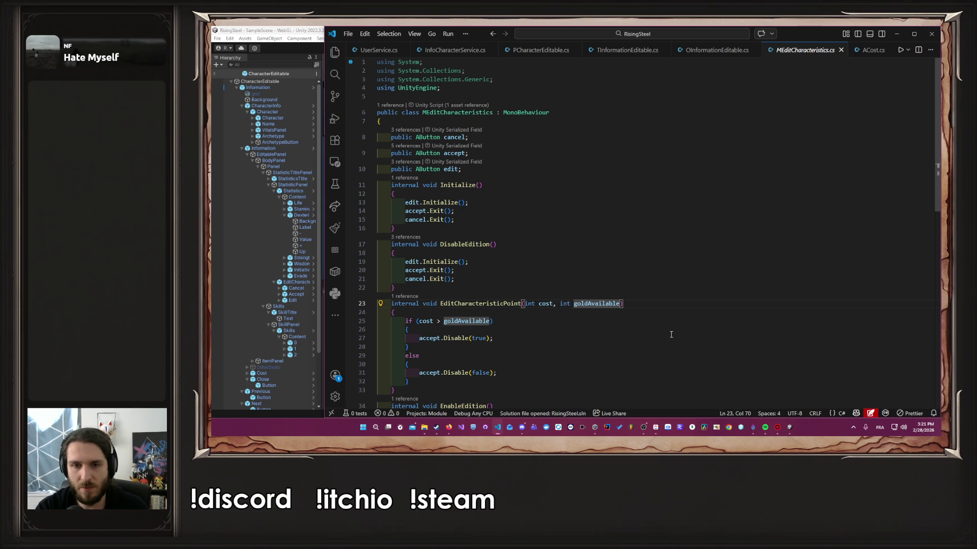
text(, )
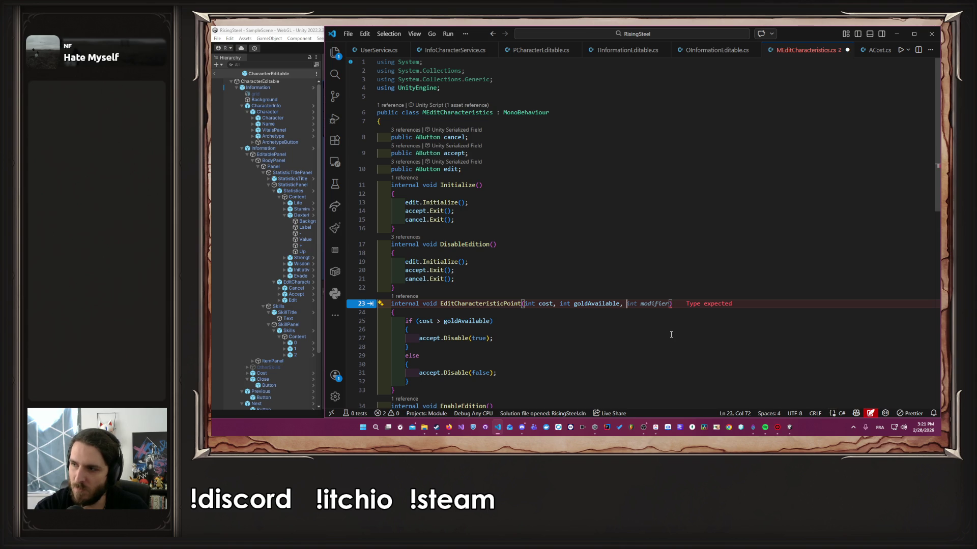
text(bool )
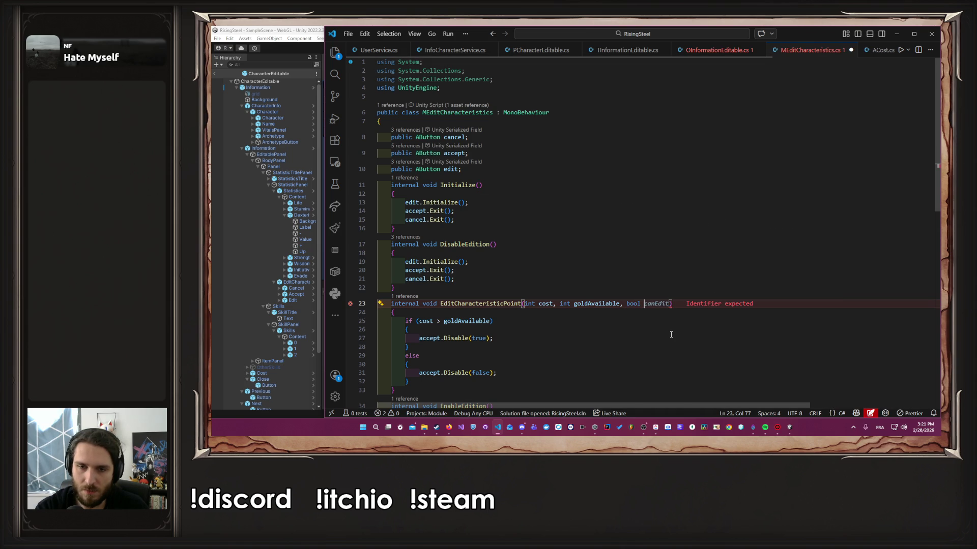
text(maxLevel)
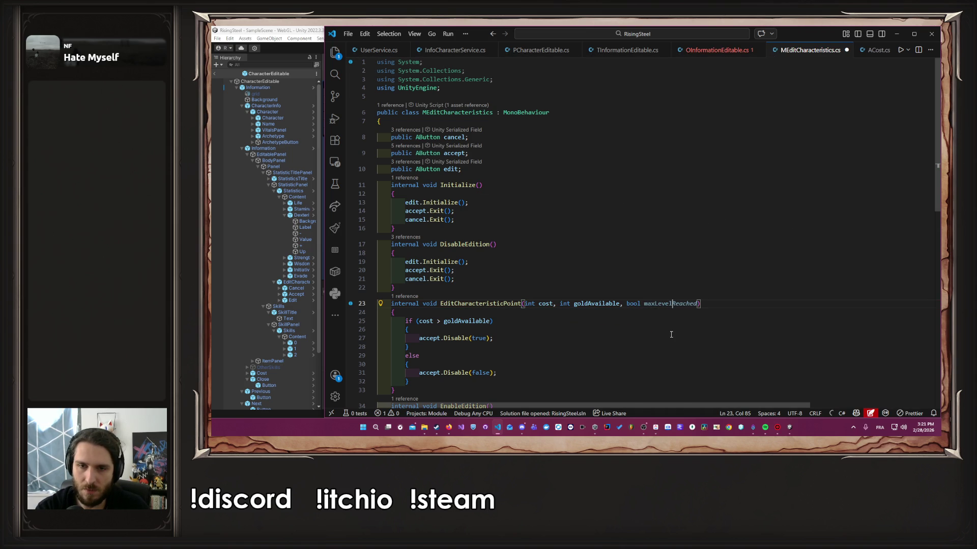
key(ctrl+s)
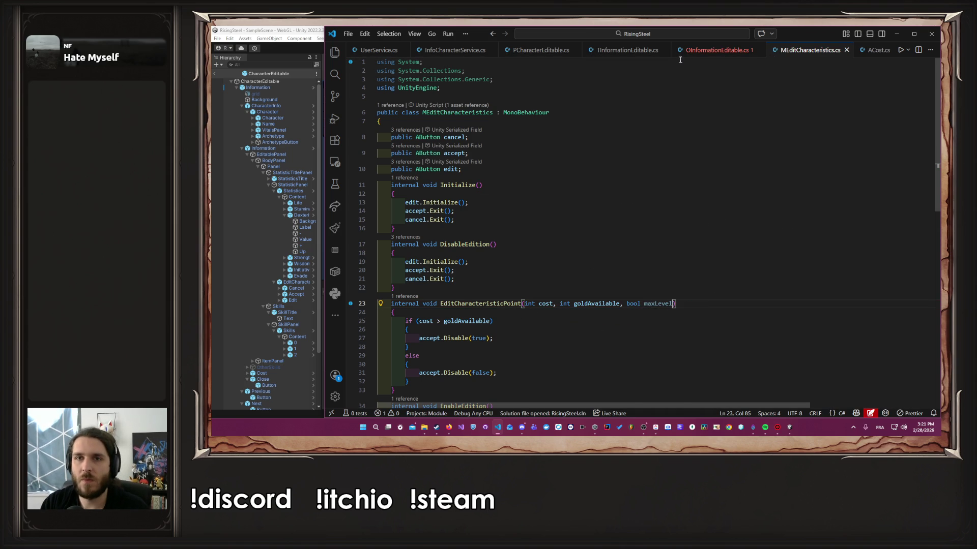
click(682, 51)
scroll(650, 243, up, 10)
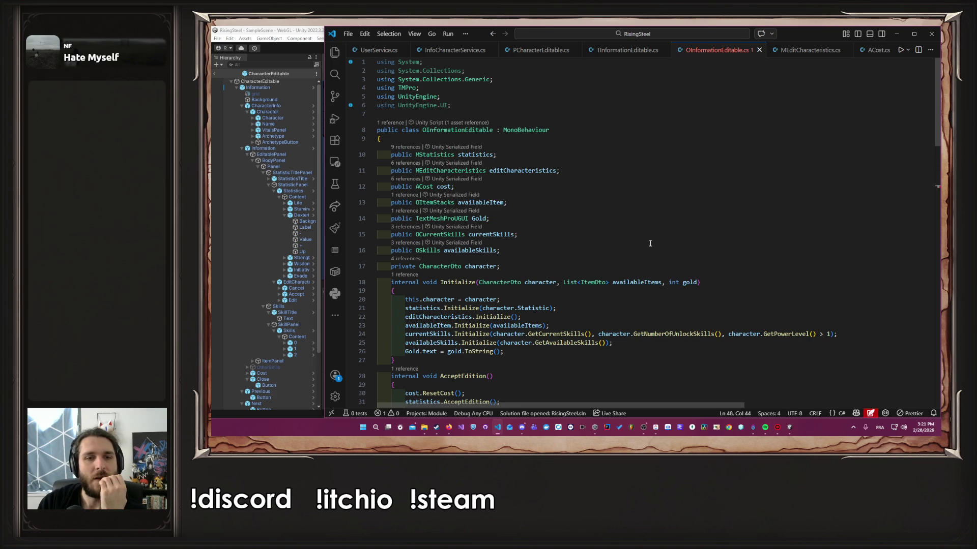
scroll(650, 243, down, 9)
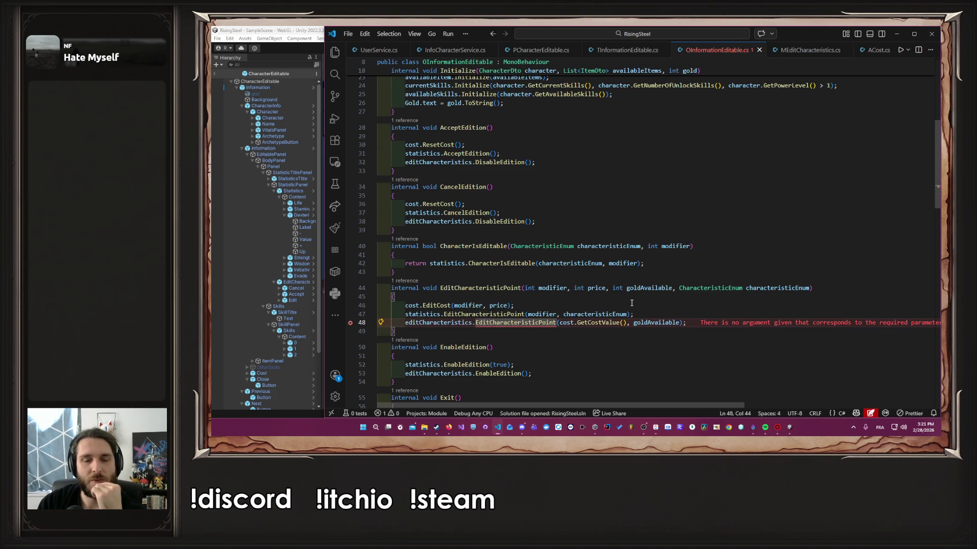
click(546, 289)
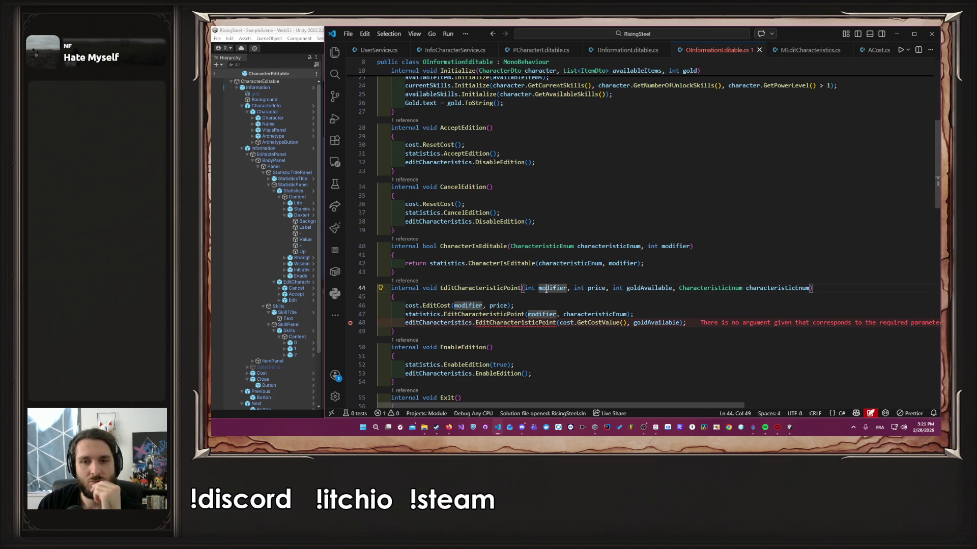
click(573, 305)
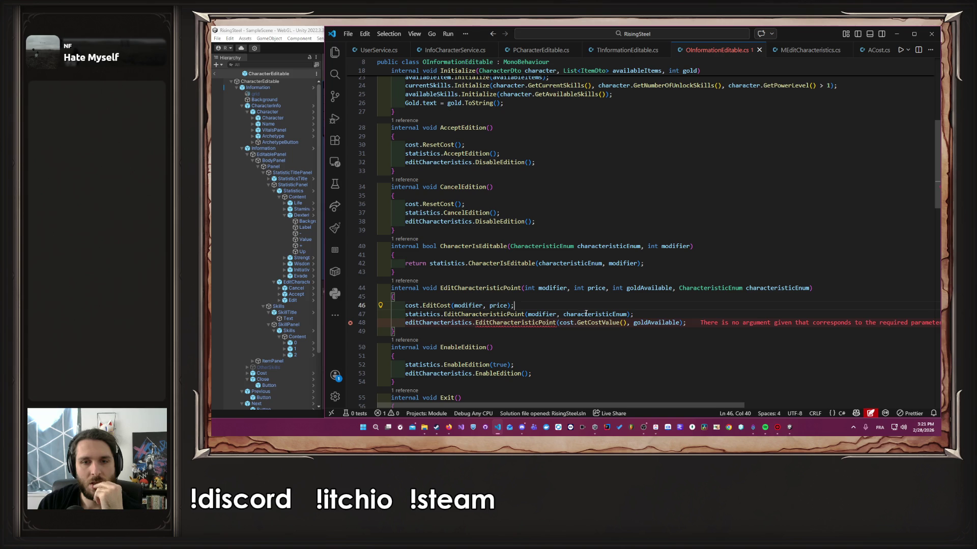
double_click(540, 315)
click(495, 315)
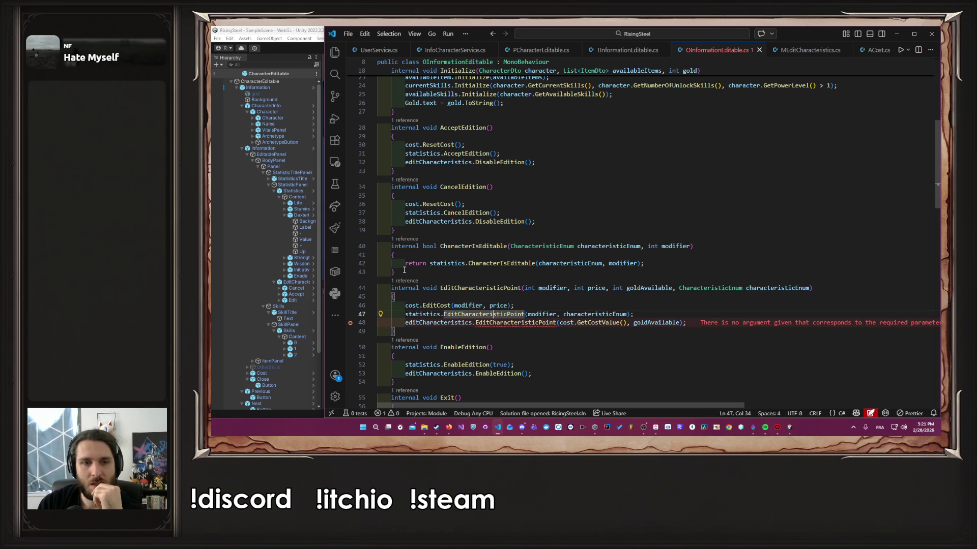
click(411, 284)
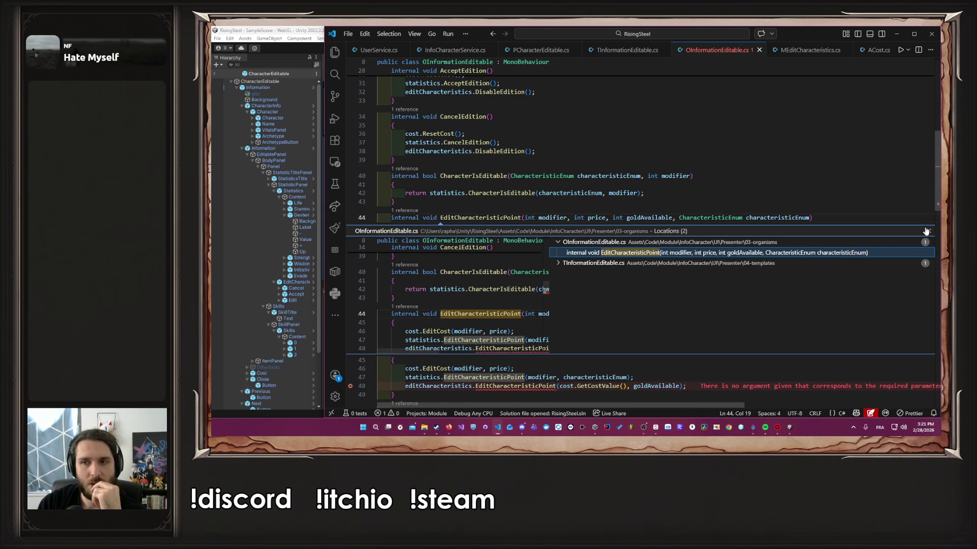
scroll(899, 245, down, 3)
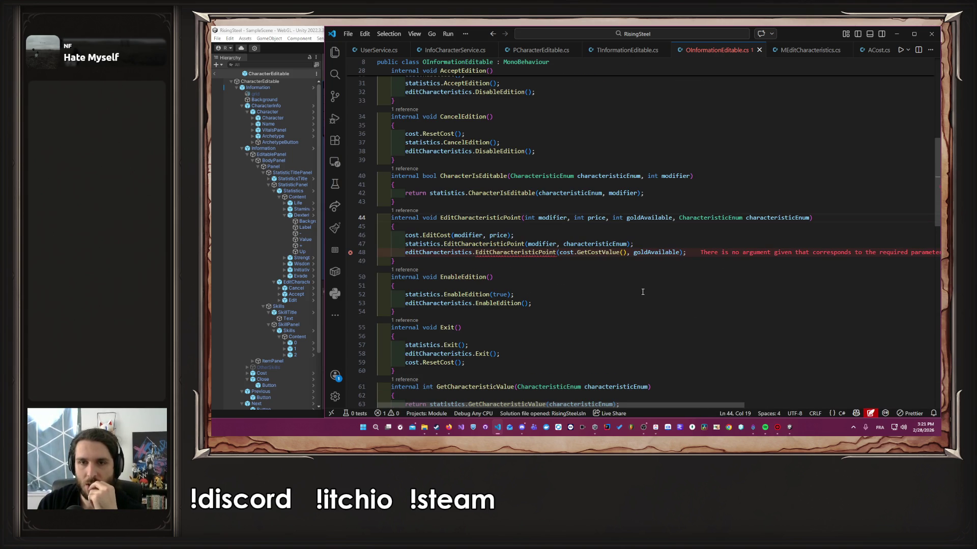
click(507, 245)
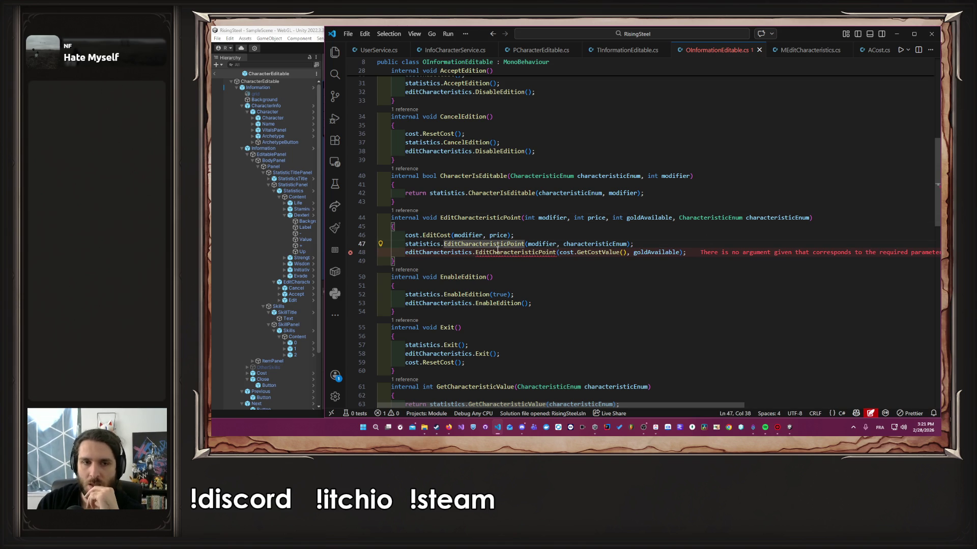
mouse_move(498, 249)
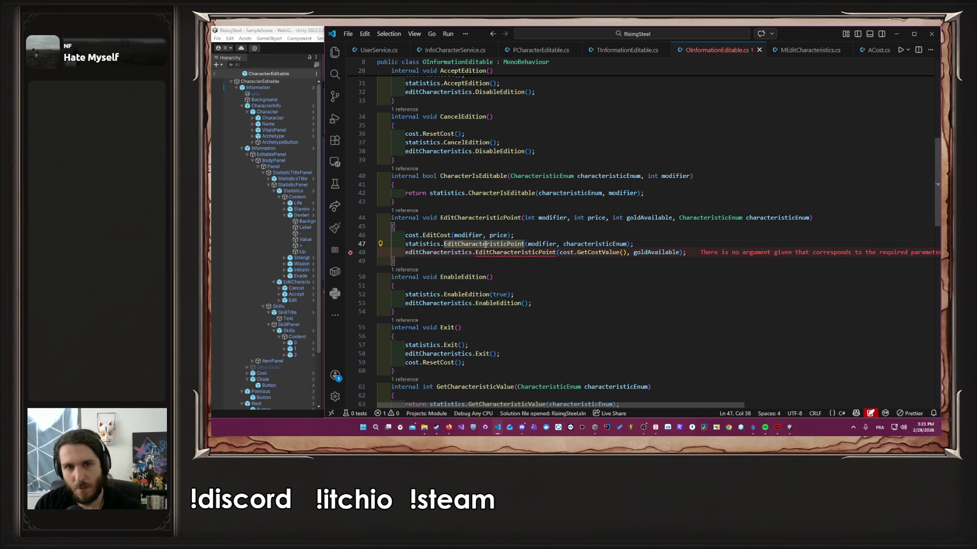
ctrl+click(483, 245)
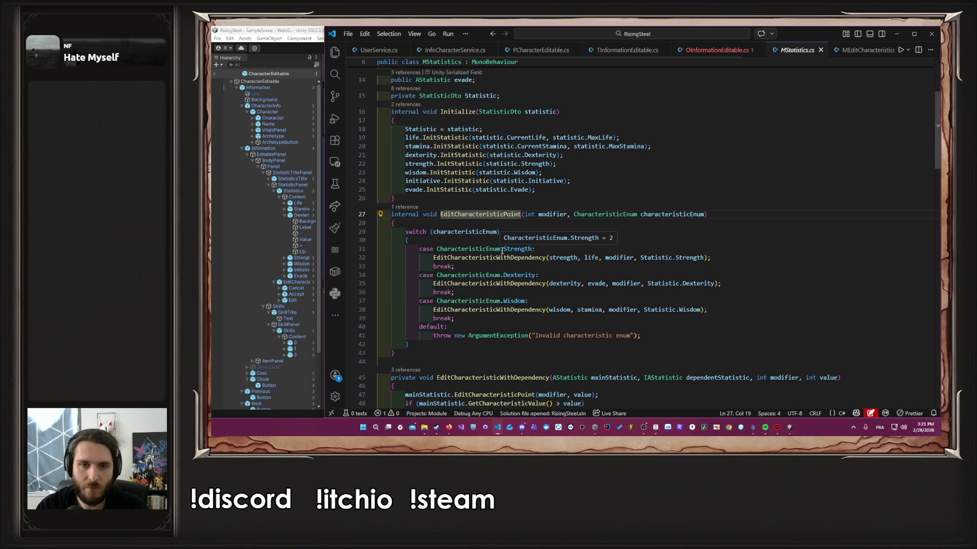
key(alt+Left)
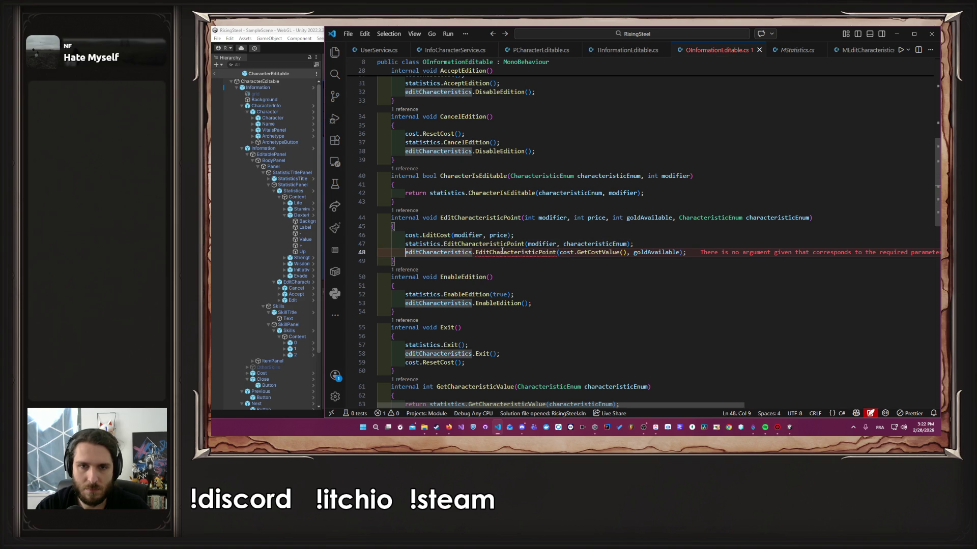
Step: Add a line after line 47 declaring int characteristicValue = statistics.GetCharacteristicValue(characteristicEnum)
key(Up)
key(End)
key(Return)
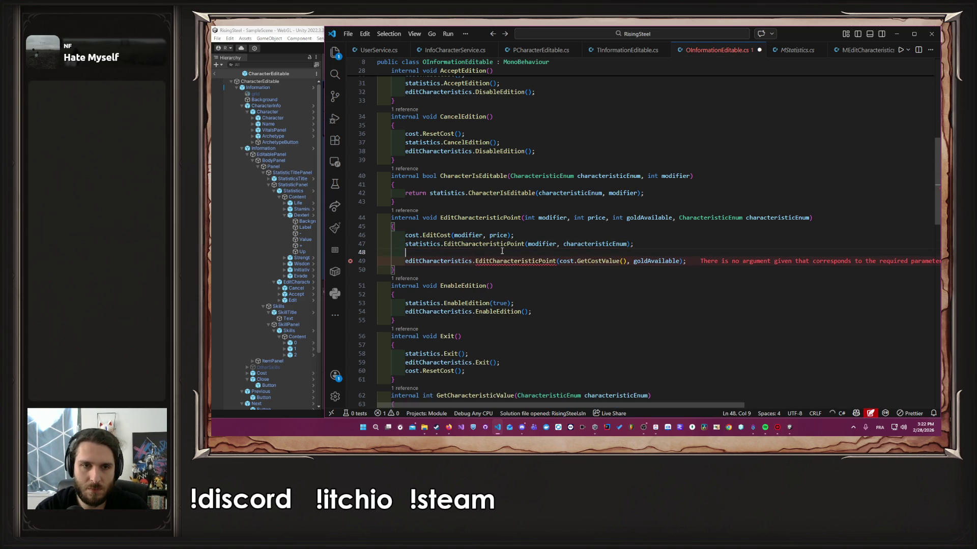
text(int)
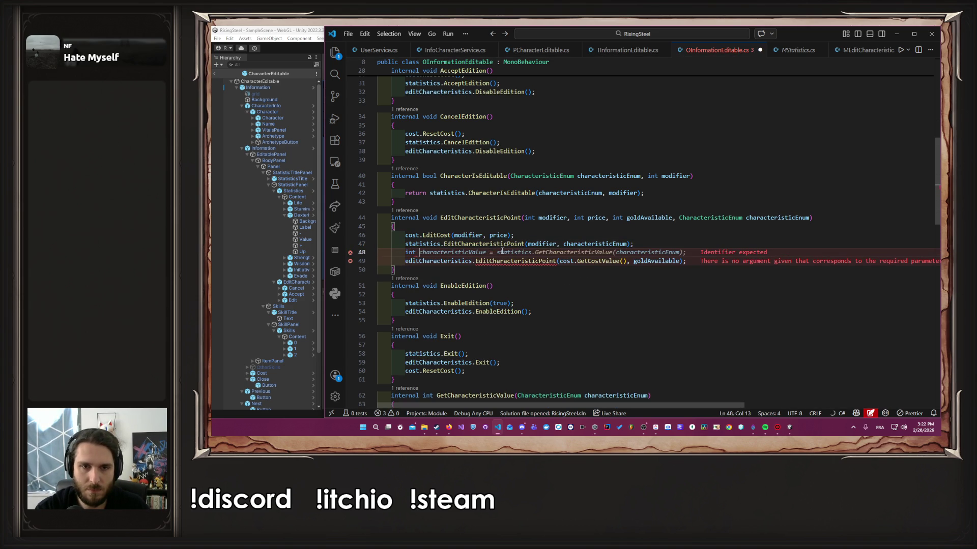
key(Tab)
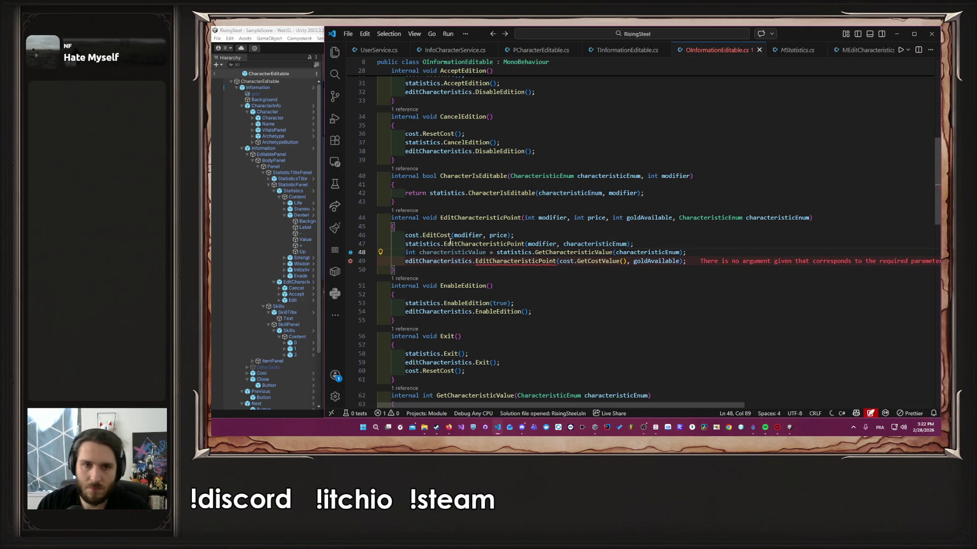
double_click(452, 252)
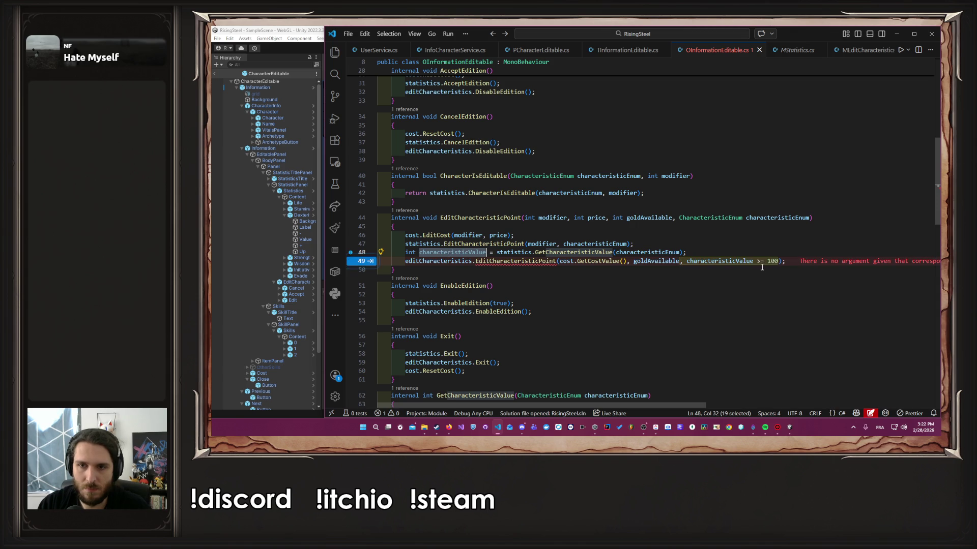
Step: Pass characteristicValue <= 99 as the third argument and open EditCharacteristicPoint's definition
key(Tab)
key(Tab)
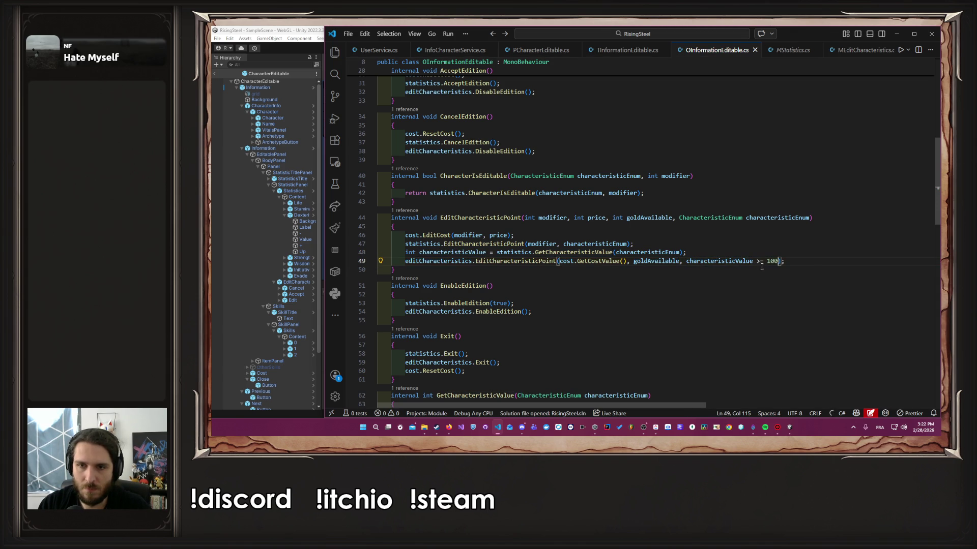
double_click(763, 262)
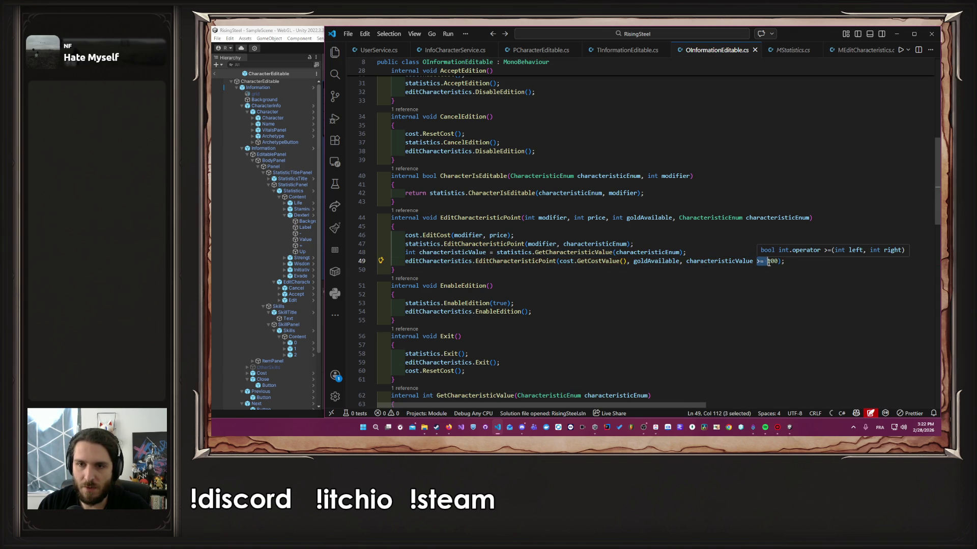
double_click(771, 262)
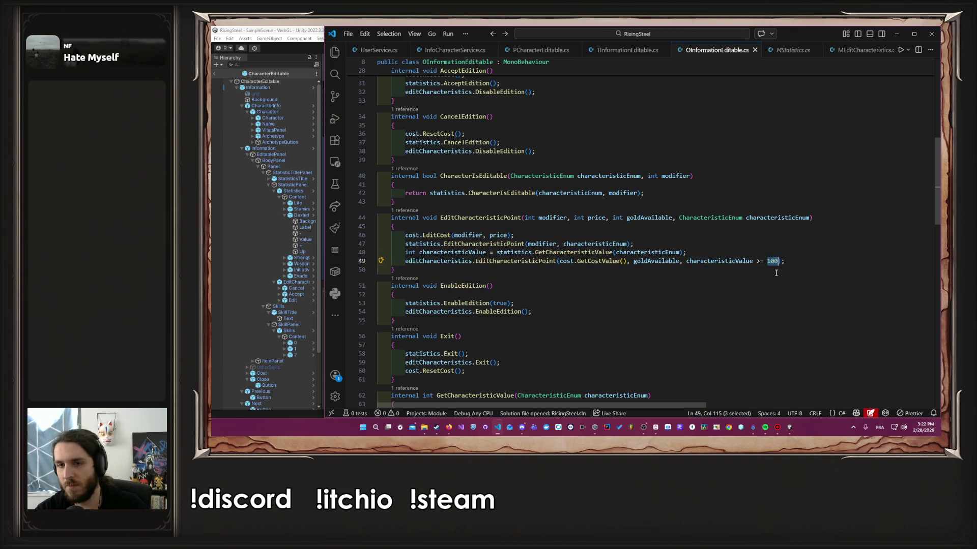
text(99)
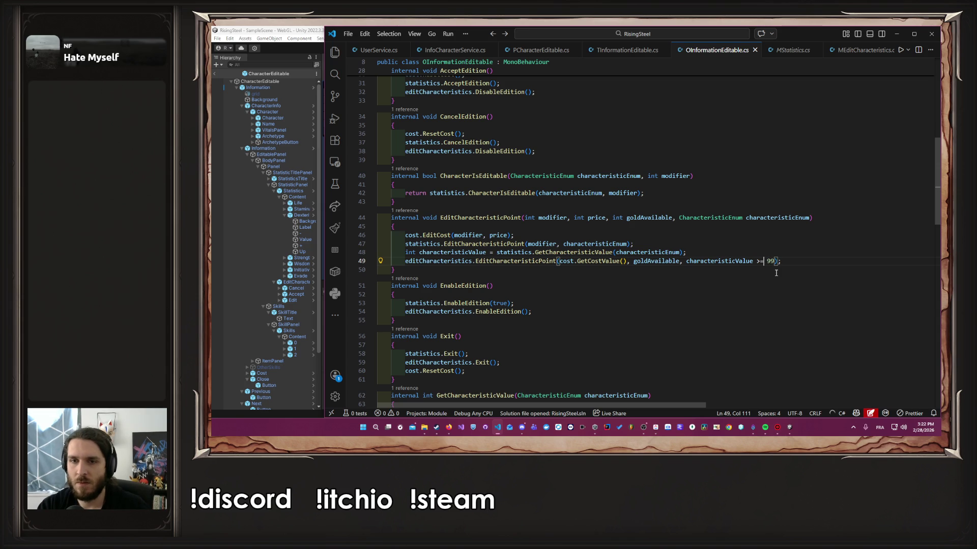
key(shift+Left)
text(<>)
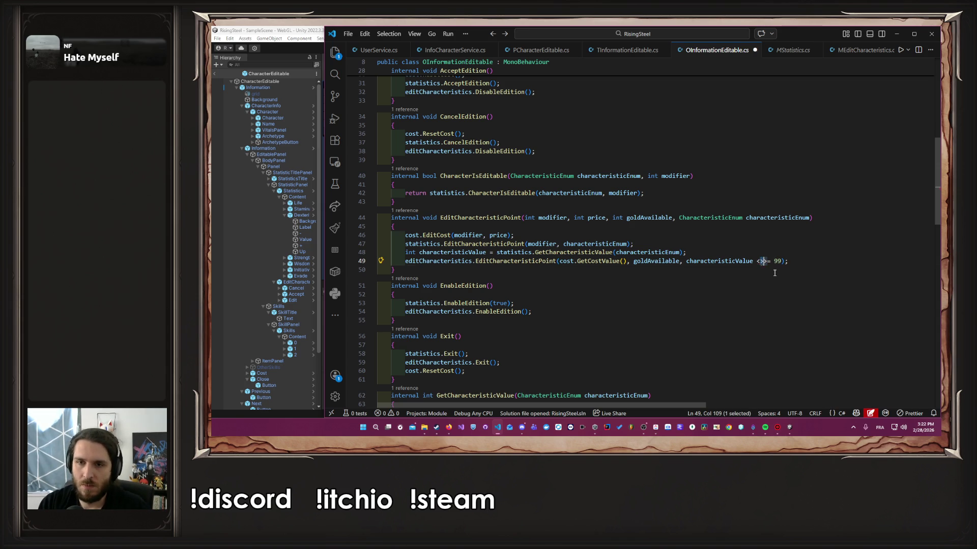
key(BackSpace)
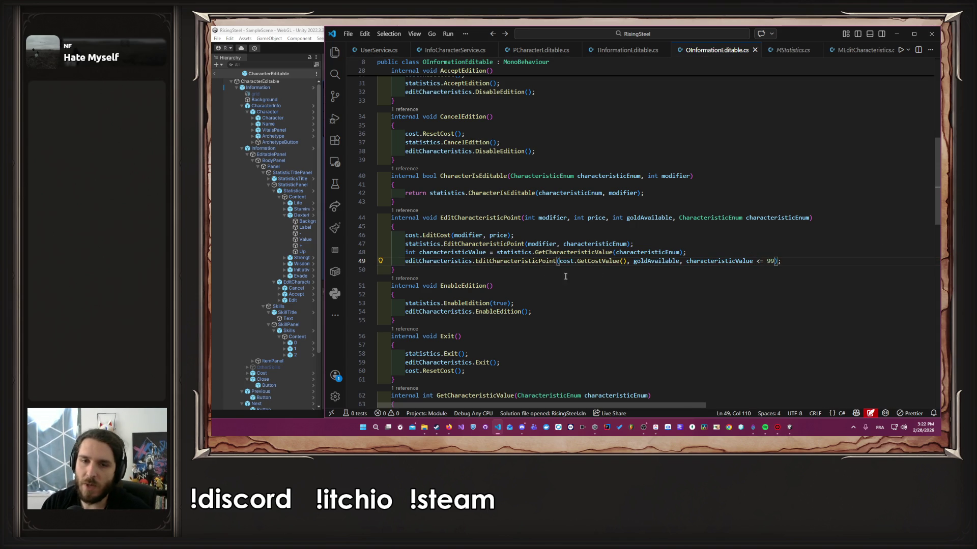
ctrl+click(539, 261)
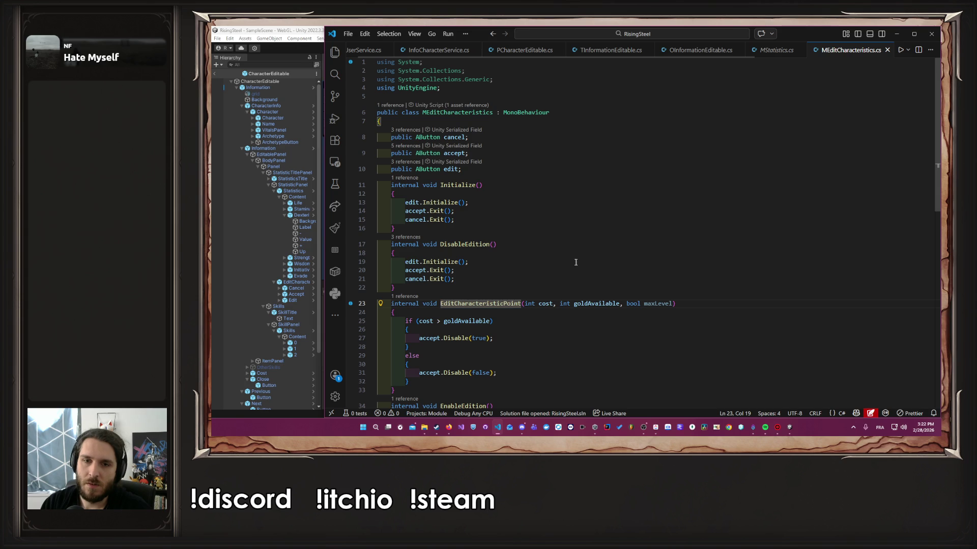
Step: Change MEditCharacteristics' if condition to cost > goldAvailable && maxLevel and save
double_click(658, 304)
scroll(532, 315, down, 1)
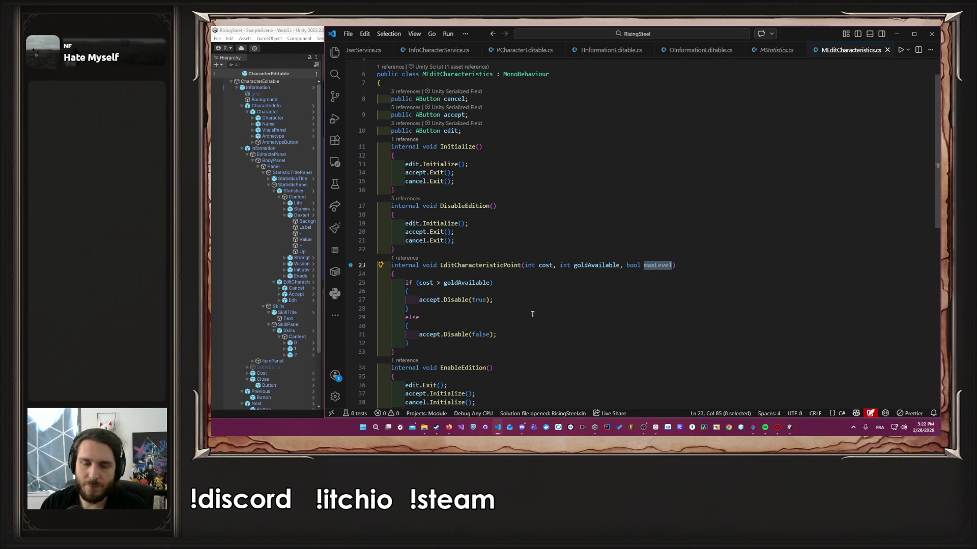
click(492, 282)
text(&&)
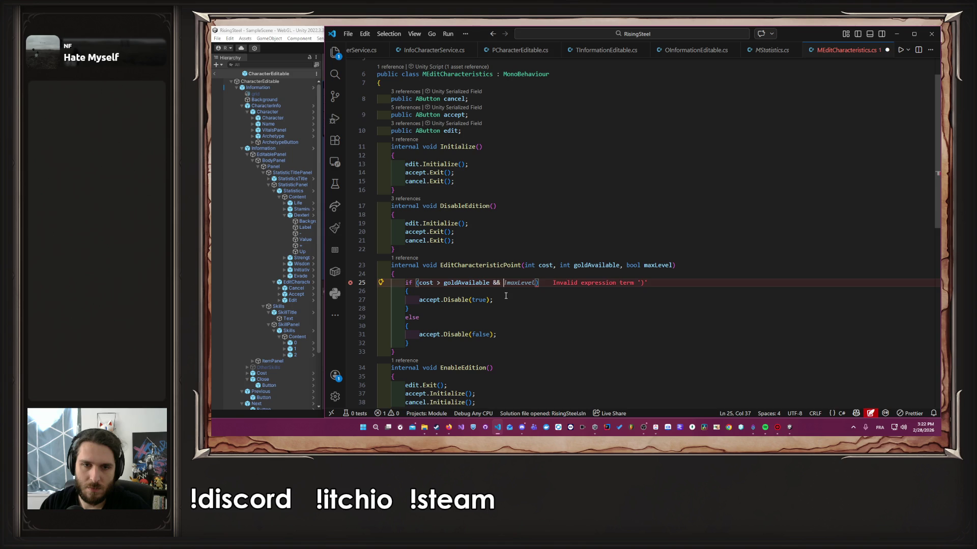
text( maxLevel)
key(ctrl+s)
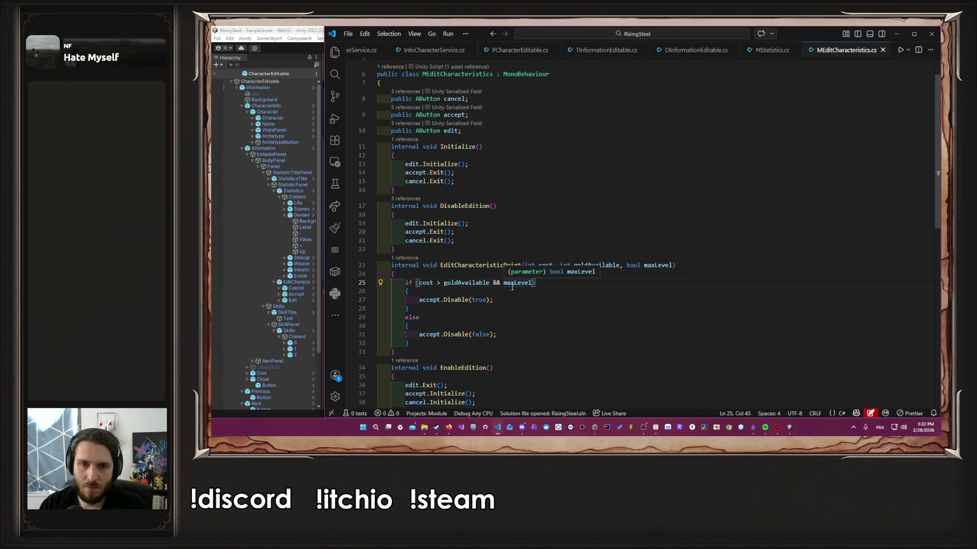
click(503, 283)
text(()
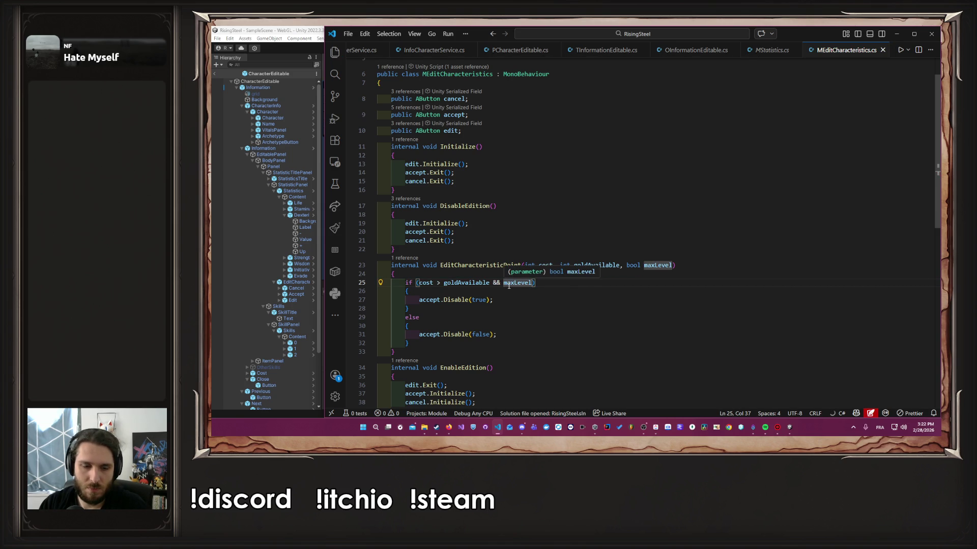
key(BackSpace)
key(ctrl+s)
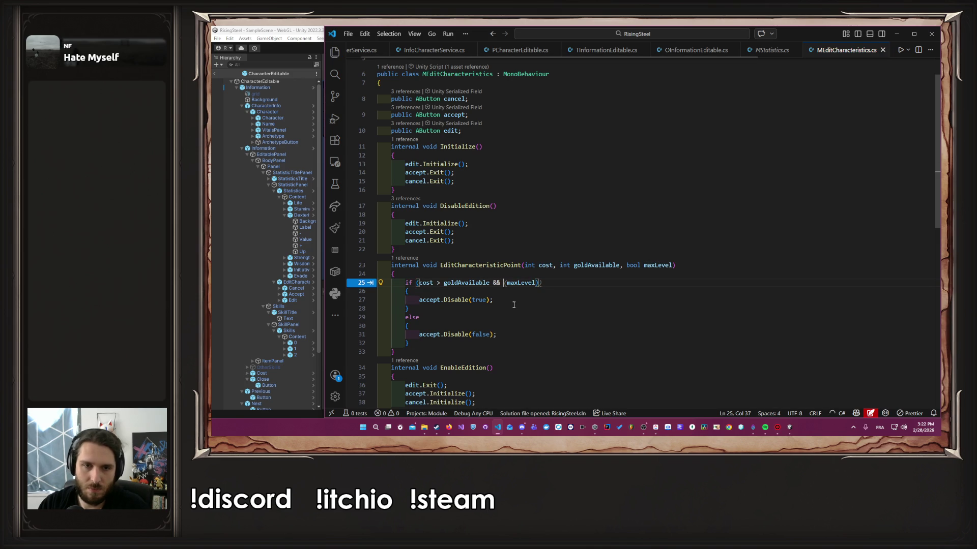
text(!)
key(Down)
key(Down)
key(Down)
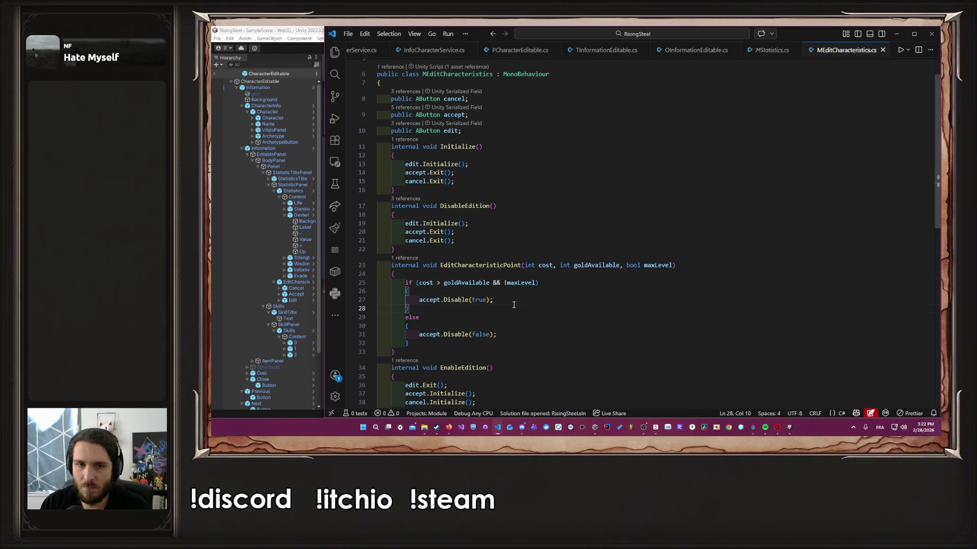
key(ctrl+z)
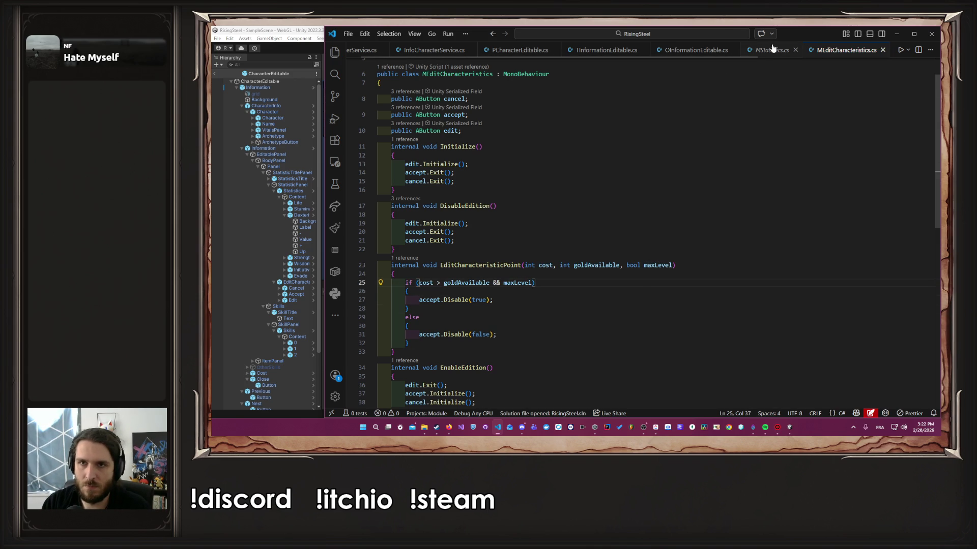
Step: In OInformationEditable.cs, change the argument from characteristicValue <= 99 to characteristicValue > 99
key(alt+Left)
key(alt+Left)
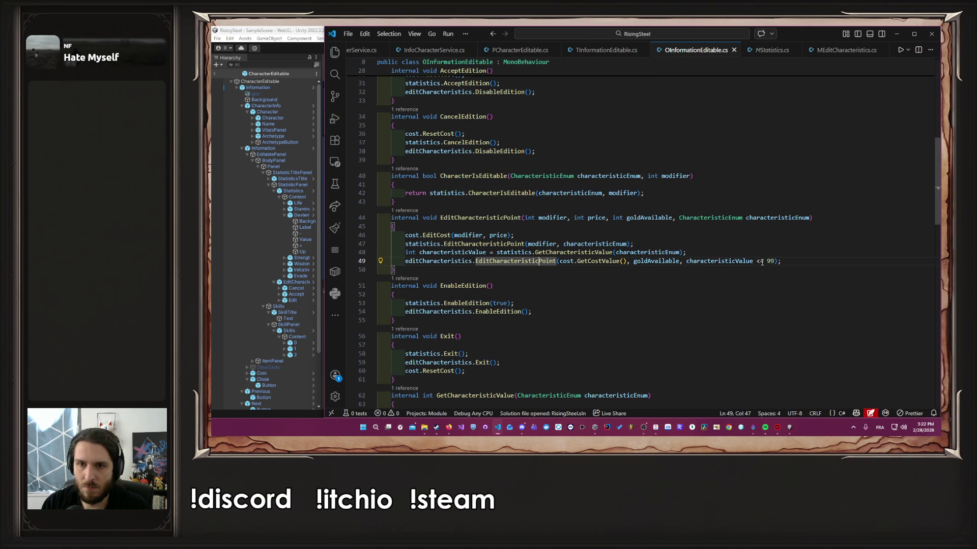
click(763, 261)
key(BackSpace)
key(BackSpace)
text(>)
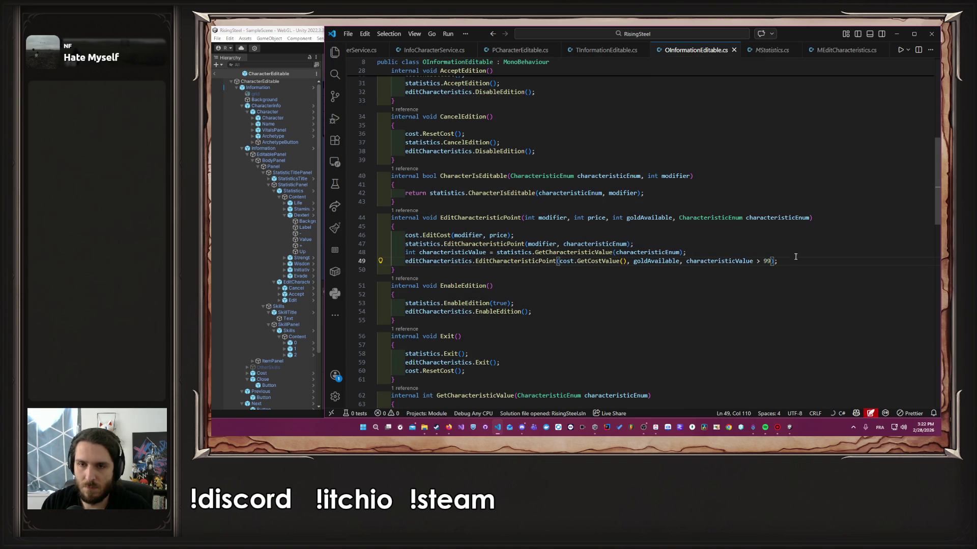
key(alt+Right)
key(alt+Right)
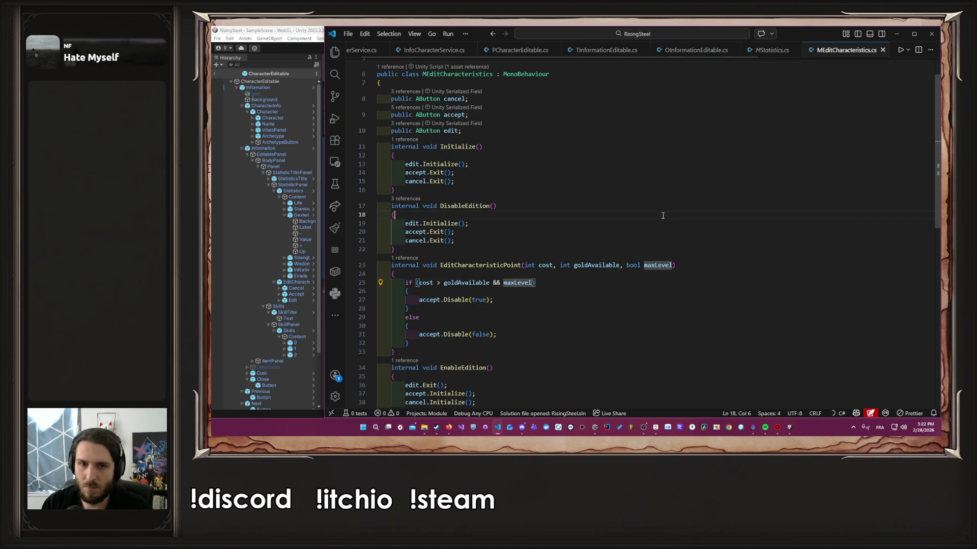
Step: Play the game, start a new game with the right-hand character, and open its Training stats panel
click(264, 25)
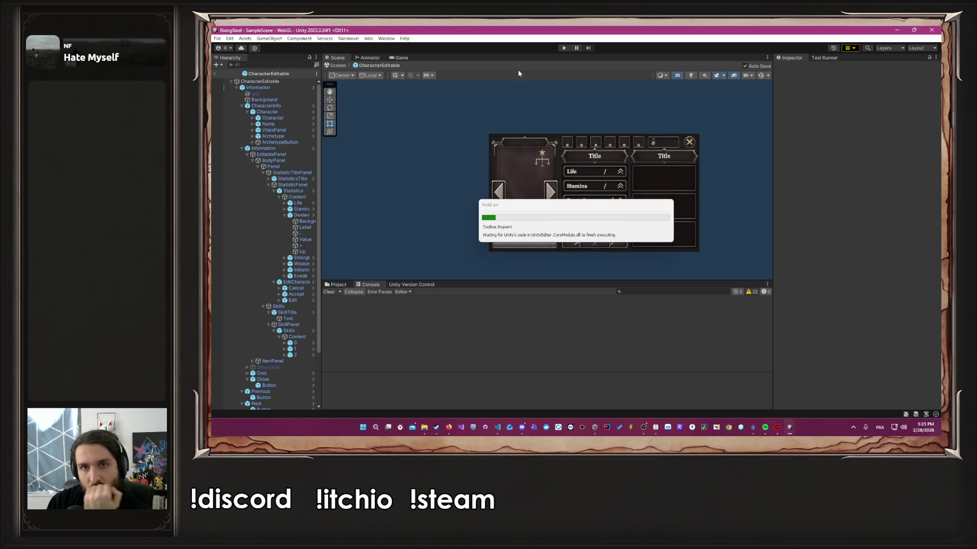
click(564, 48)
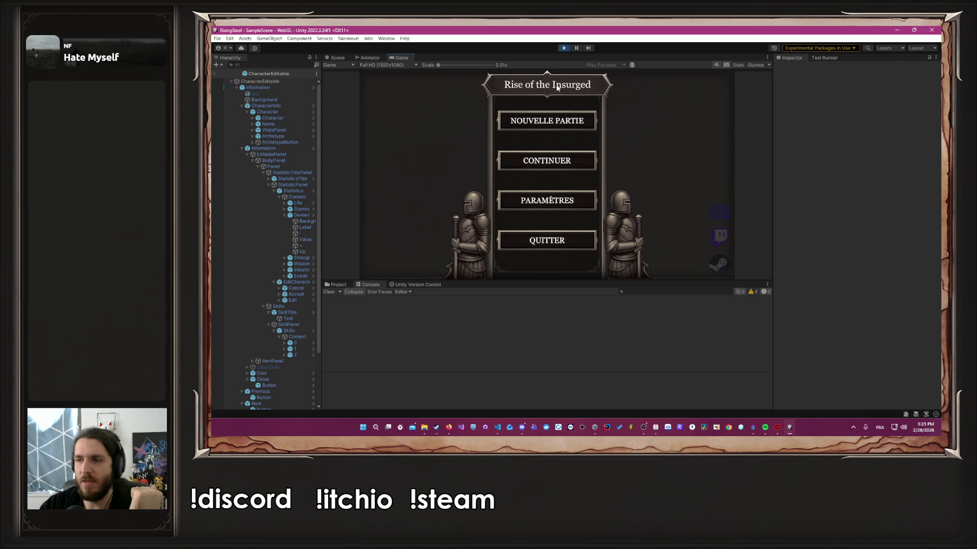
click(553, 115)
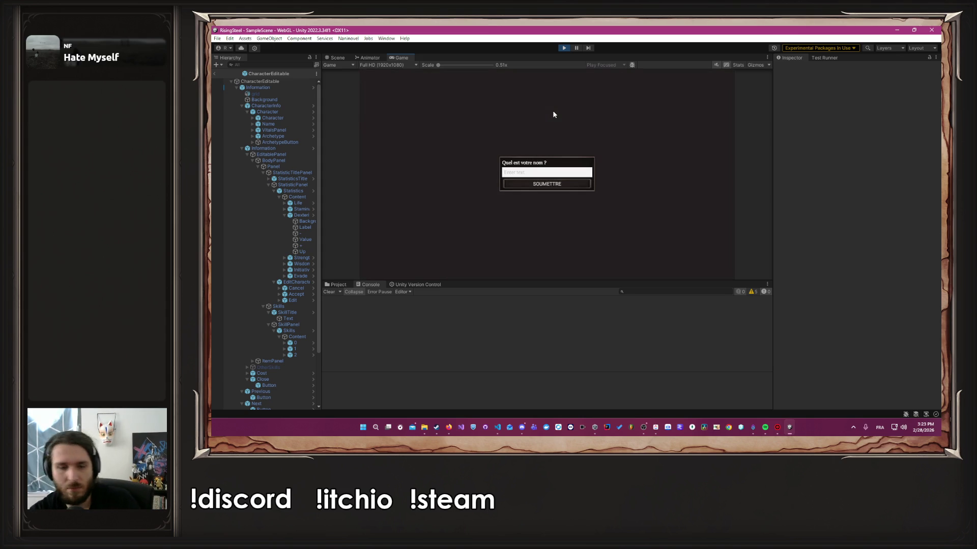
text(Albert)
key(Return)
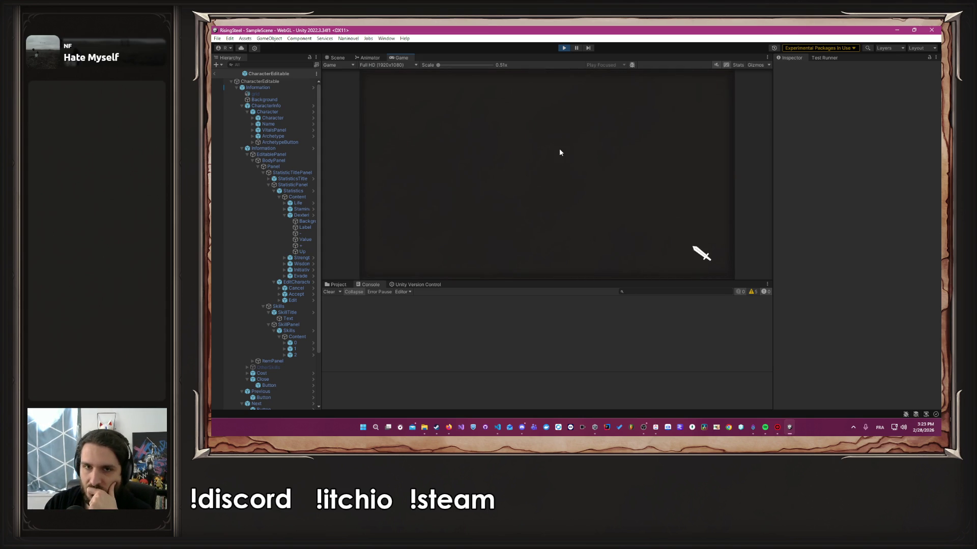
click(626, 203)
click(578, 172)
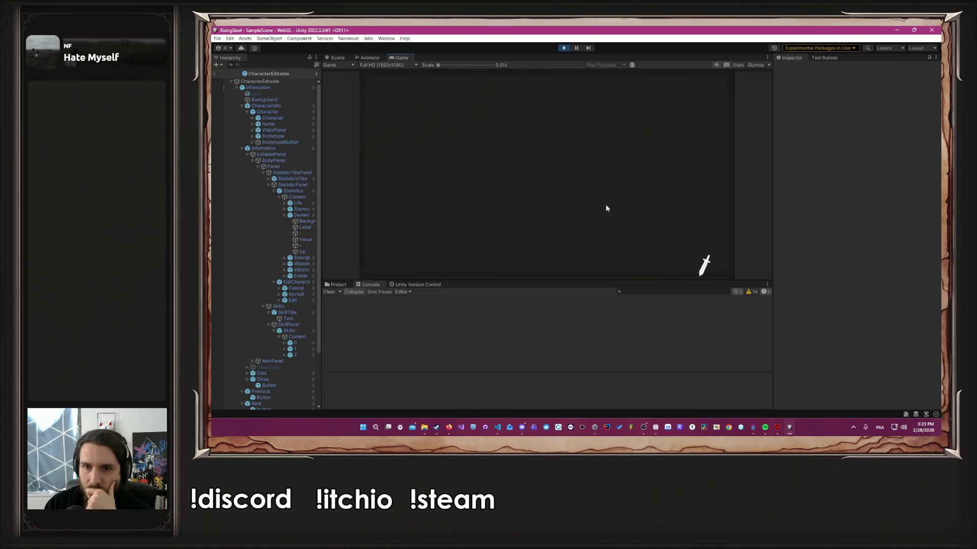
click(658, 84)
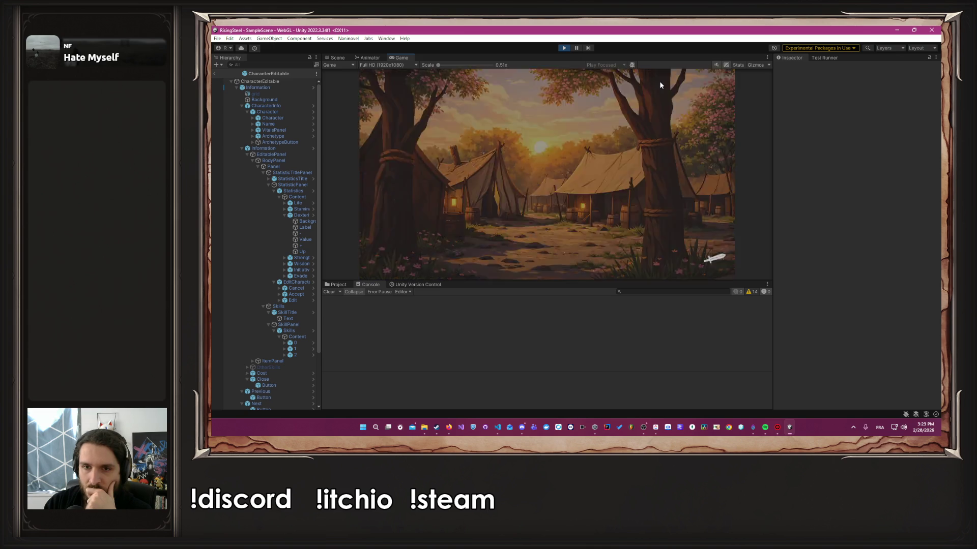
click(554, 85)
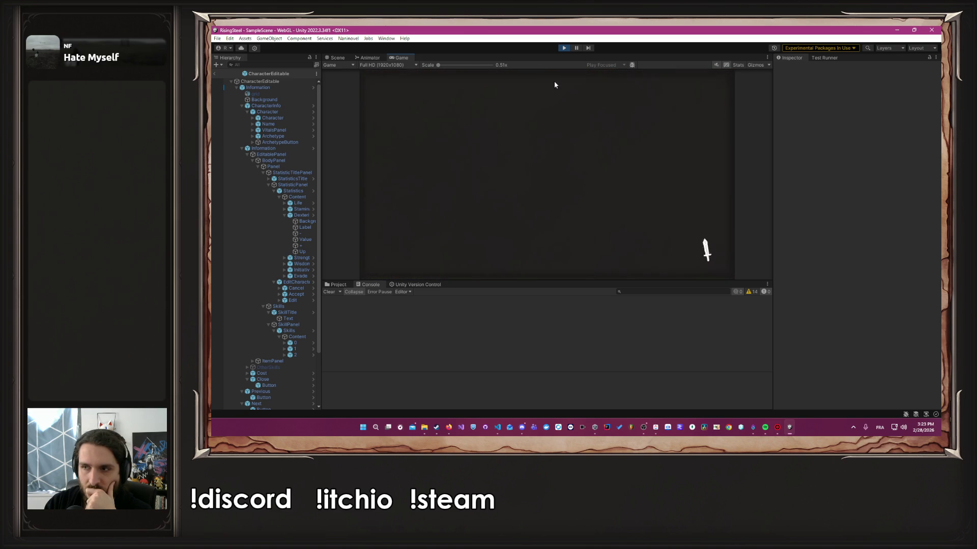
click(459, 203)
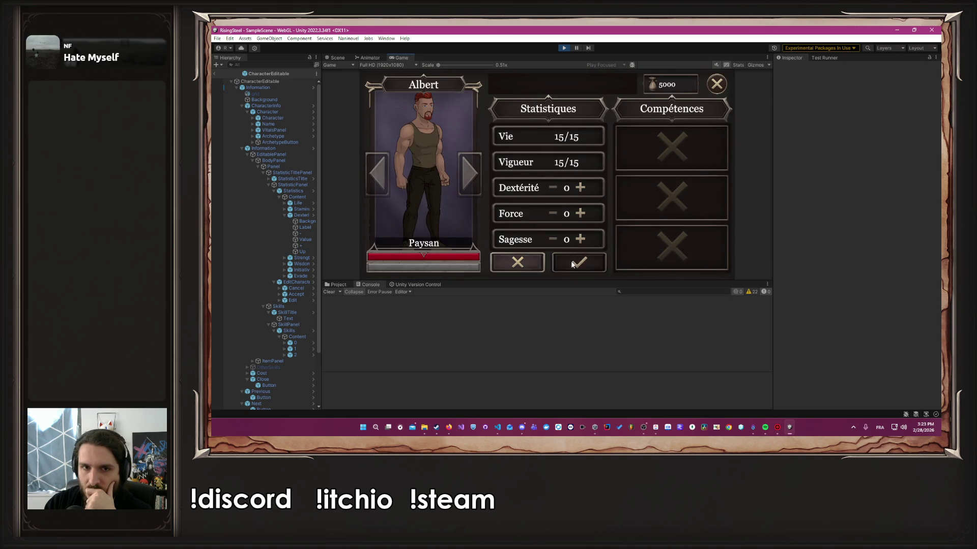
Step: Raise Force from 0 to 92 with repeated + clicks, watching the red gold cost
click(578, 215)
click(579, 216)
click(579, 216)
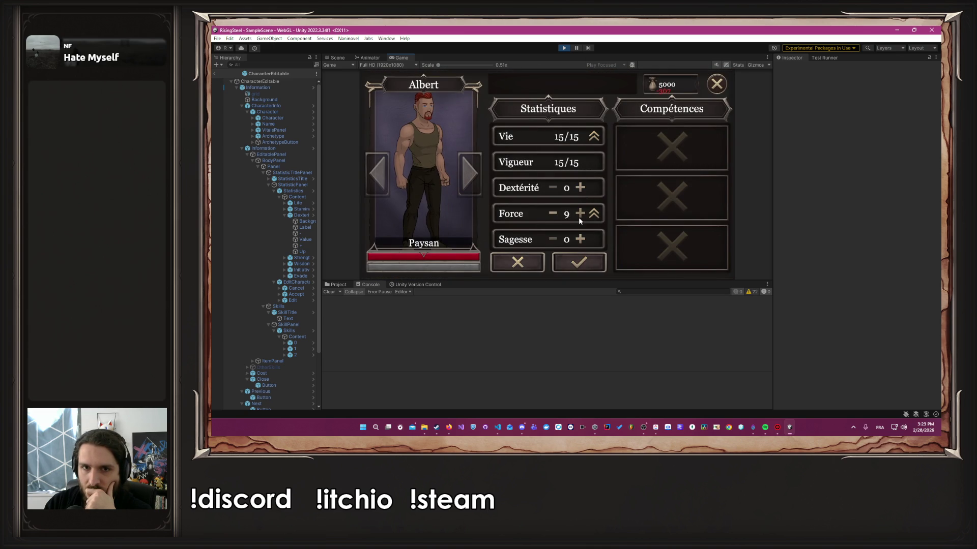
click(579, 218)
click(579, 219)
click(579, 219)
click(579, 219)
click(579, 219)
click(579, 219)
click(579, 219)
click(579, 219)
click(579, 218)
click(579, 218)
click(579, 219)
click(579, 219)
click(579, 219)
click(579, 219)
click(579, 219)
click(579, 219)
click(578, 218)
click(579, 218)
click(579, 219)
click(578, 219)
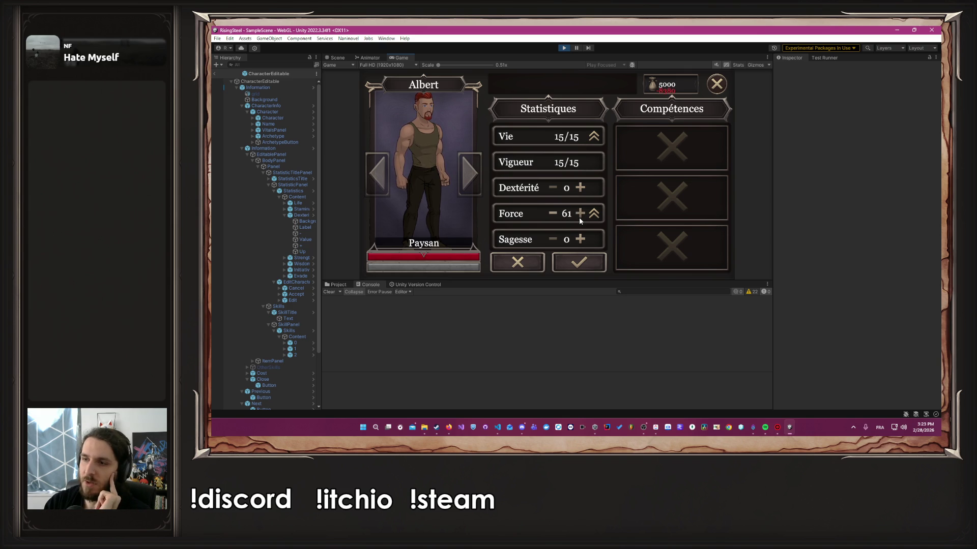
click(579, 219)
click(579, 219)
click(580, 219)
click(580, 218)
click(580, 219)
click(580, 214)
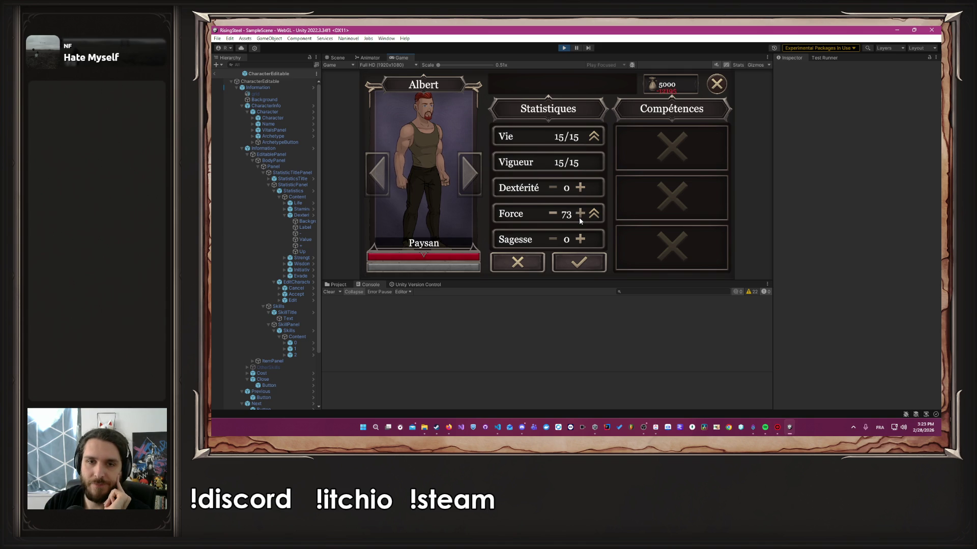
click(580, 214)
click(580, 214)
click(580, 214)
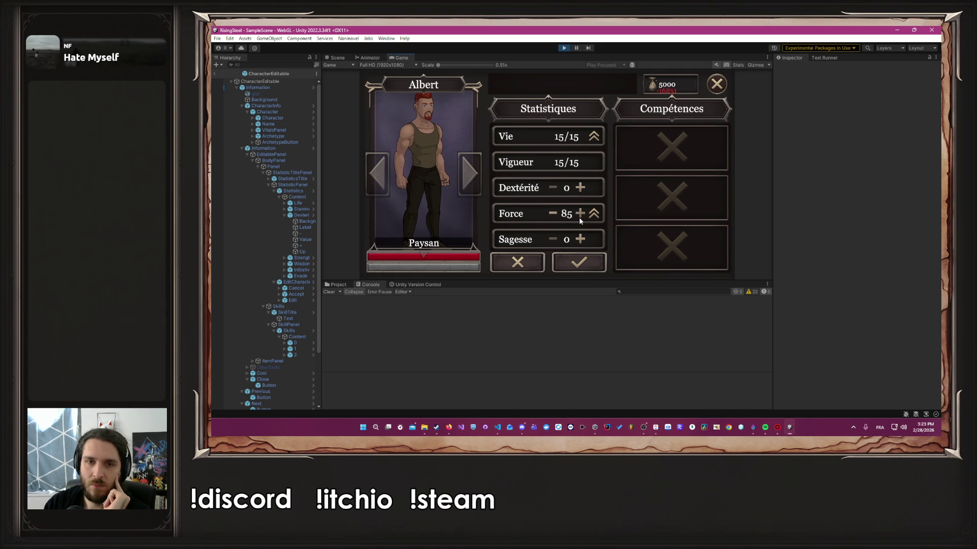
click(580, 214)
click(580, 218)
click(580, 218)
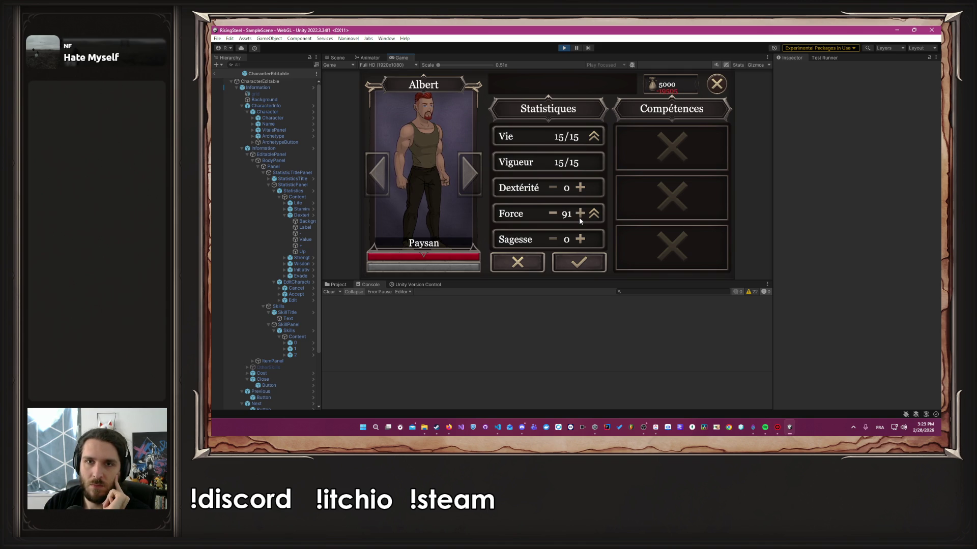
click(580, 219)
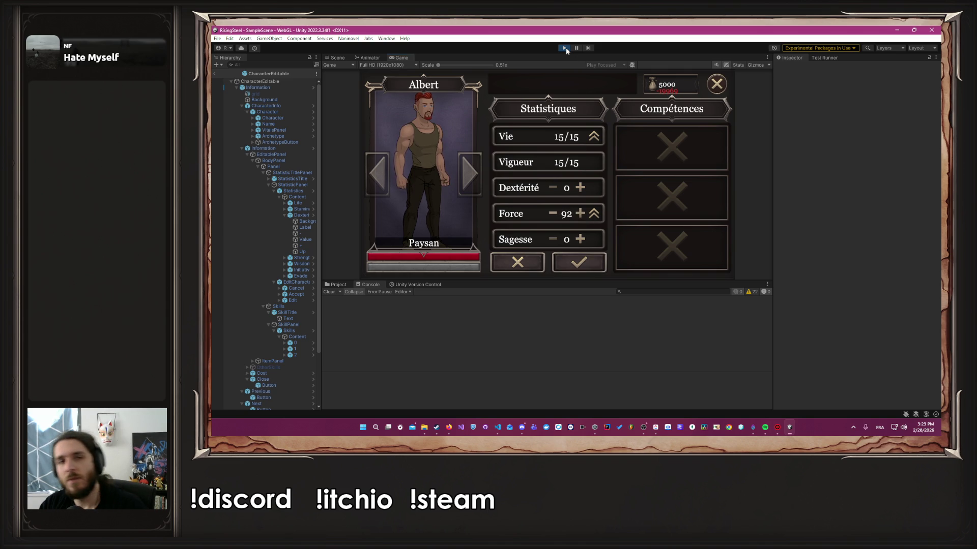
key(alt+Tab)
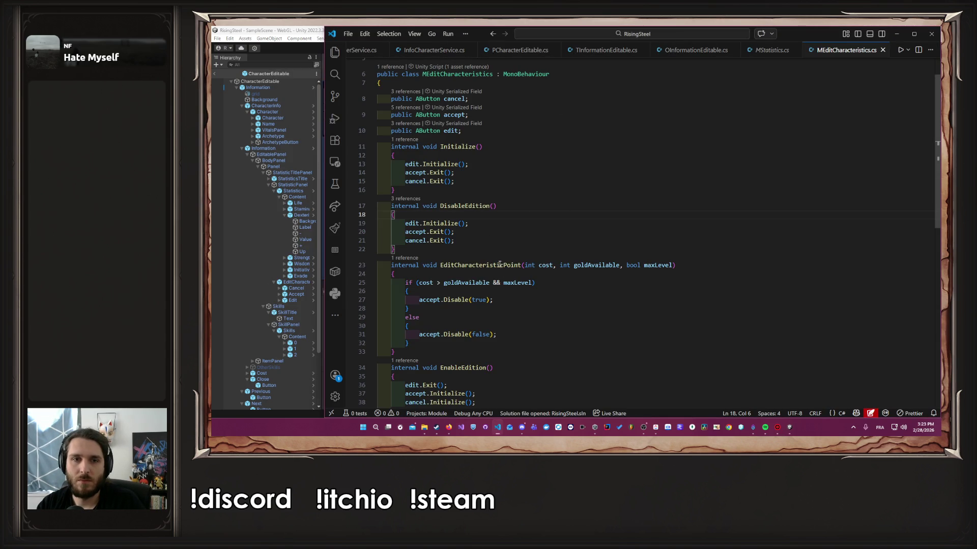
Step: Remove the bool maxLevel parameter and the && maxLevel check from MEditCharacteristics, then save
scroll(657, 51, down, 2)
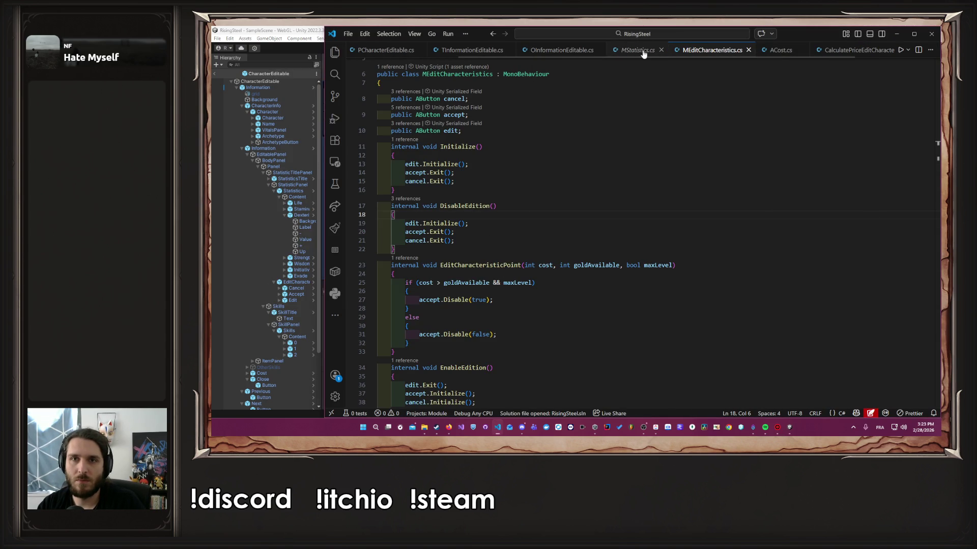
click(562, 50)
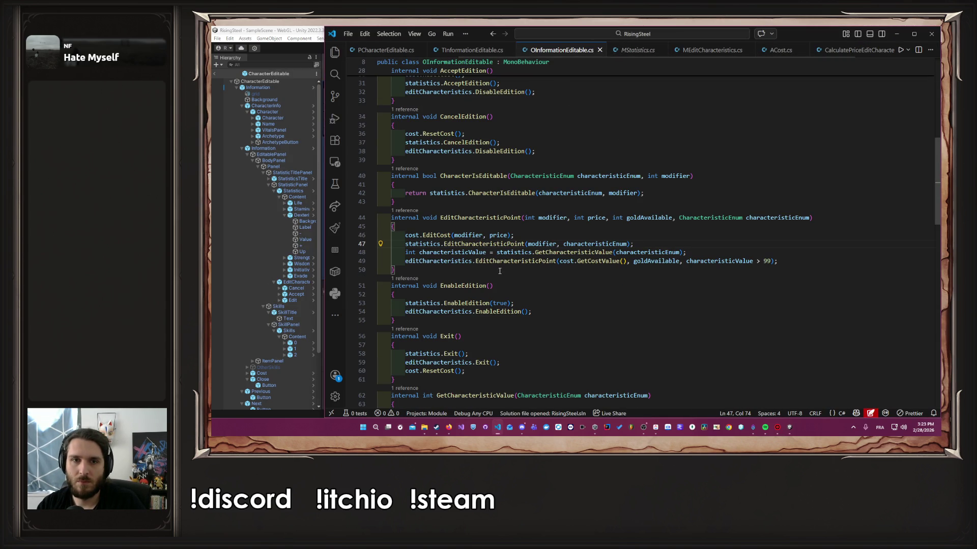
ctrl+click(539, 261)
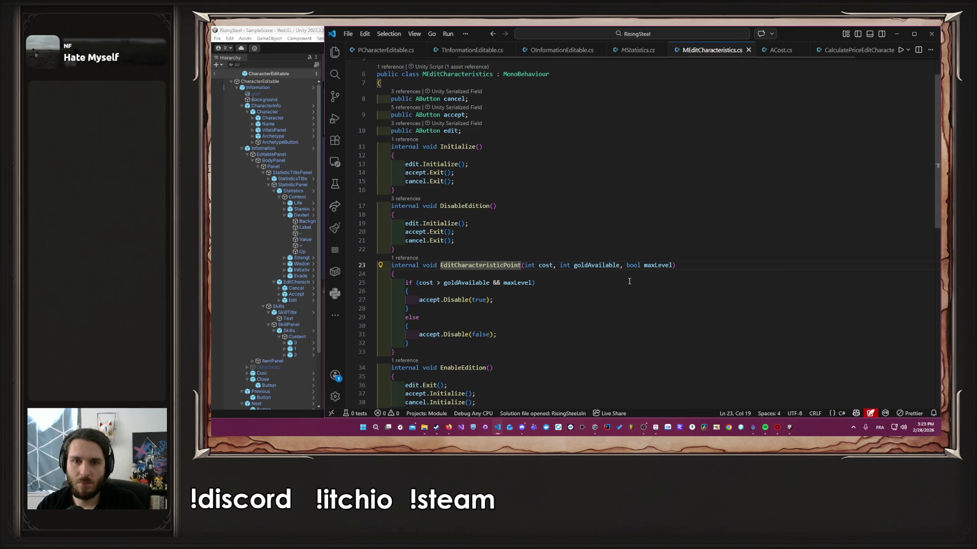
double_click(658, 265)
key(BackSpace)
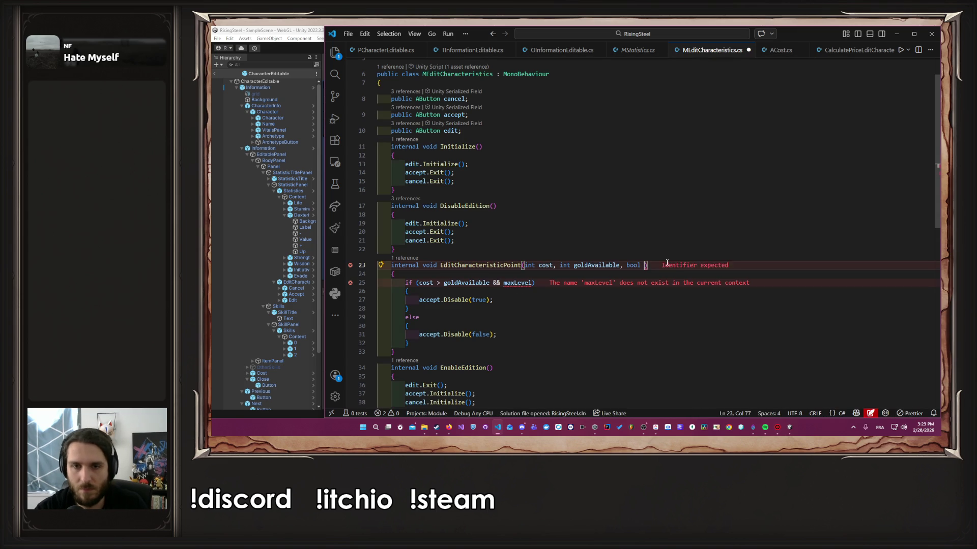
key(BackSpace)
key(BackSpace)
key(BackSpace)
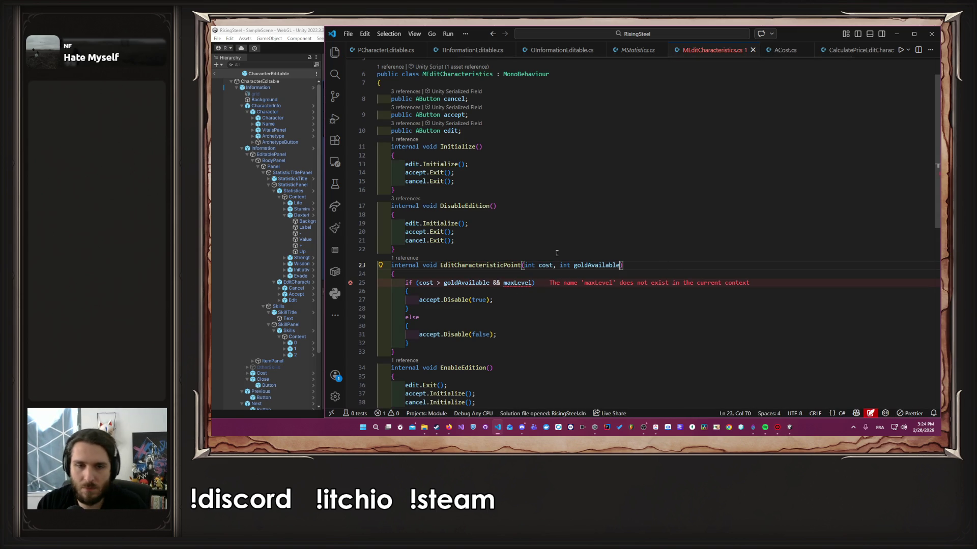
key(Down)
key(Down)
key(ctrl+shift+Left)
key(BackSpace)
key(BackSpace)
key(BackSpace)
key(BackSpace)
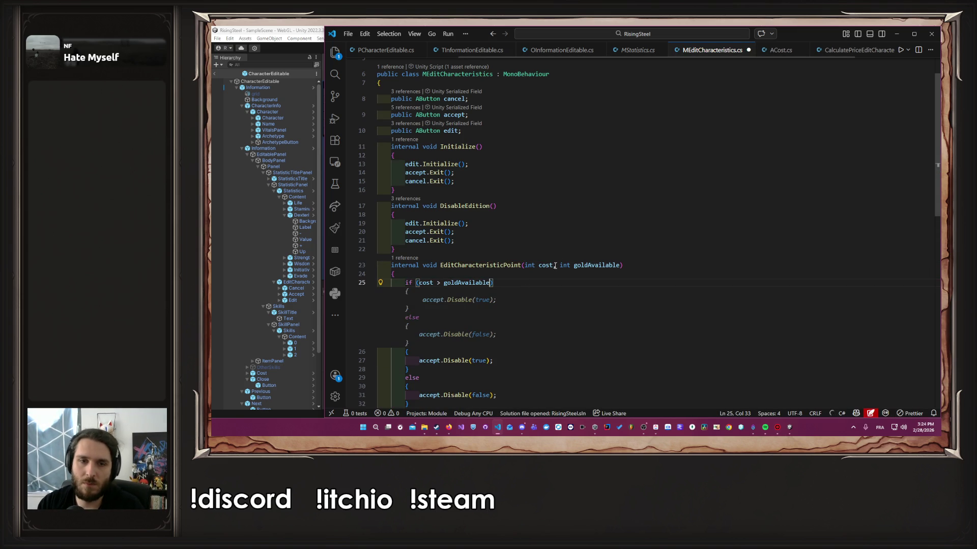
key(ctrl+s)
click(628, 181)
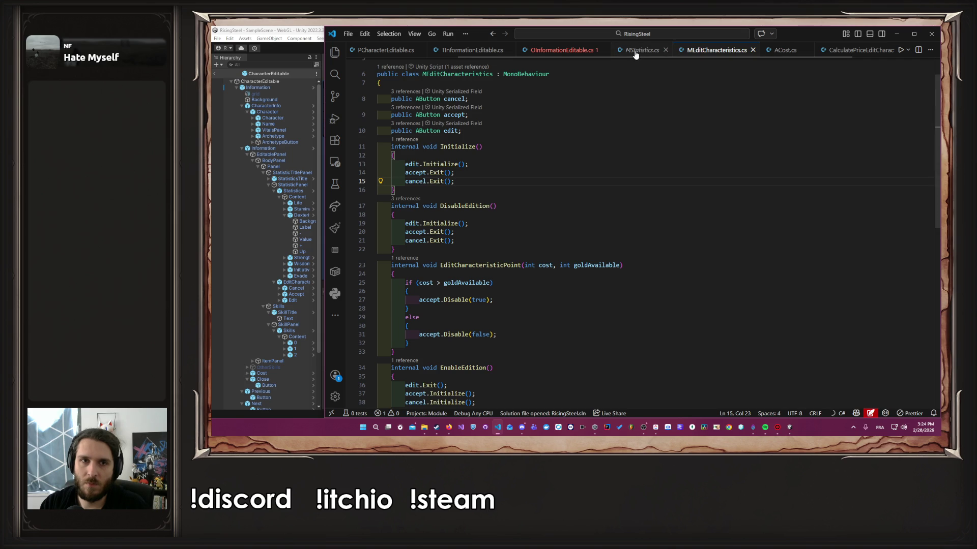
Step: Delete the characteristicValue argument and its declaration line from OInformationEditable.cs
click(635, 55)
scroll(609, 174, up, 5)
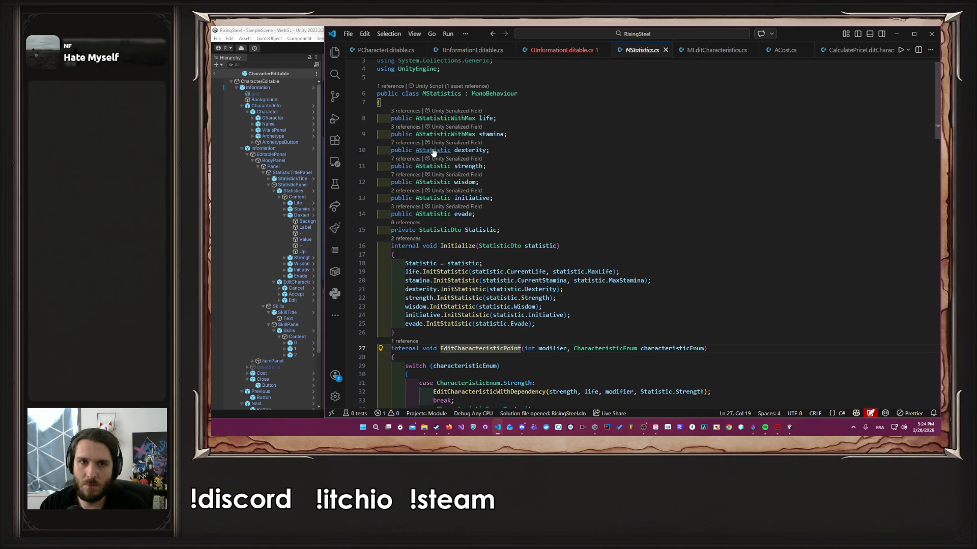
click(561, 49)
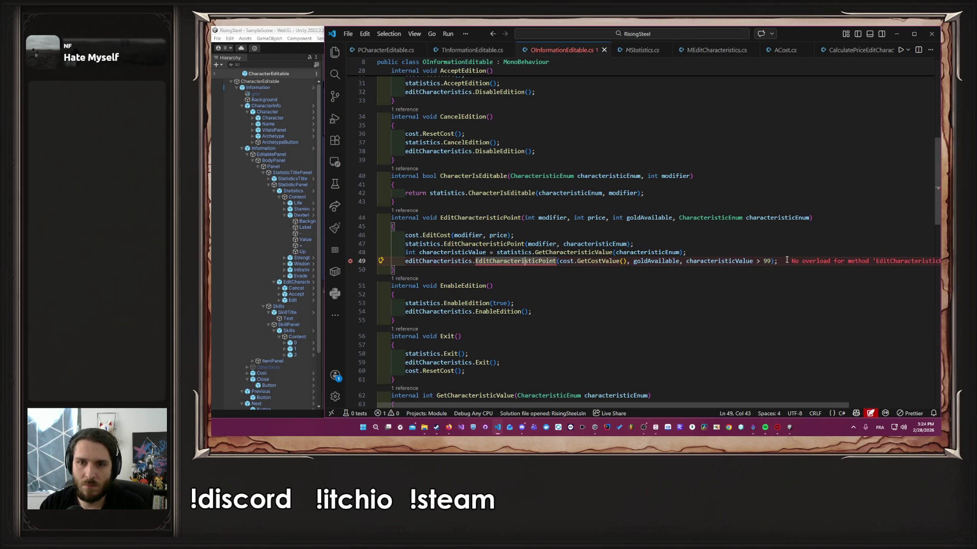
drag(772, 261, 679, 262)
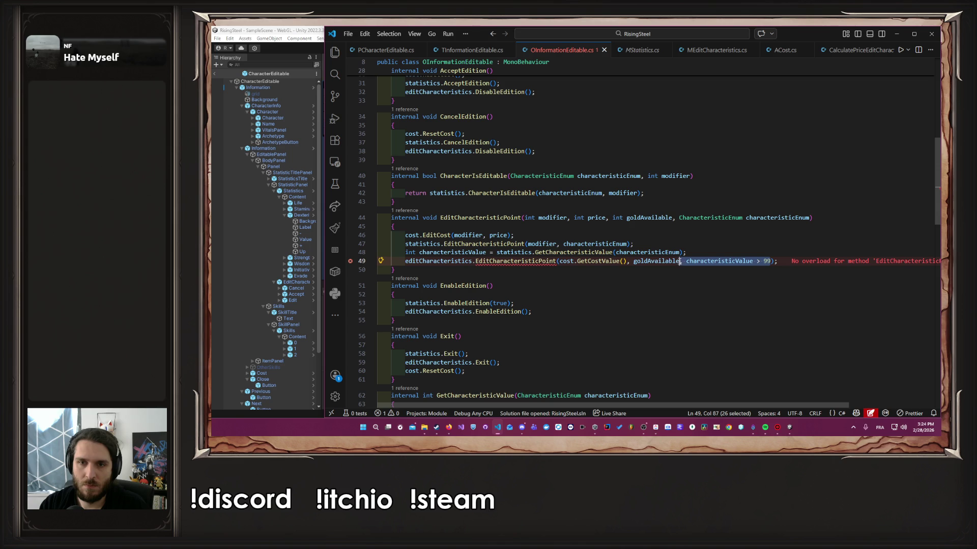
key(BackSpace)
click(713, 253)
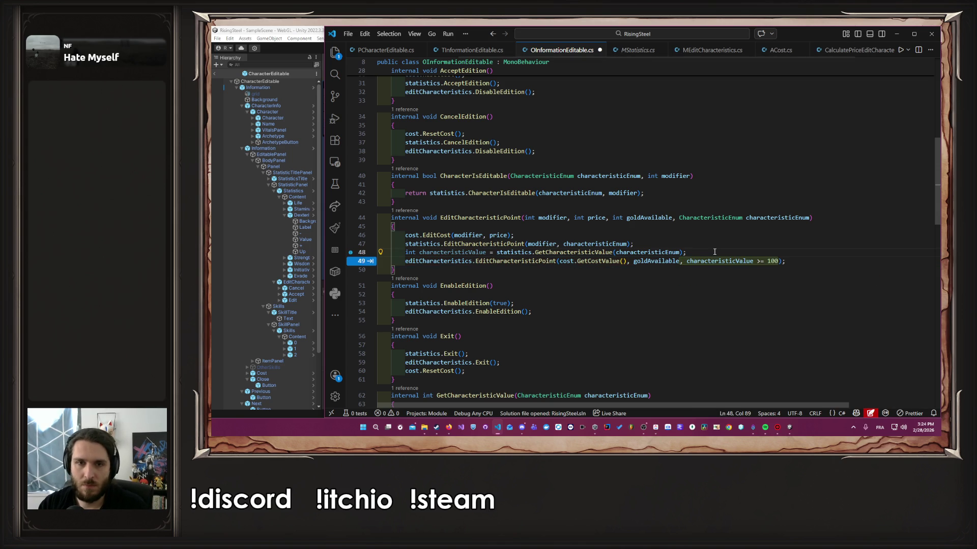
key(shift+Up)
key(BackSpace)
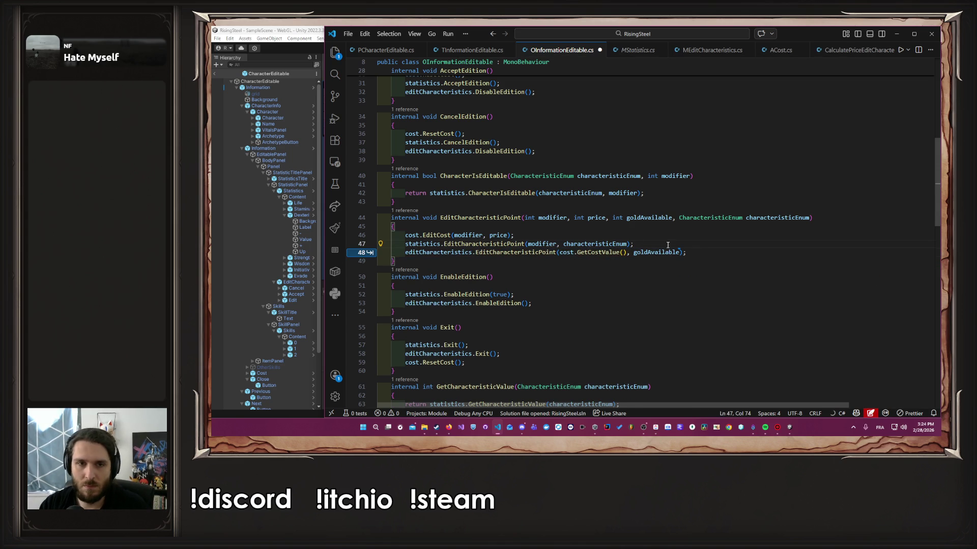
ctrl+click(481, 246)
Step: Inspect EditCharacteristicWithDependency's EnableUp calls and GetCharacteristicValue check in MStatistics.cs
scroll(548, 236, down, 5)
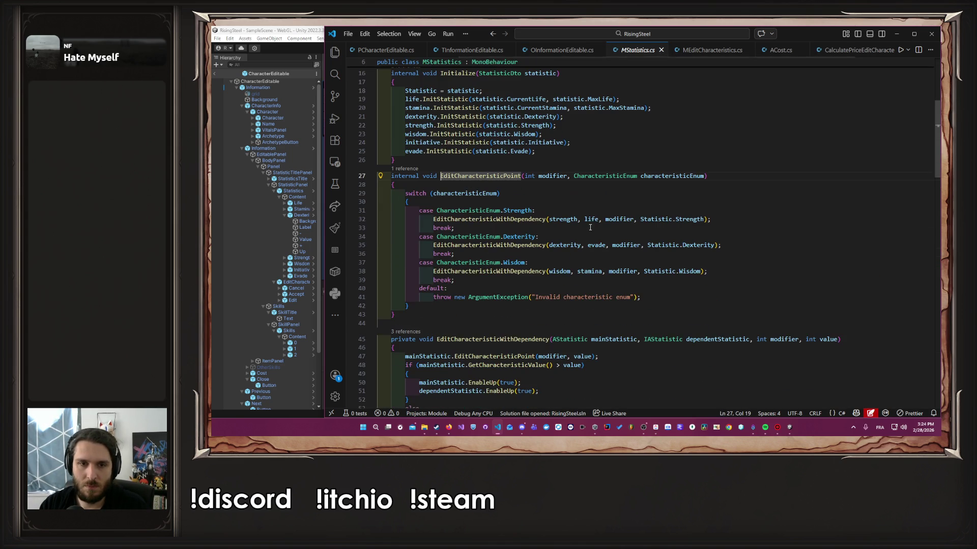
ctrl+click(497, 220)
scroll(621, 276, down, 4)
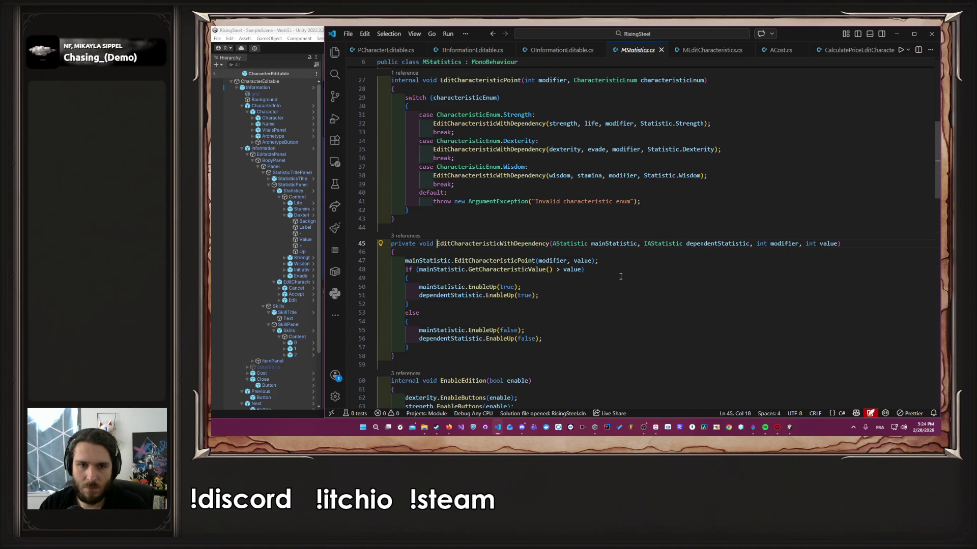
click(490, 296)
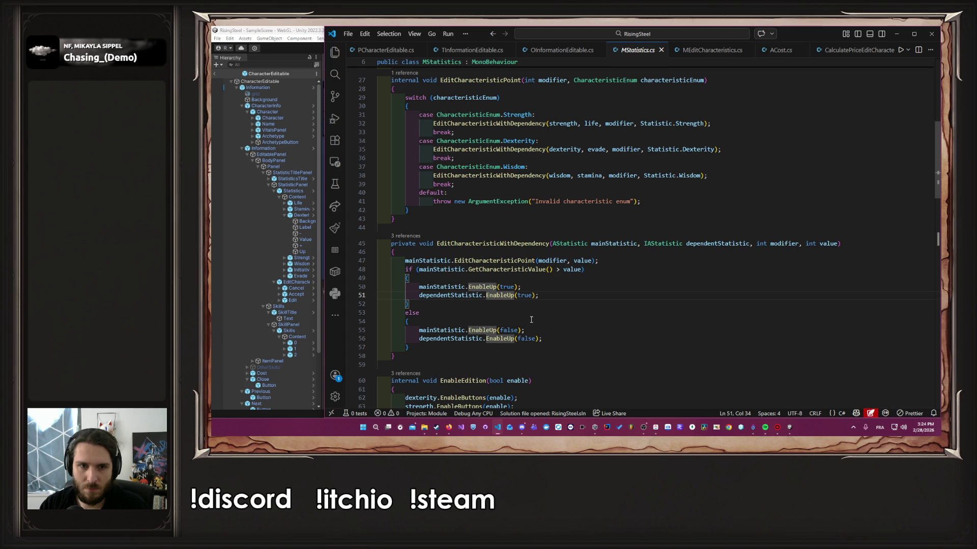
double_click(521, 270)
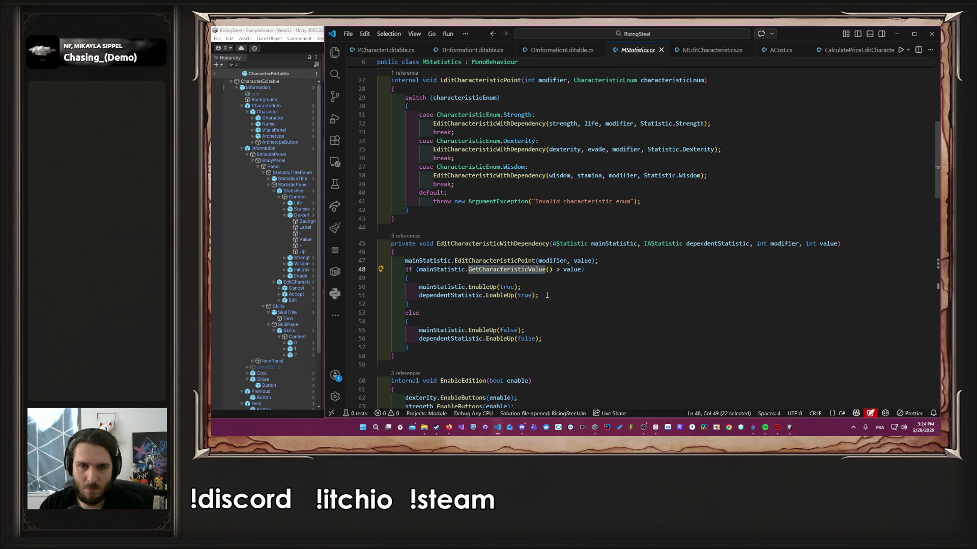
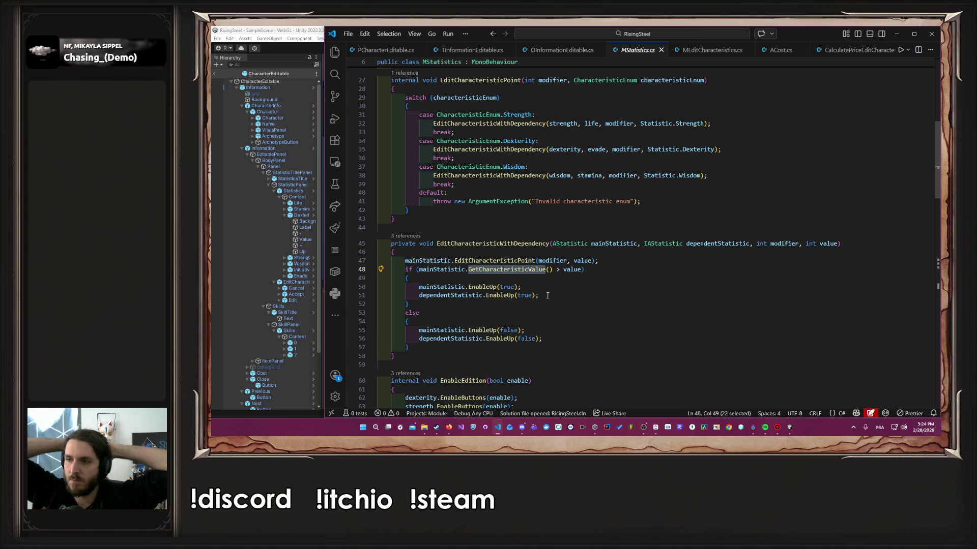
Step: Drop the half-typed mainStatistic. line after line 47 in MStatistics.cs, save, and switch to AStatistic.cs
double_click(617, 244)
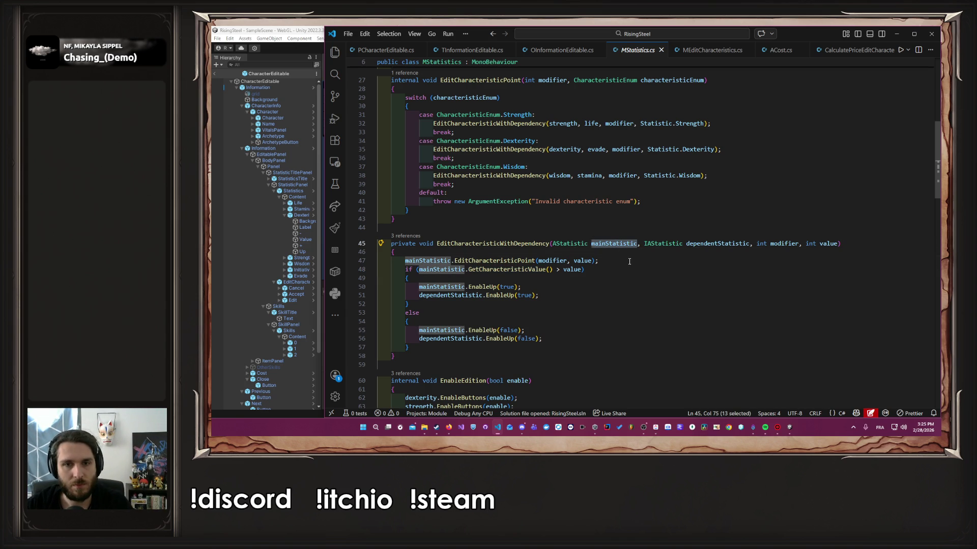
double_click(573, 270)
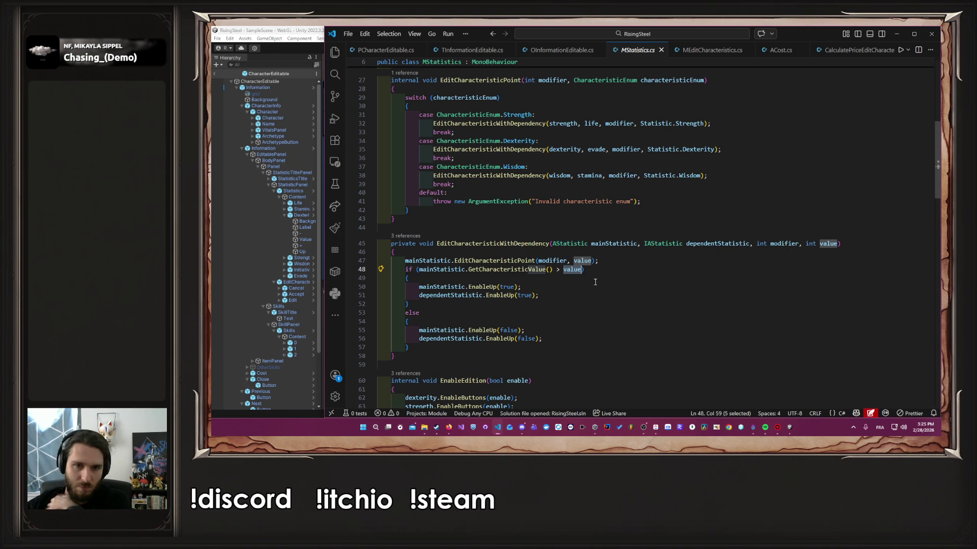
click(493, 288)
click(656, 260)
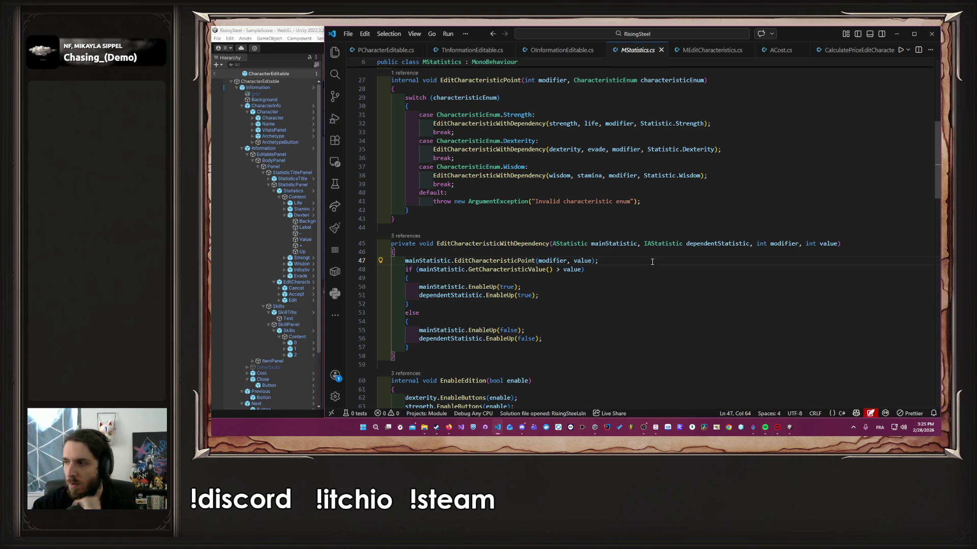
key(Return)
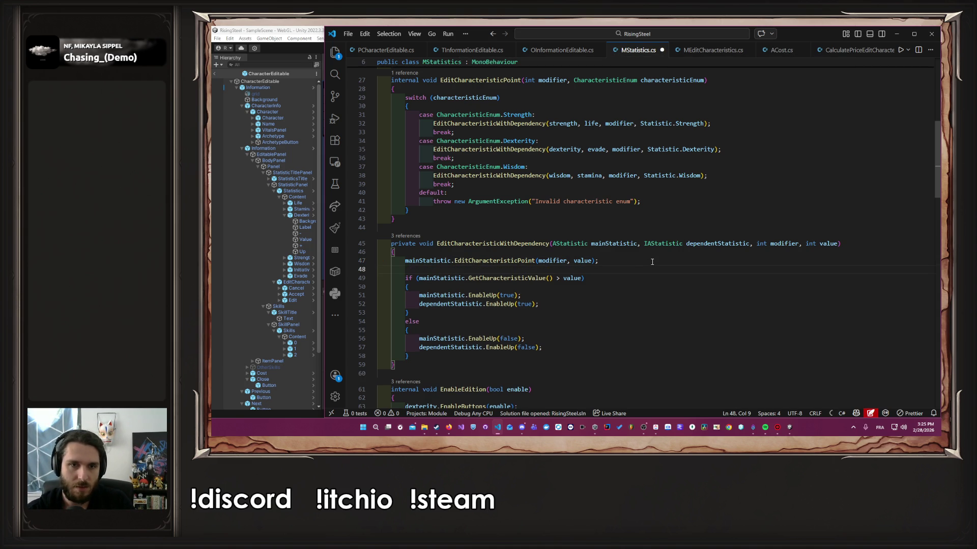
text(mainStatistic)
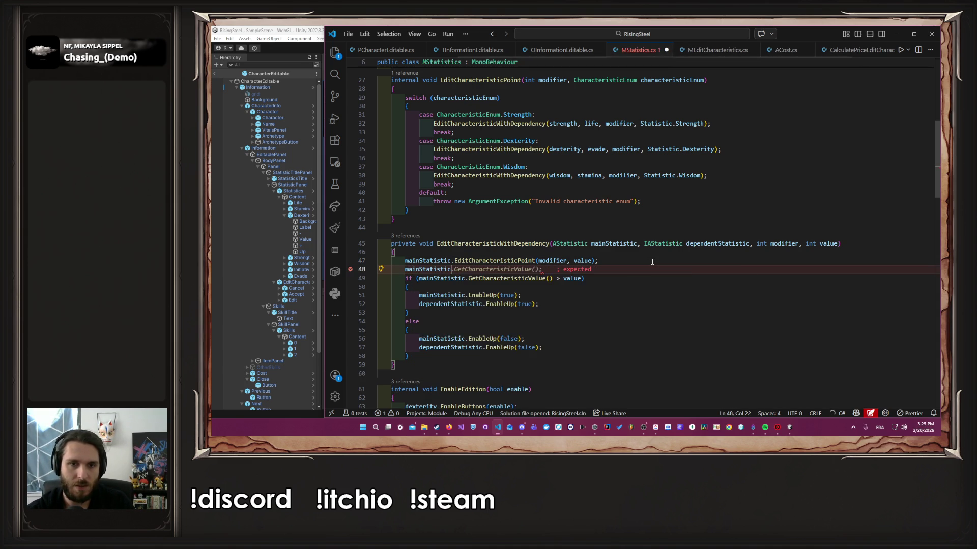
text(.)
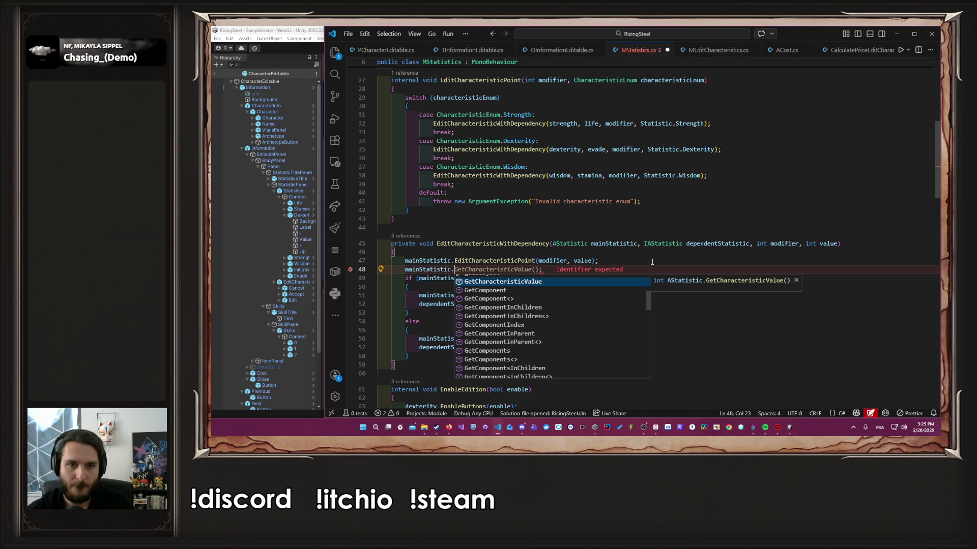
key(BackSpace)
key(BackSpace)
key(BackSpace)
key(ctrl+s)
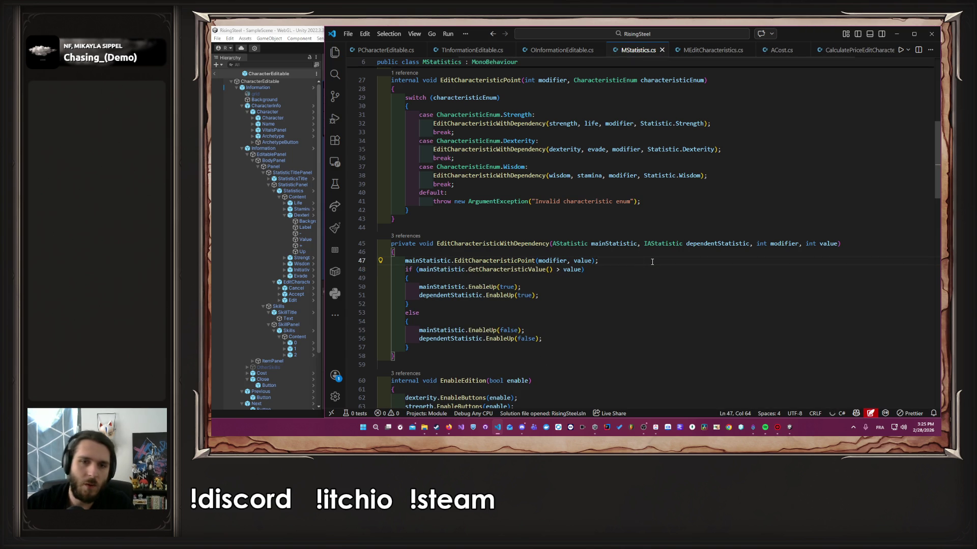
ctrl+click(530, 268)
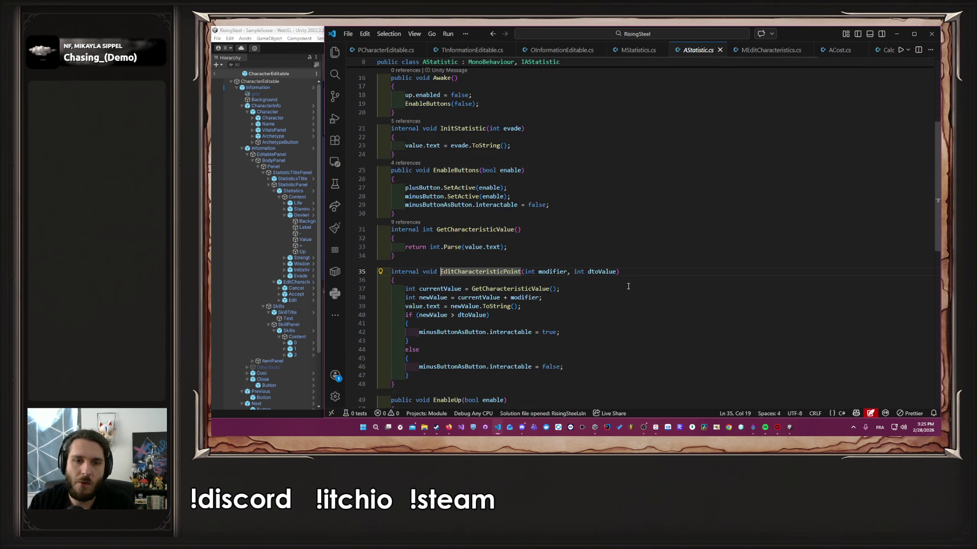
Step: Add an 'if (newValue > 99)' condition on a new line after line 39
scroll(629, 286, up, 3)
scroll(629, 286, down, 5)
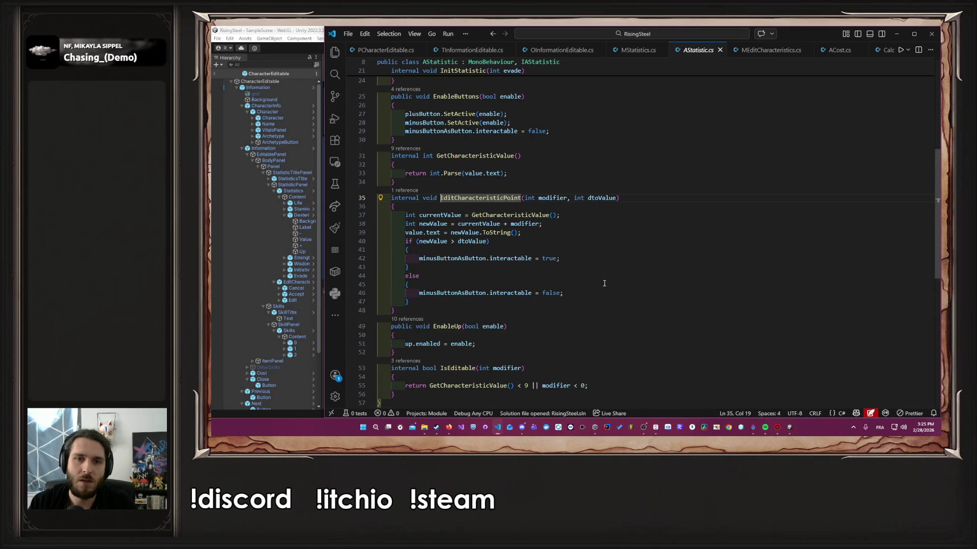
double_click(466, 294)
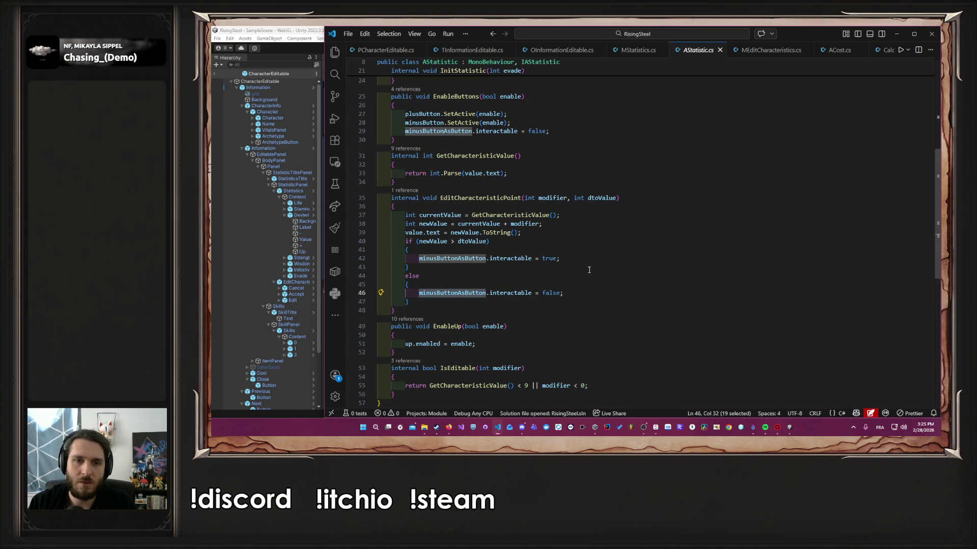
click(573, 233)
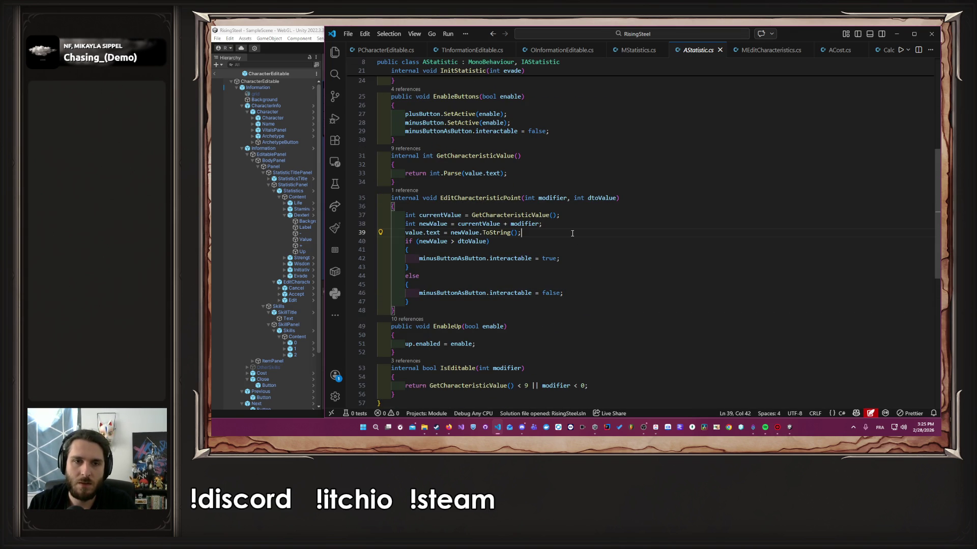
key(Return)
scroll(586, 251, up, 4)
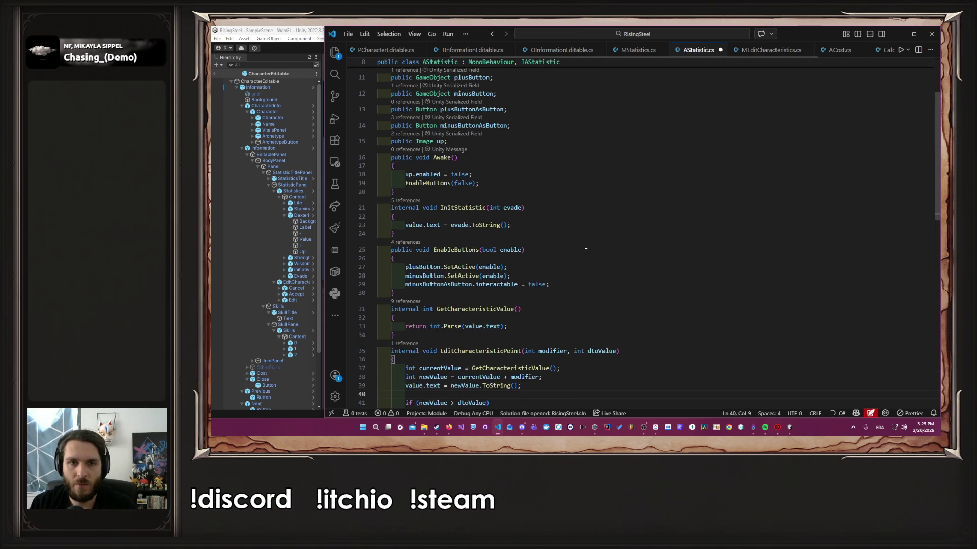
scroll(525, 280, down, 6)
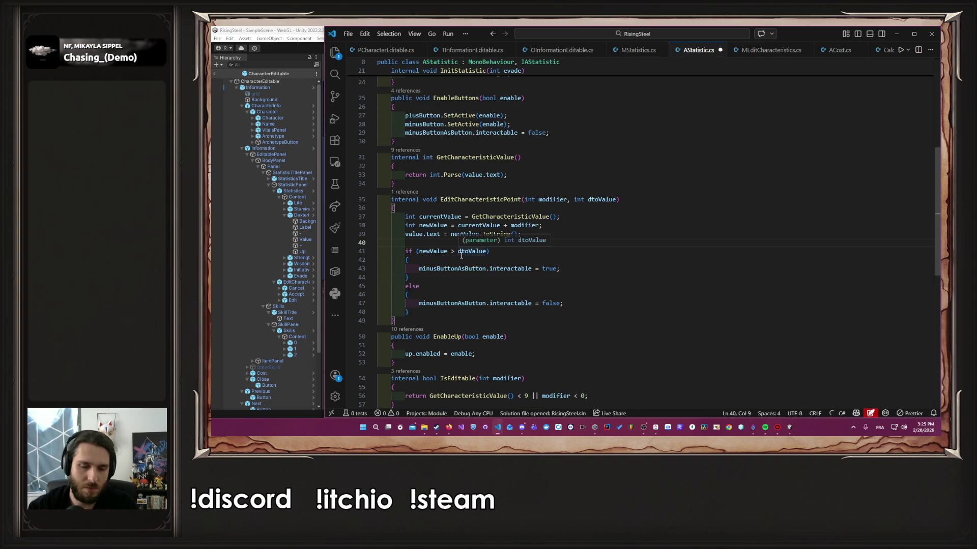
text(if ()
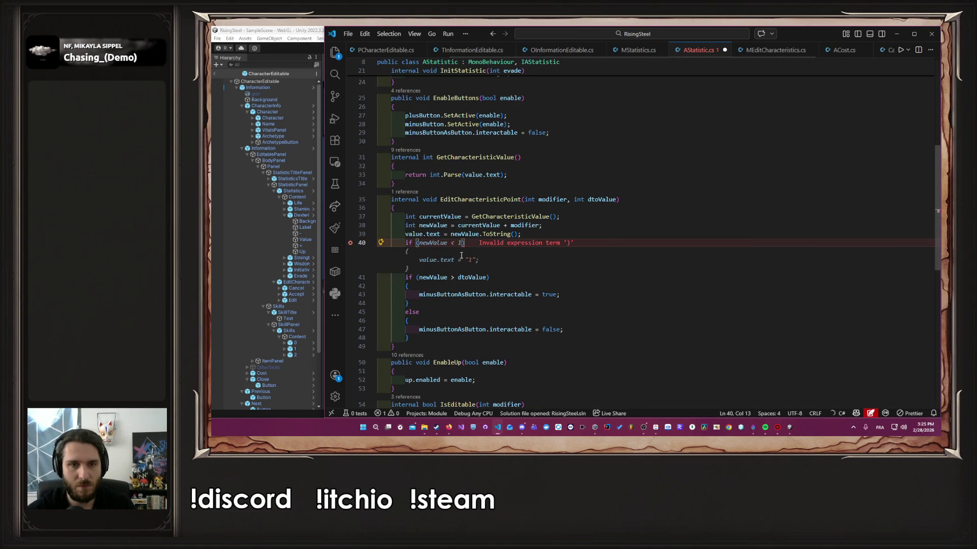
key(ctrl+Right)
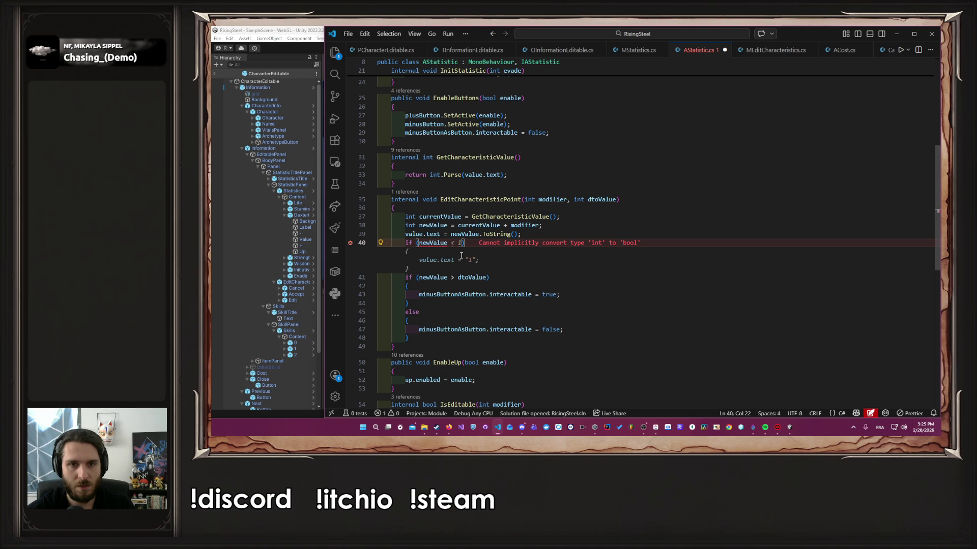
text(> )
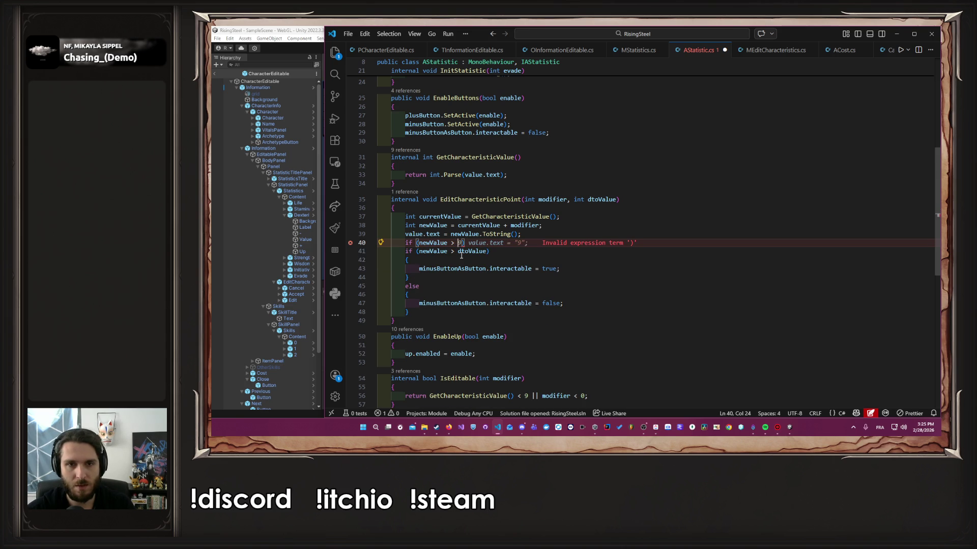
text(99))
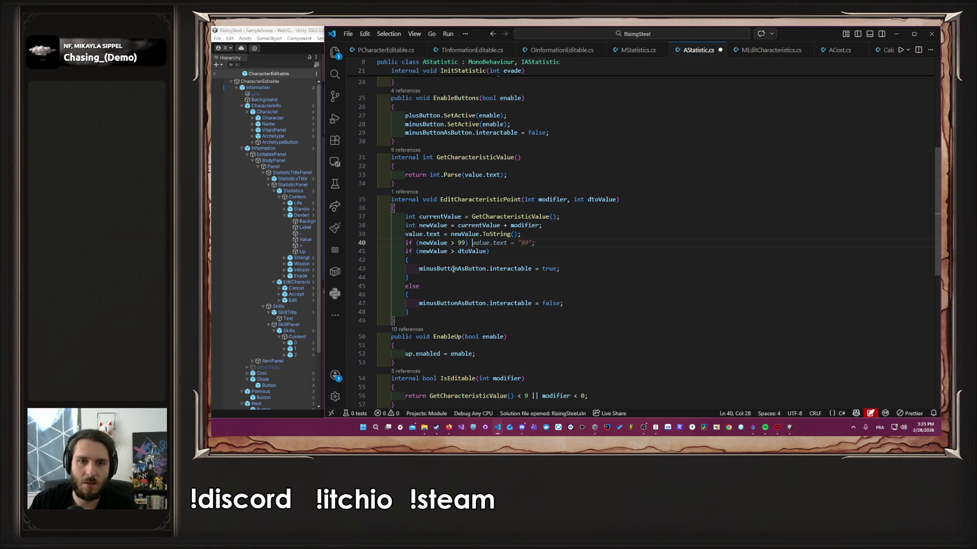
Step: Paste line 43's minusButtonAsButton.interactable statement after the new condition and save
double_click(452, 268)
drag(561, 269, 419, 270)
key(ctrl+c)
click(529, 243)
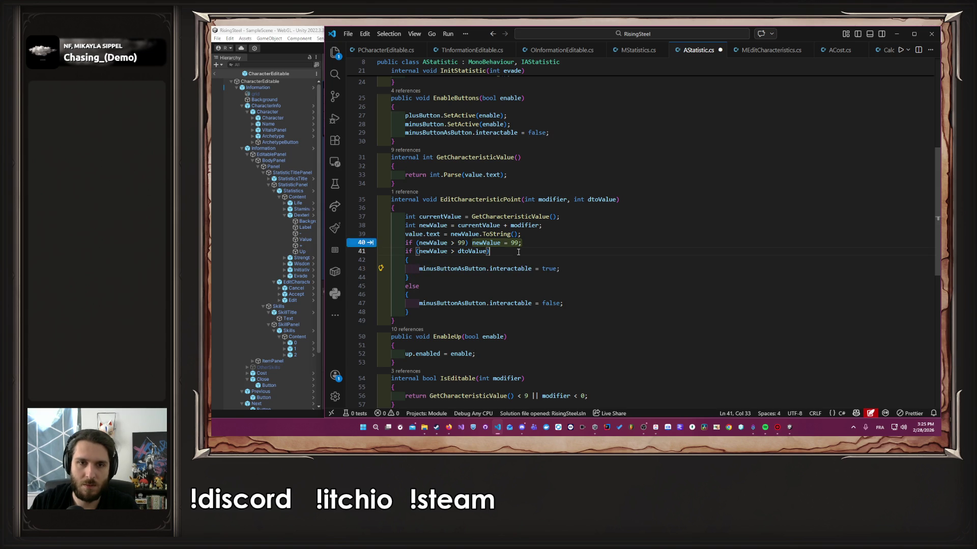
key(ctrl+v)
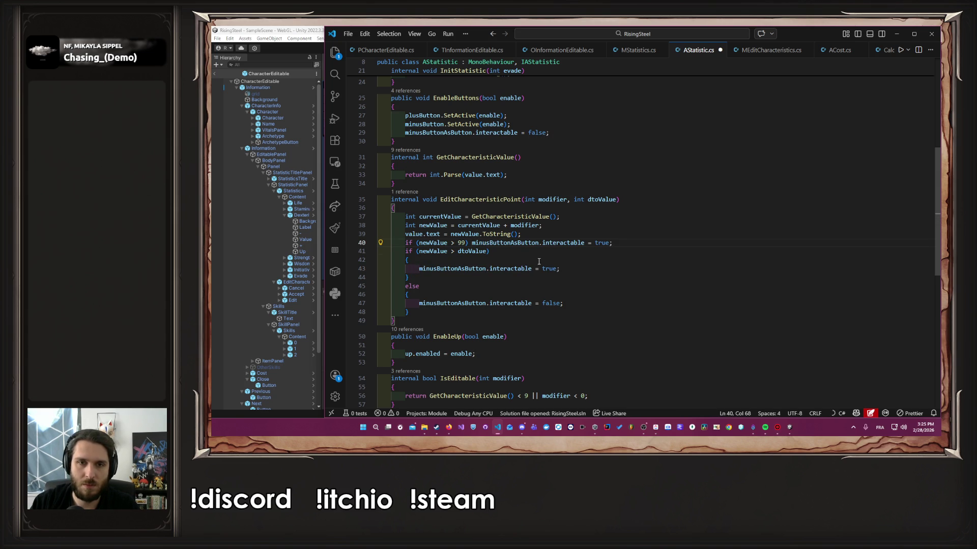
key(ctrl+s)
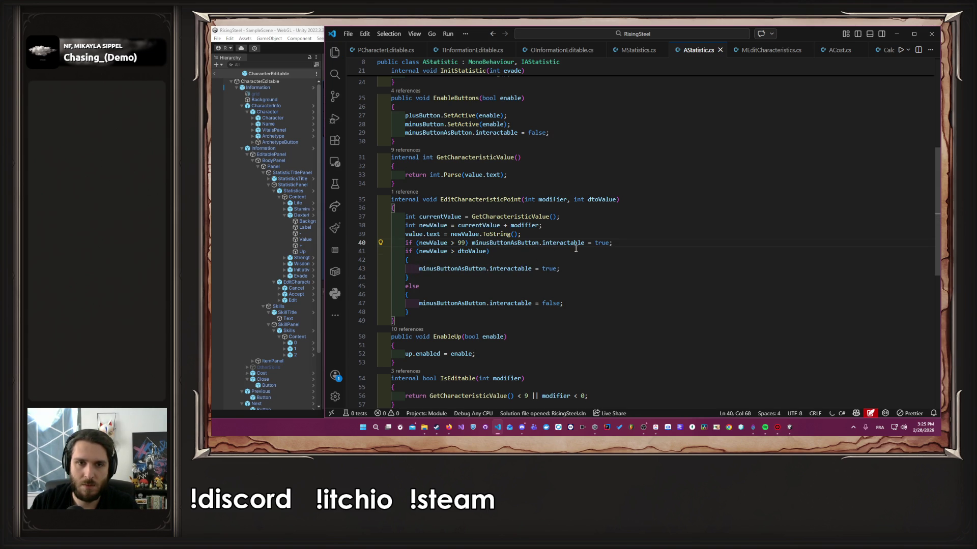
Step: Change the check to newValue == 99 and set interactable to false
click(453, 243)
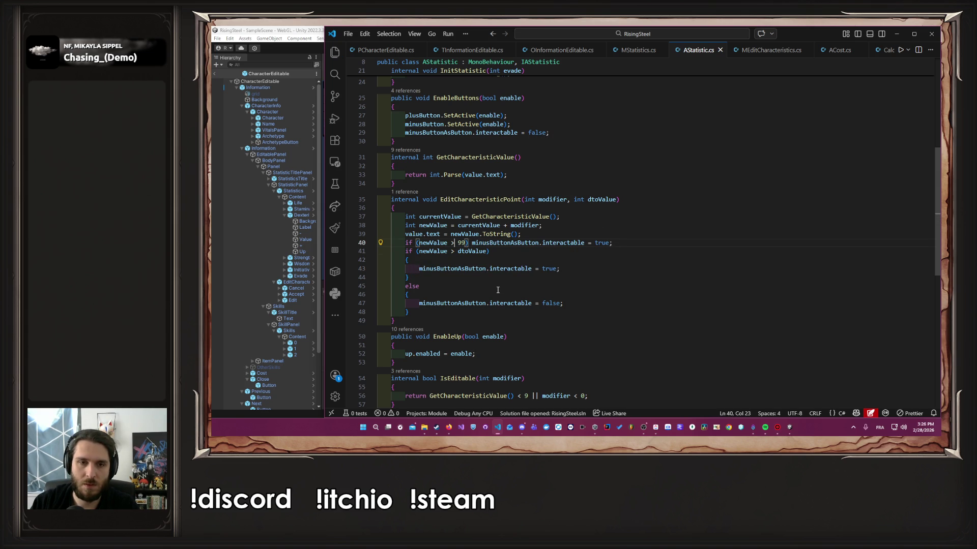
text(=)
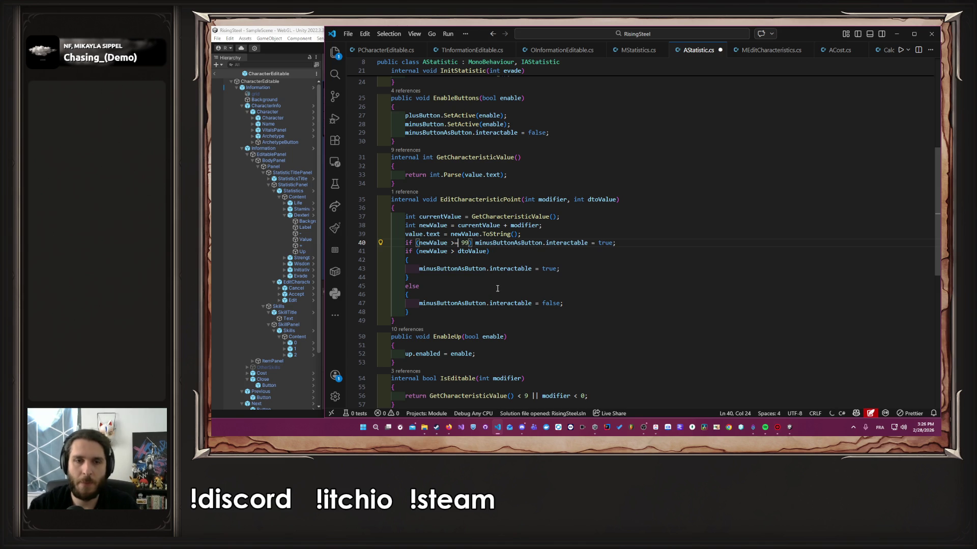
key(BackSpace)
key(BackSpace)
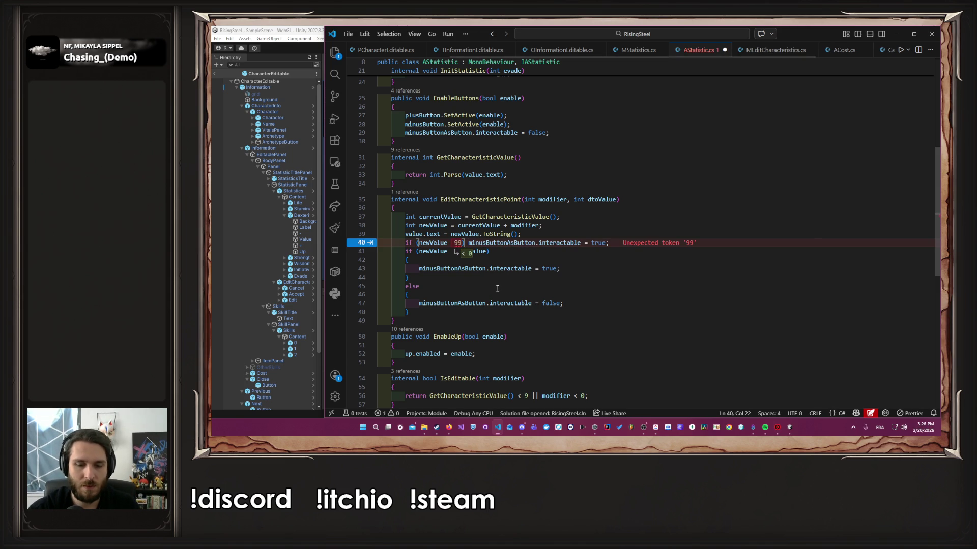
text(>=)
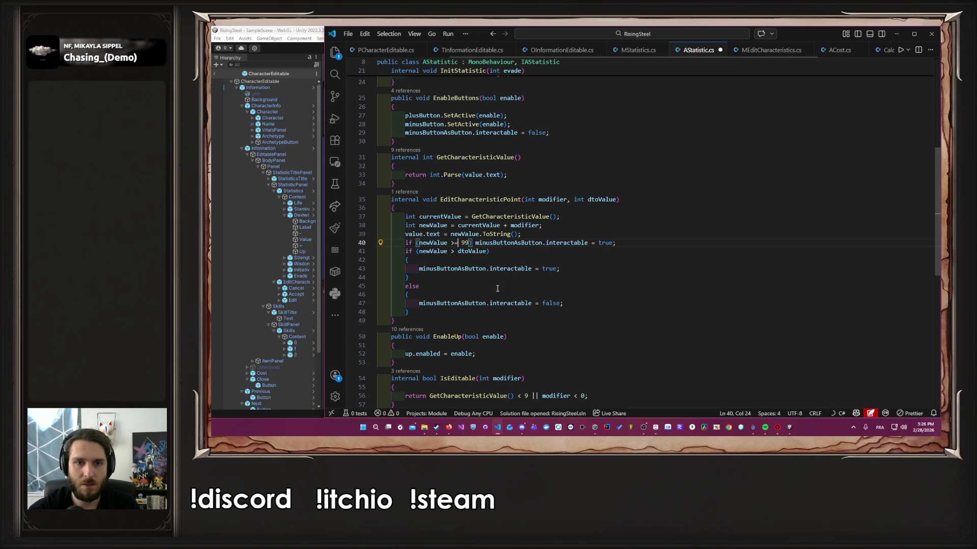
key(BackSpace)
key(BackSpace)
text(==)
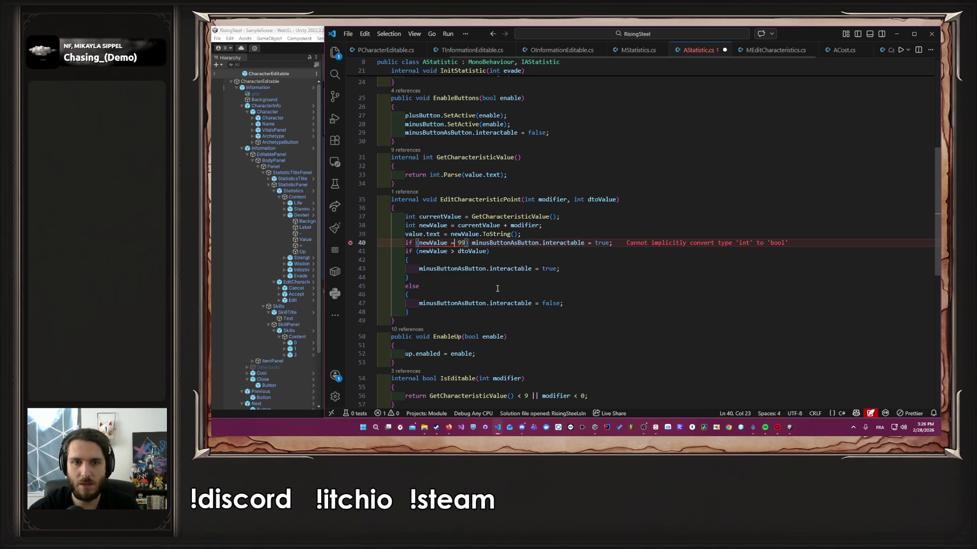
key(ctrl+s)
key(ctrl+Right)
key(ctrl+Right)
key(ctrl+Right)
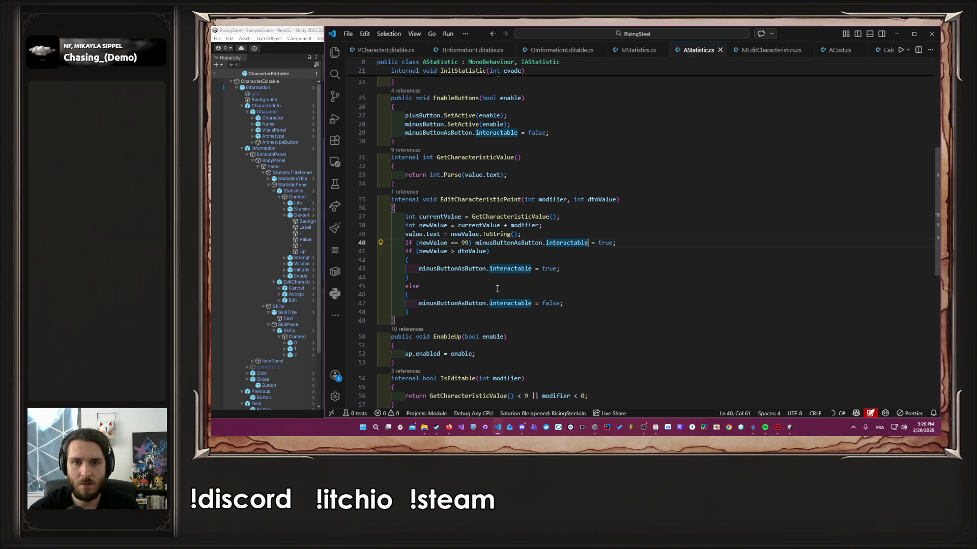
key(ctrl+shift+Right)
text(false)
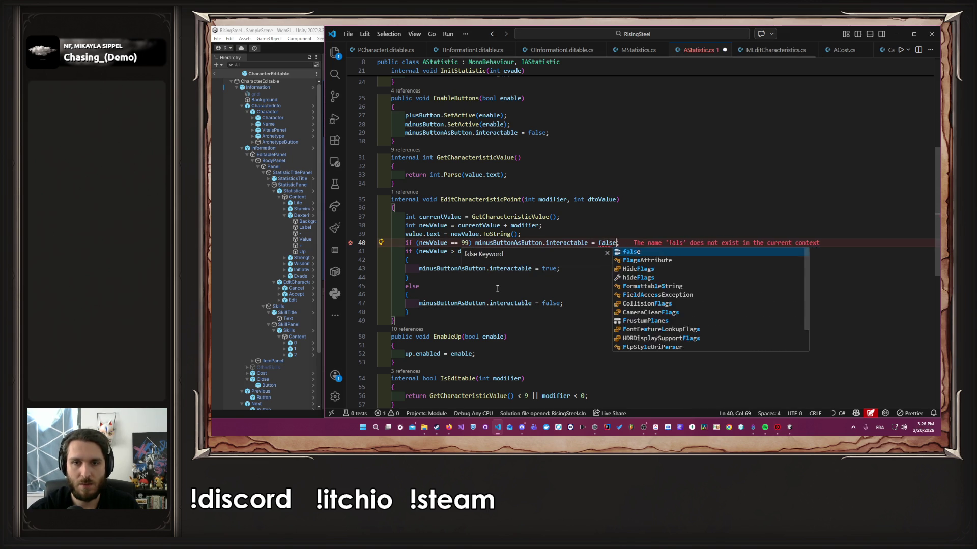
key(End)
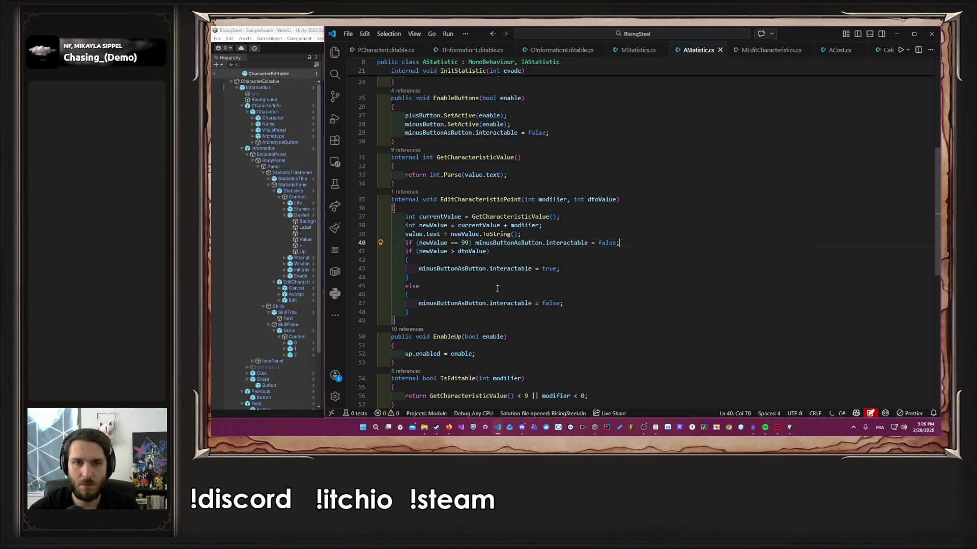
Step: Add 'else plusButtonAsButton.interactable = true;' below the check and save
key(Return)
key(Return)
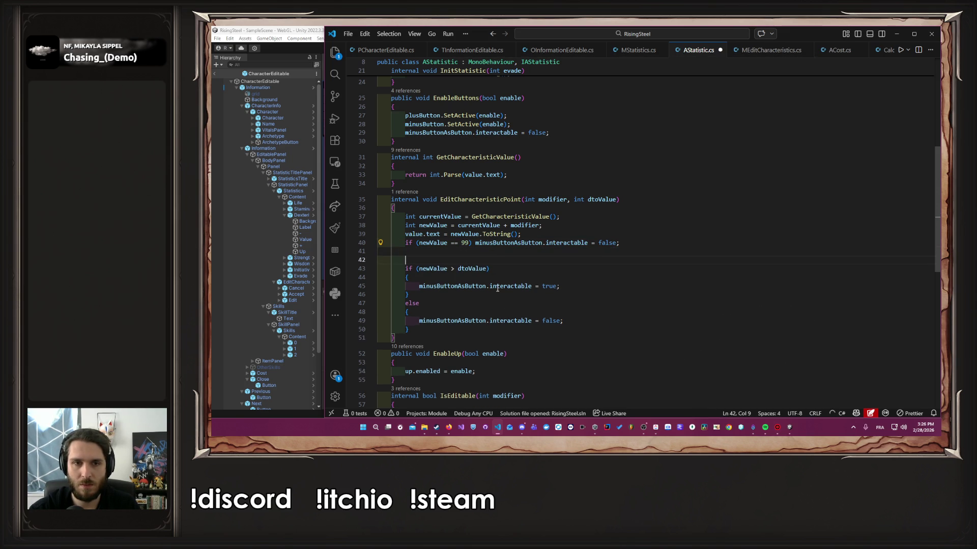
key(Return)
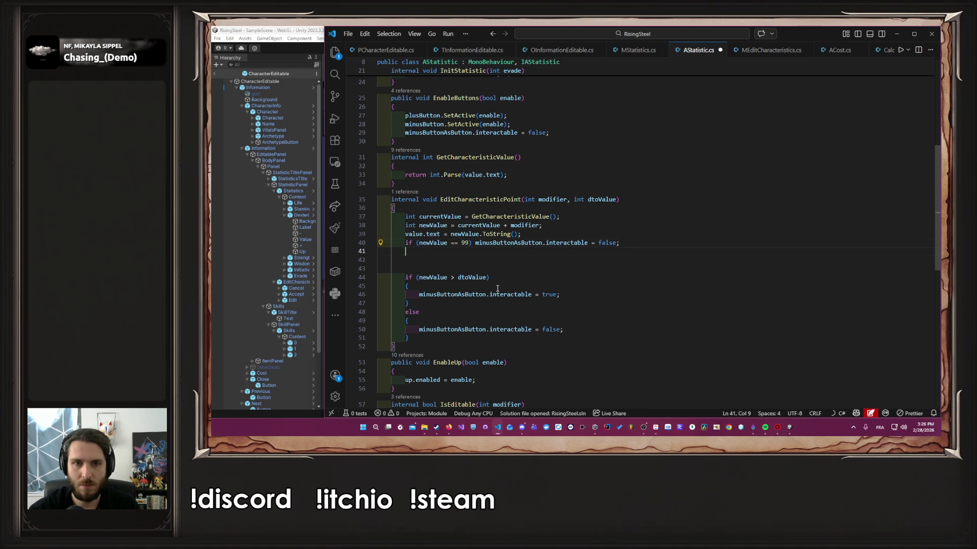
key(Up)
text(else plusButtonAsButton.interactable = true;)
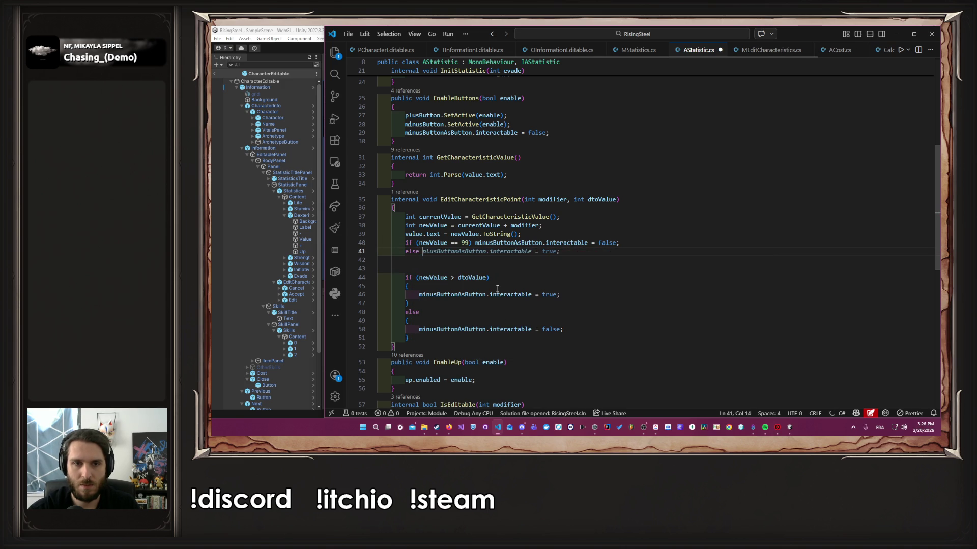
key(ctrl+s)
key(Down)
key(BackSpace)
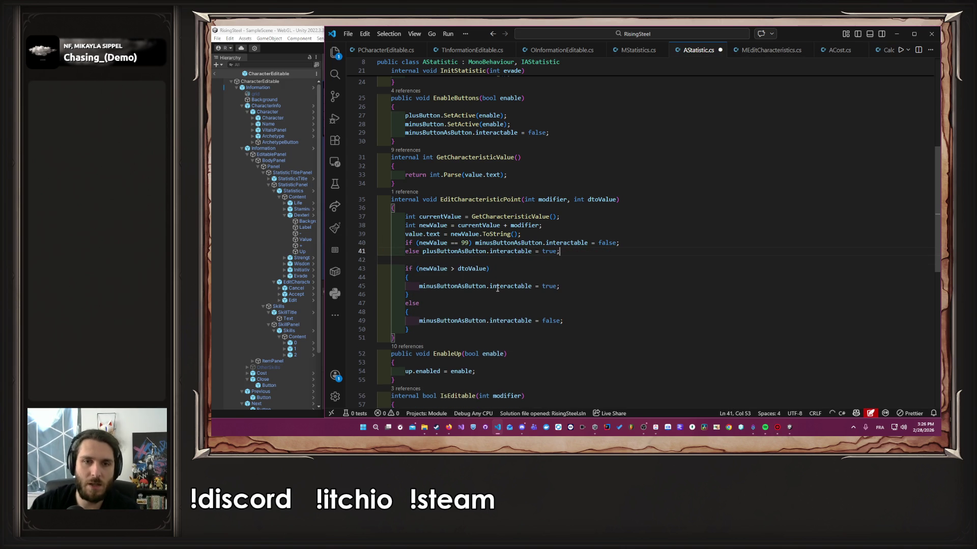
Step: Replace minusButtonAsButton with plusButtonAsButton on line 40, save, and return to Unity
click(472, 251)
double_click(472, 251)
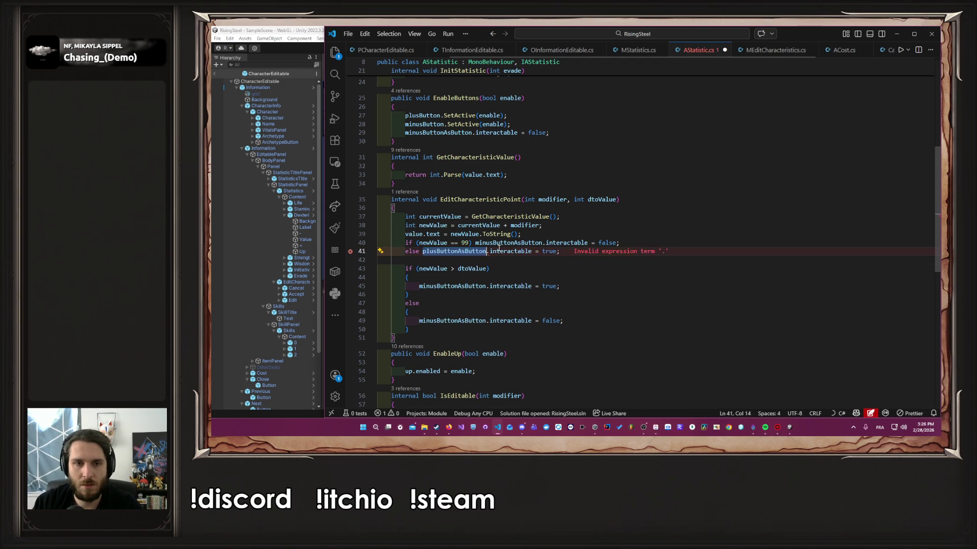
key(ctrl+c)
double_click(507, 243)
key(ctrl+v)
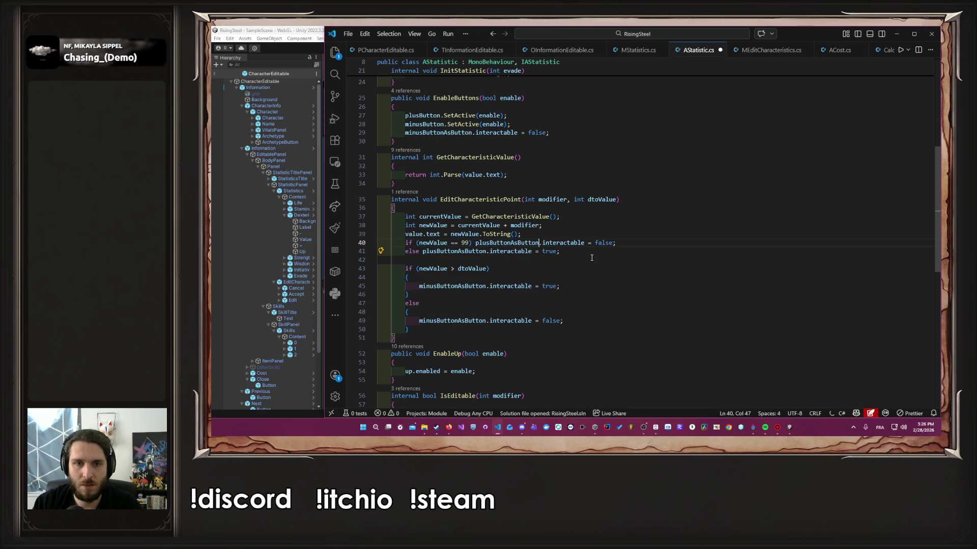
key(ctrl+s)
click(894, 35)
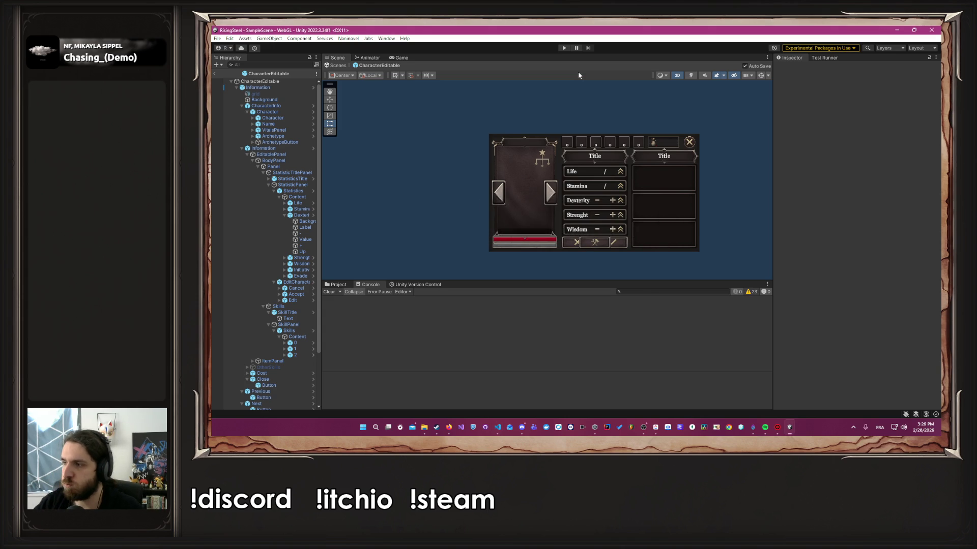
Step: Start play mode and wait for the domain reload to finish
click(564, 48)
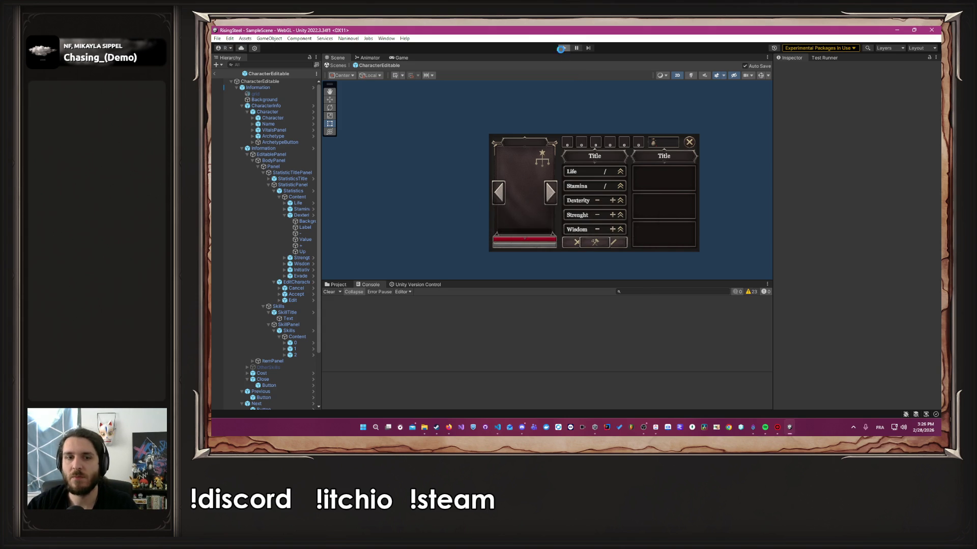
mouse_move(448, 430)
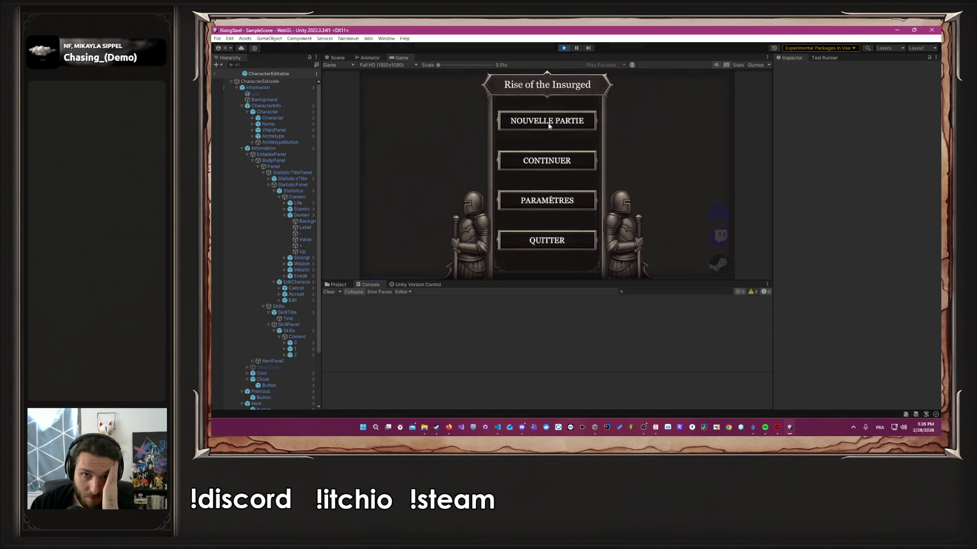
Step: Start a new game, pick a character, skip the tutorial, and open Albert in Training
click(547, 124)
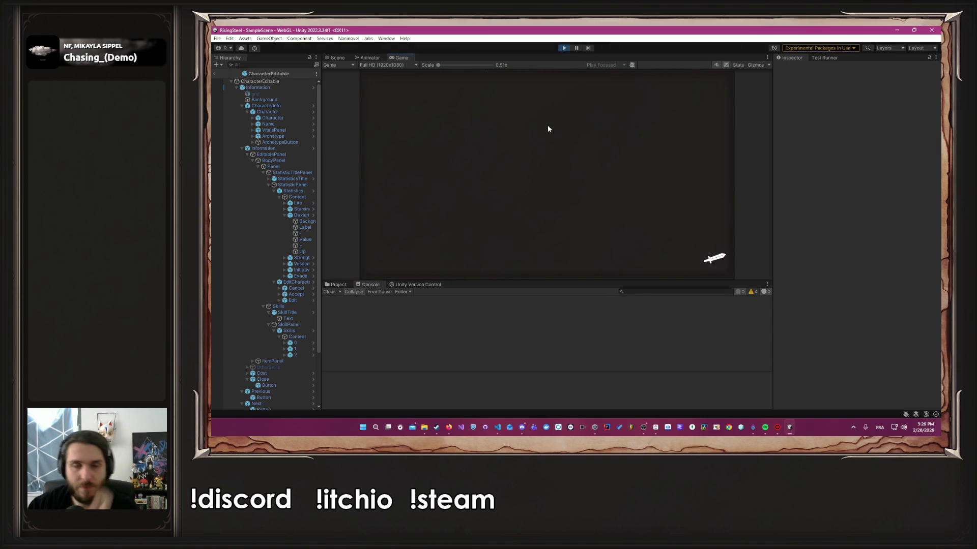
key(Return)
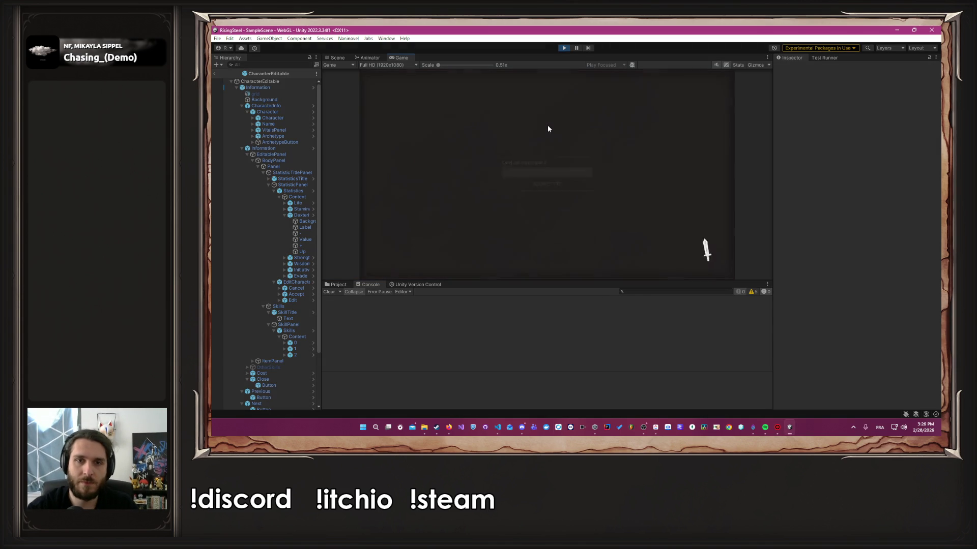
click(621, 204)
click(559, 173)
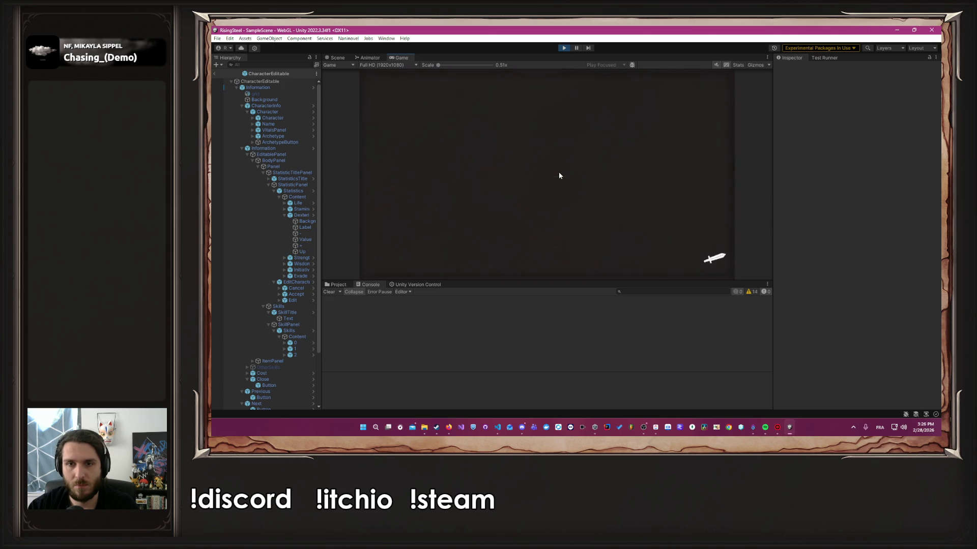
click(586, 87)
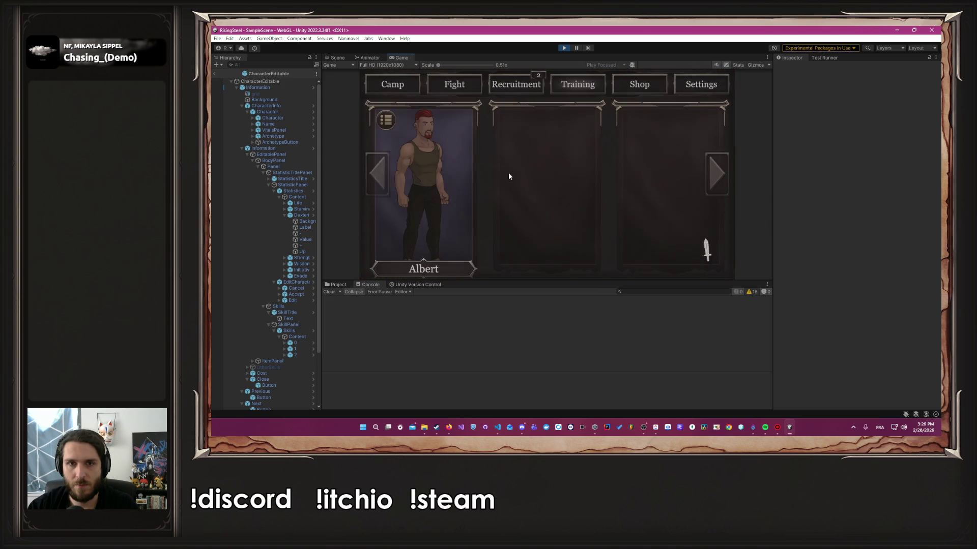
click(463, 219)
Step: Raise Albert's Force repeatedly toward the cap, then cancel the changes
click(583, 214)
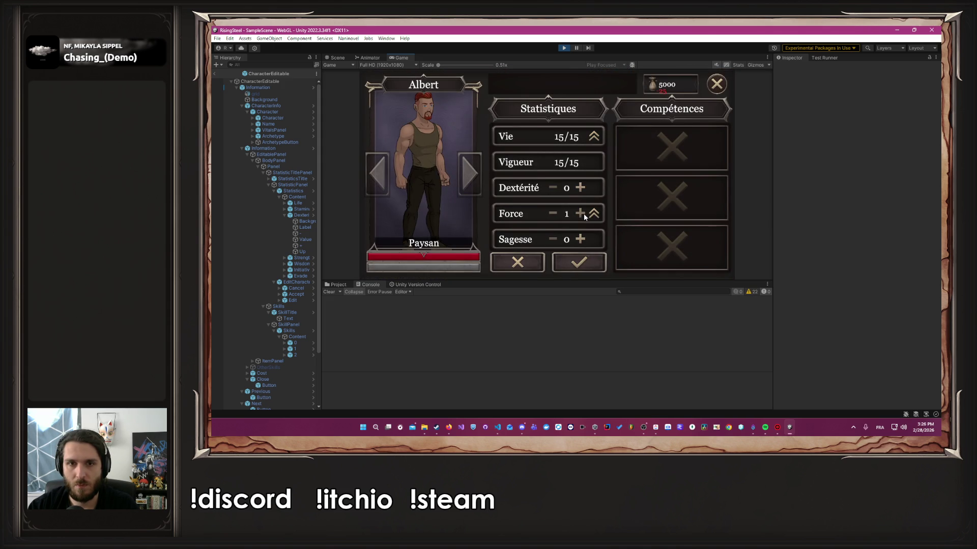
click(584, 217)
click(584, 217)
click(584, 217)
click(584, 217)
click(584, 217)
click(584, 217)
click(584, 217)
click(584, 217)
click(584, 217)
drag(584, 217, 584, 216)
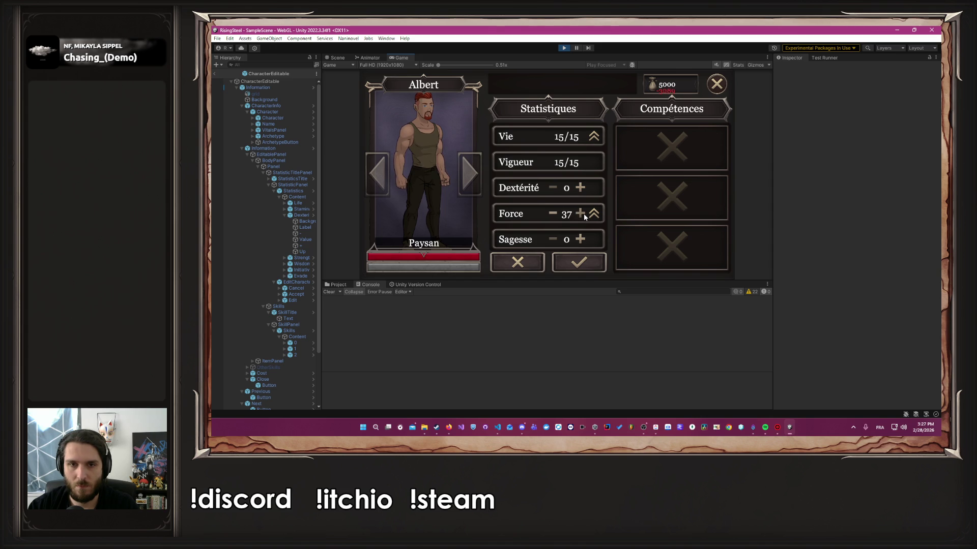
click(534, 267)
click(385, 430)
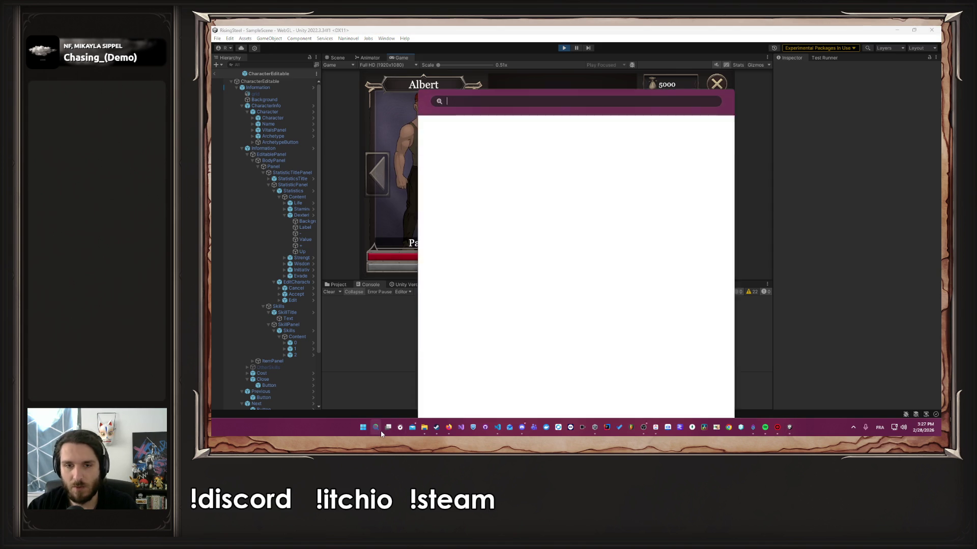
click(385, 430)
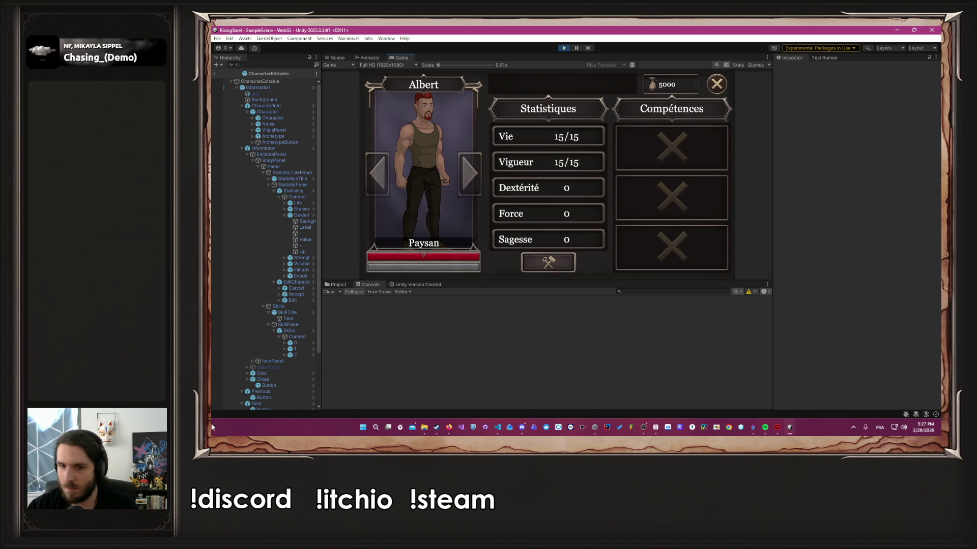
click(364, 427)
text(firefox)
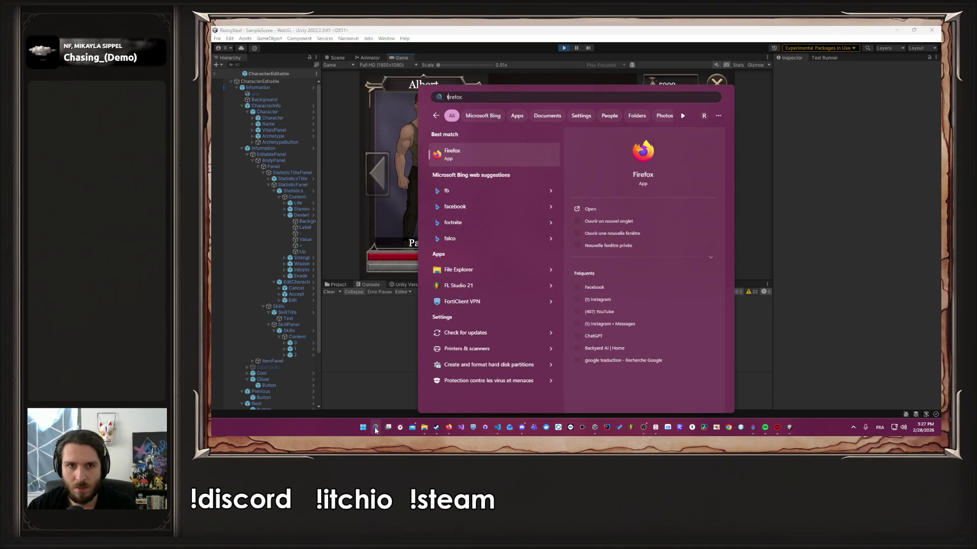
key(BackSpace)
key(BackSpace)
key(BackSpace)
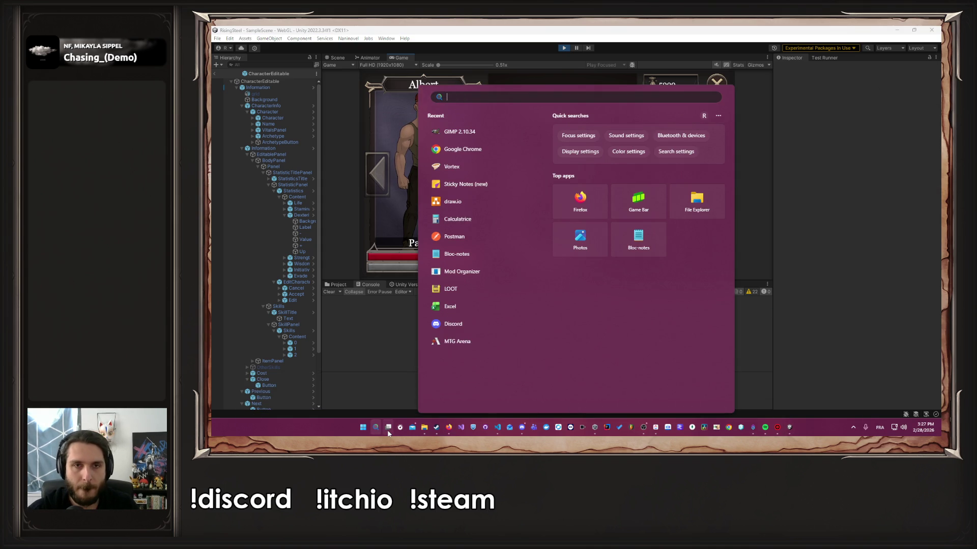
text(cli)
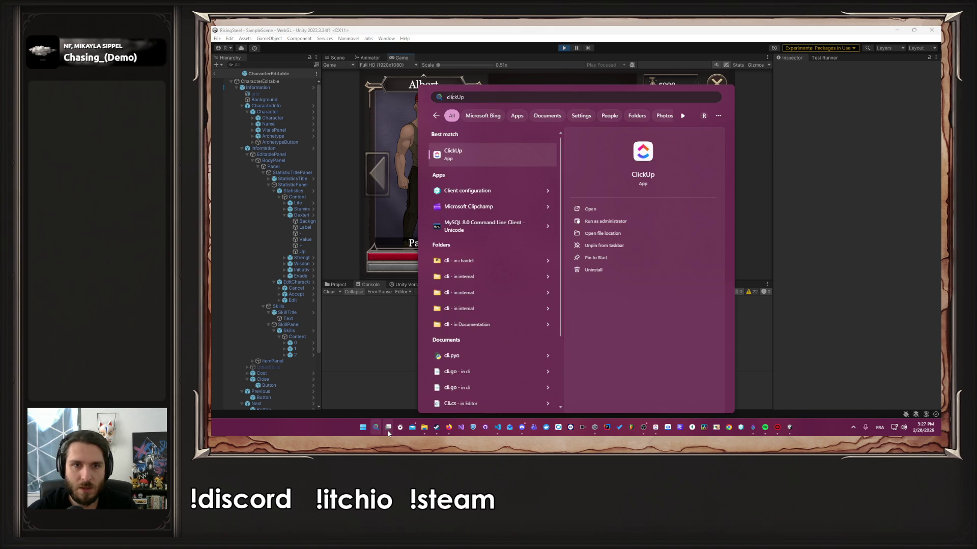
key(BackSpace)
key(BackSpace)
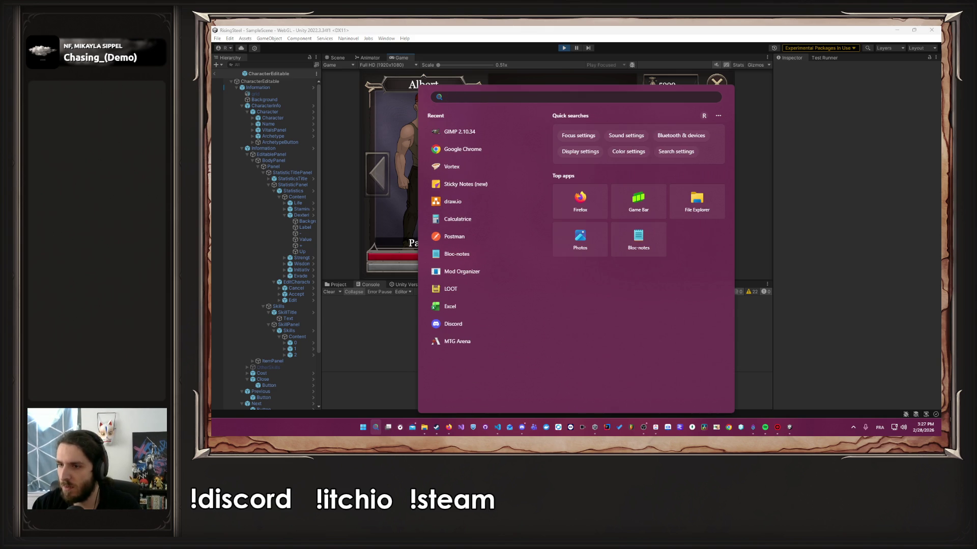
key(Escape)
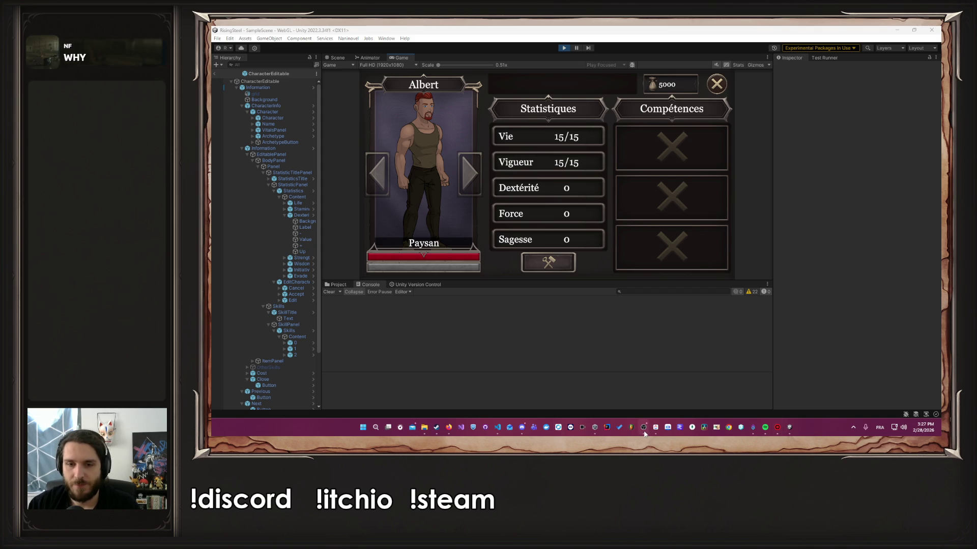
Step: Start editing Albert's stats and raise Force until it stops at 99
click(561, 266)
click(580, 214)
click(580, 214)
click(580, 214)
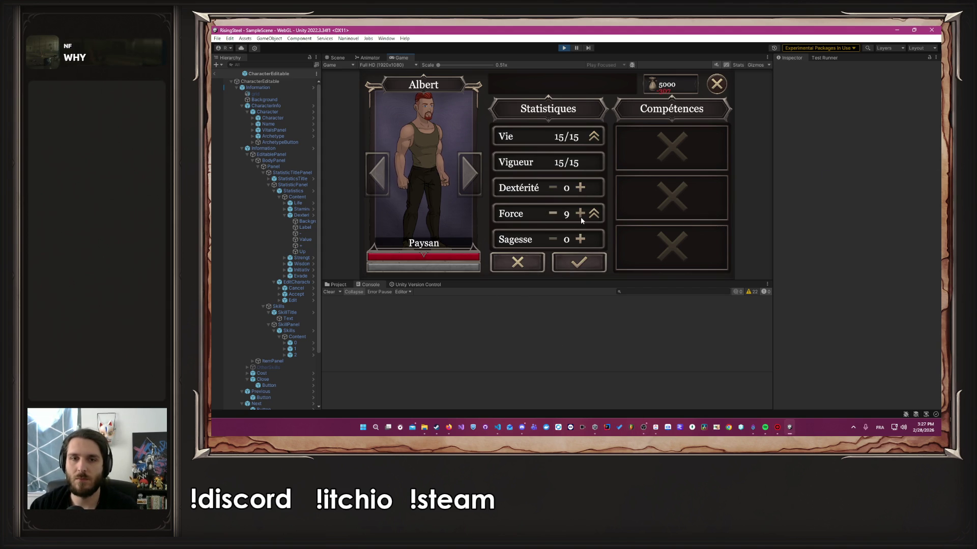
drag(580, 214, 581, 219)
click(581, 218)
click(581, 218)
click(581, 218)
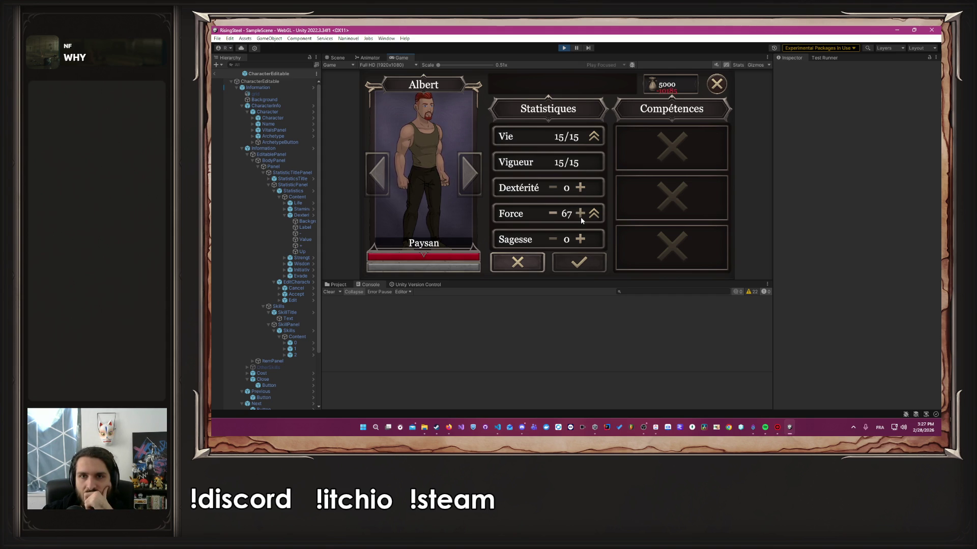
drag(581, 218, 581, 218)
click(581, 218)
click(581, 218)
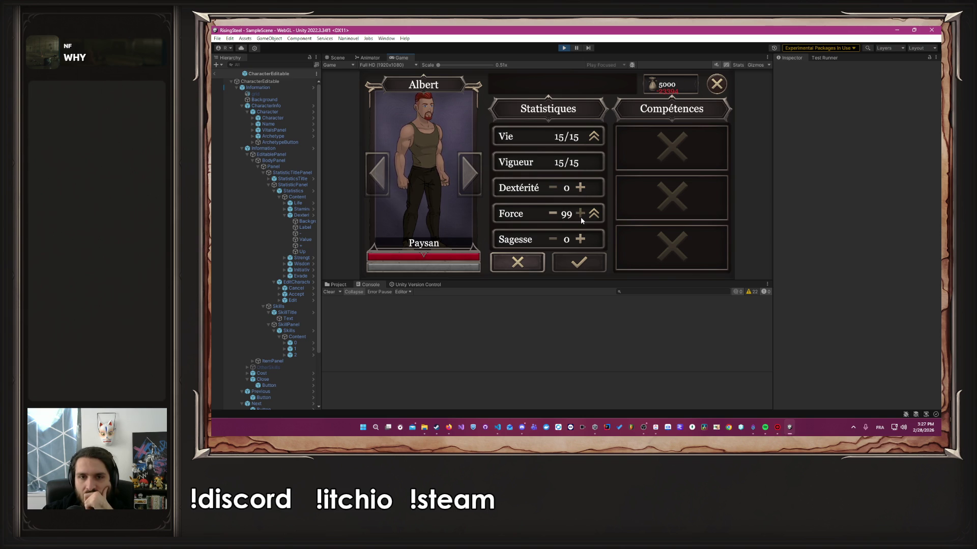
Step: Lower Force to test the cap, restore it to 99, and raise Sagesse to 99
click(552, 213)
click(580, 214)
drag(584, 243, 583, 243)
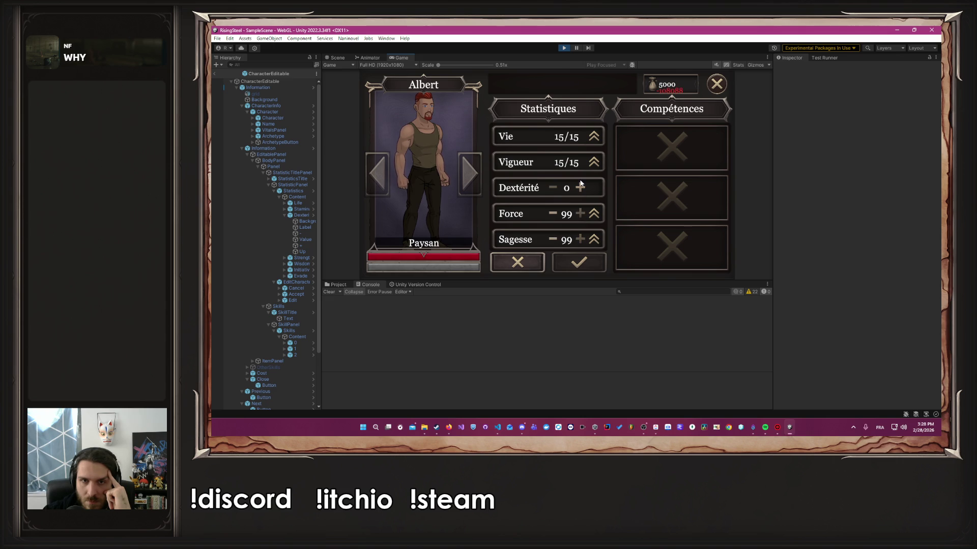
Step: Raise Albert's Dextérité to 99, then cancel the edit so all stats reset to 0
drag(580, 181, 579, 190)
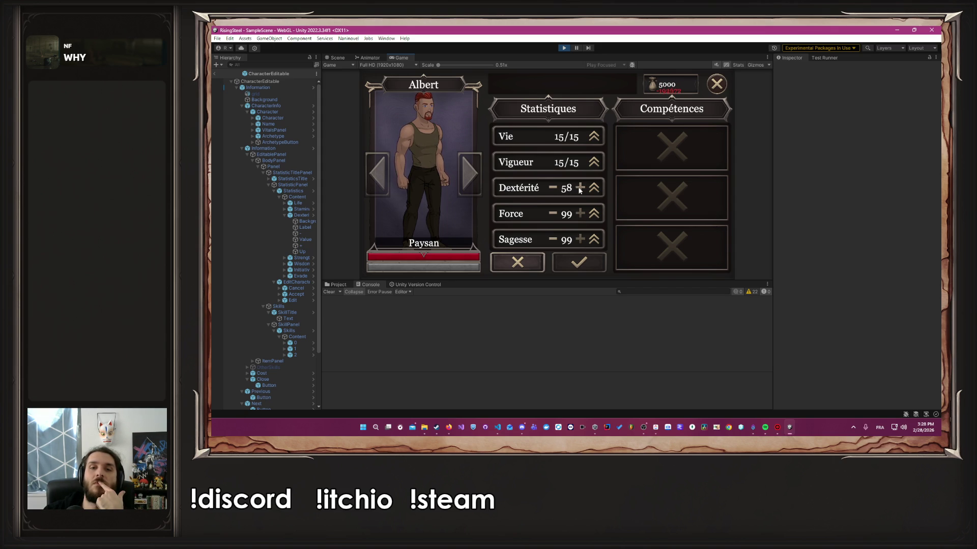
drag(579, 189, 579, 189)
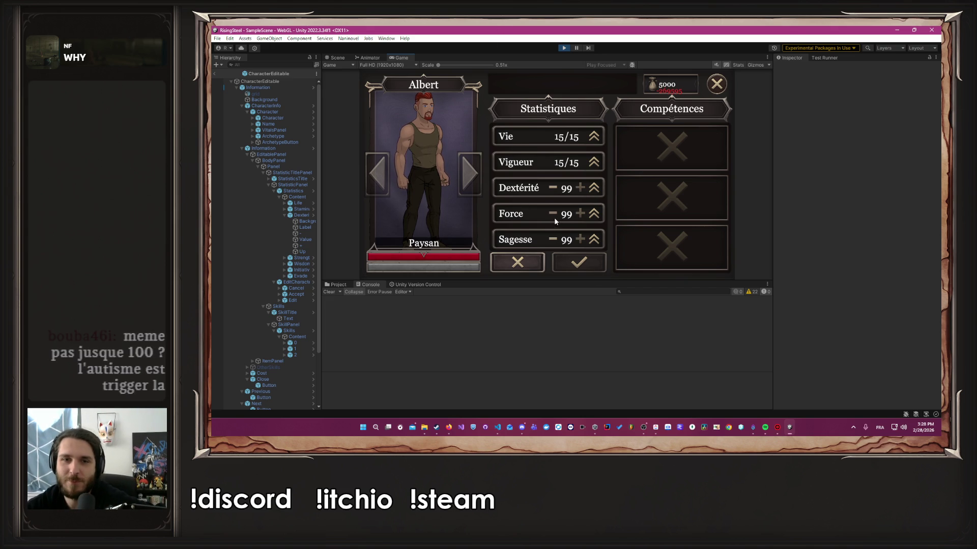
click(529, 260)
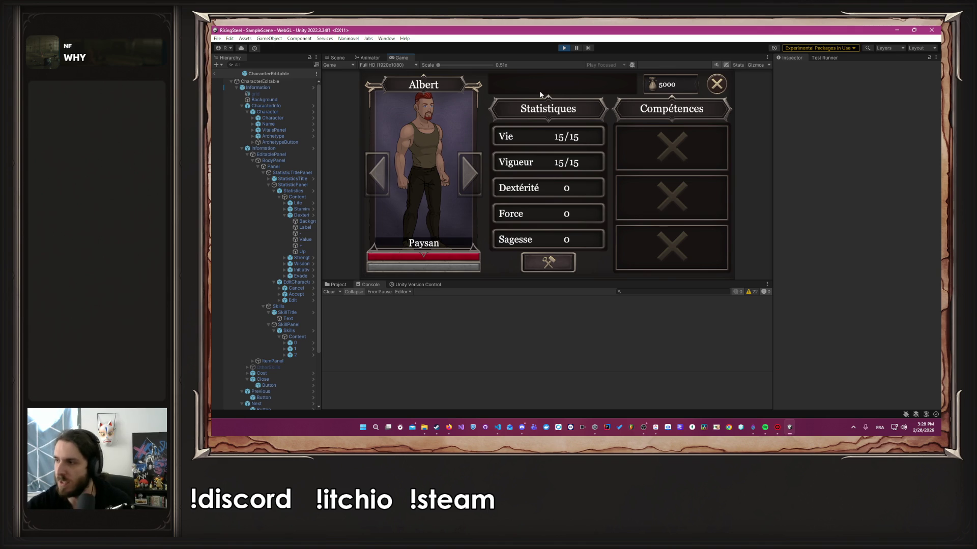
Step: Mark the 'Augmenter proportionnellement…' task as DONE in ClickUp, then return to Unity
click(654, 429)
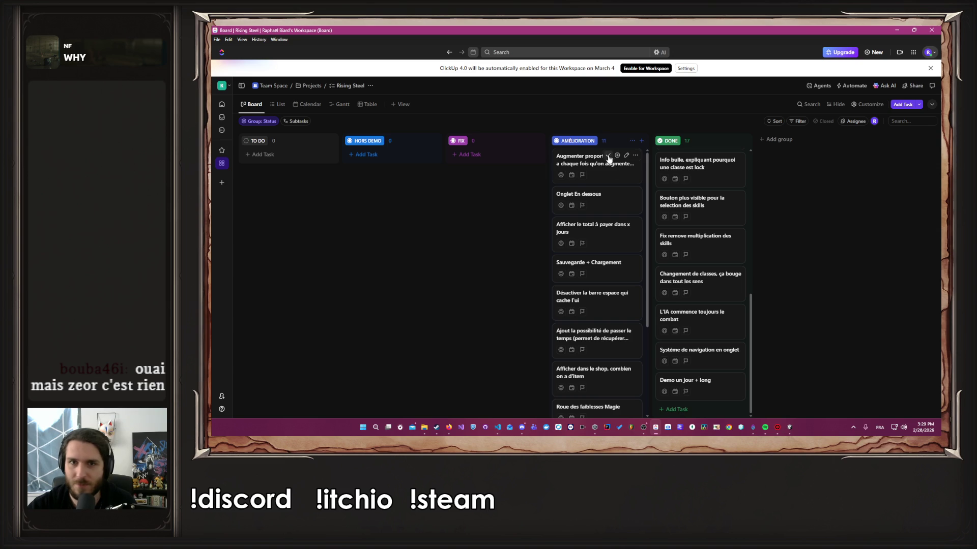
click(618, 158)
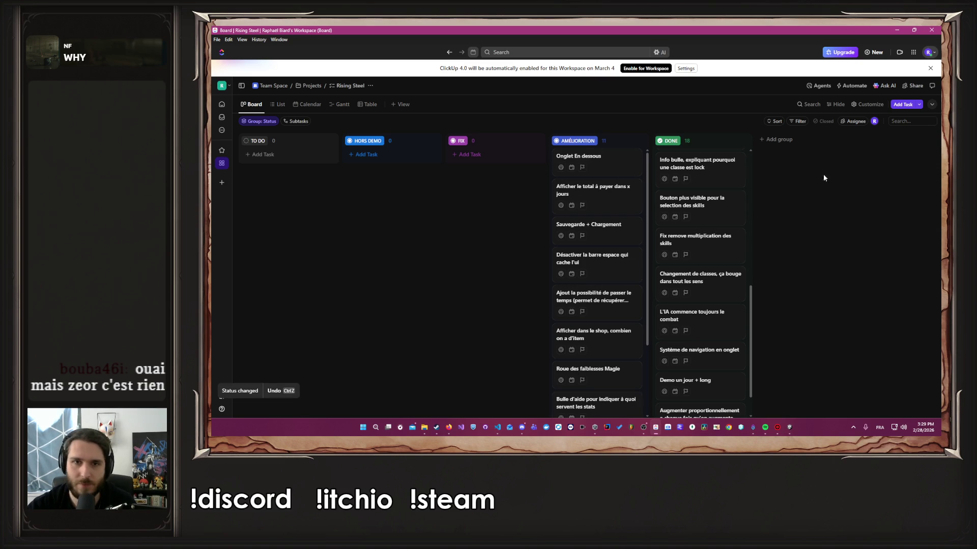
click(895, 29)
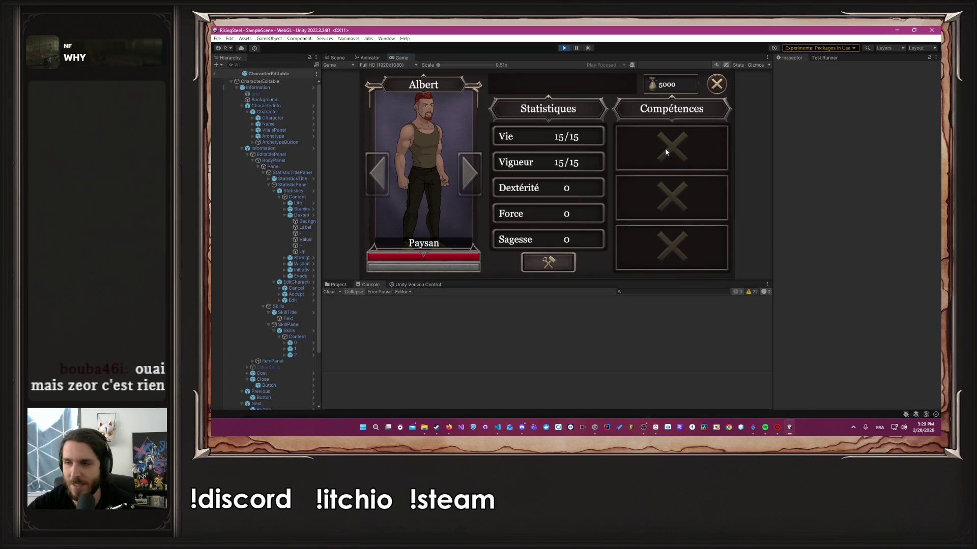
Step: Stop play mode and browse the enlarged Project panel to InfoCharacter's UI/Scene/05-pages folder
click(564, 48)
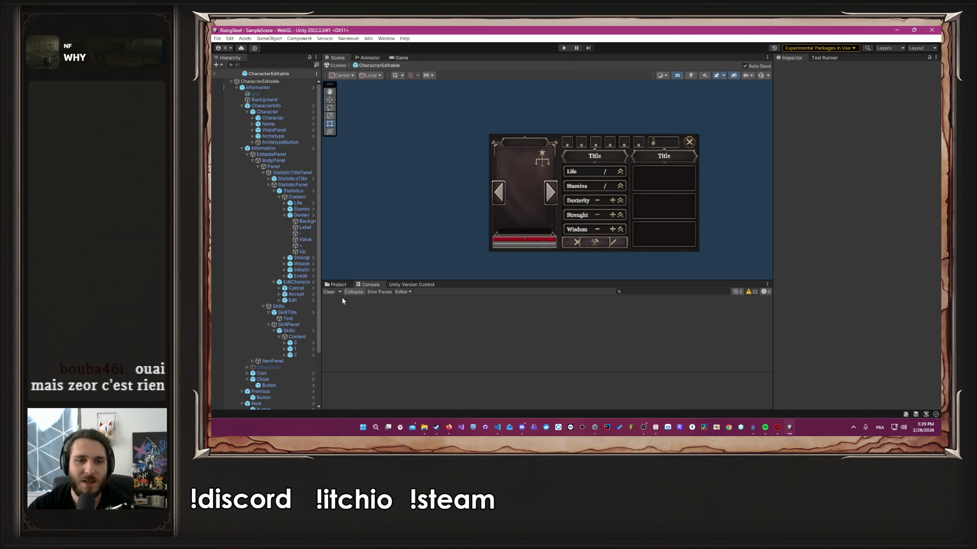
click(336, 284)
drag(356, 280, 356, 223)
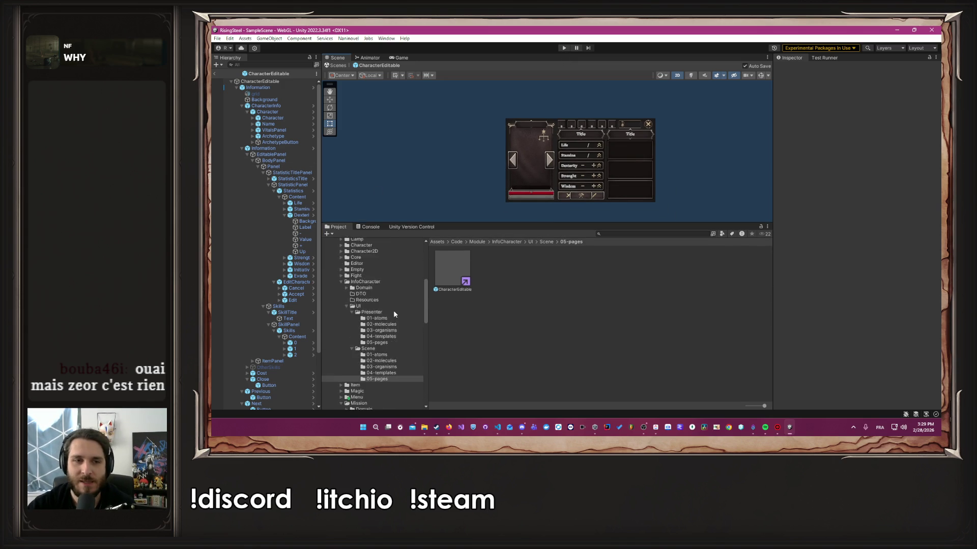
scroll(392, 316, down, 6)
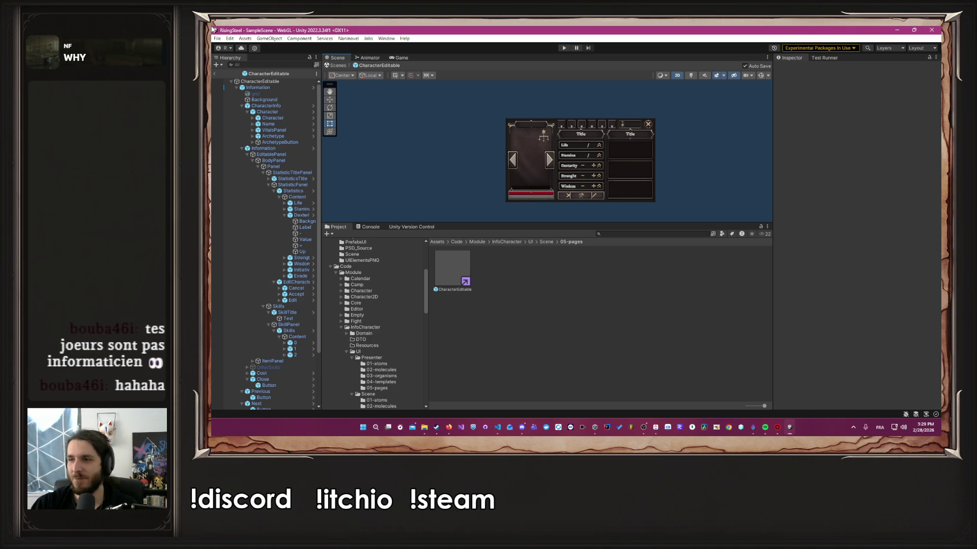
scroll(366, 297, down, 2)
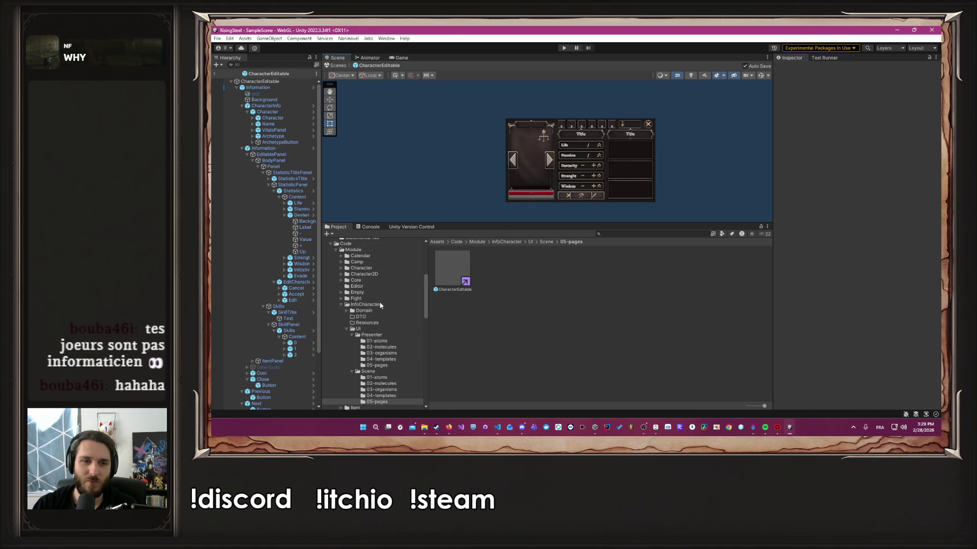
click(341, 305)
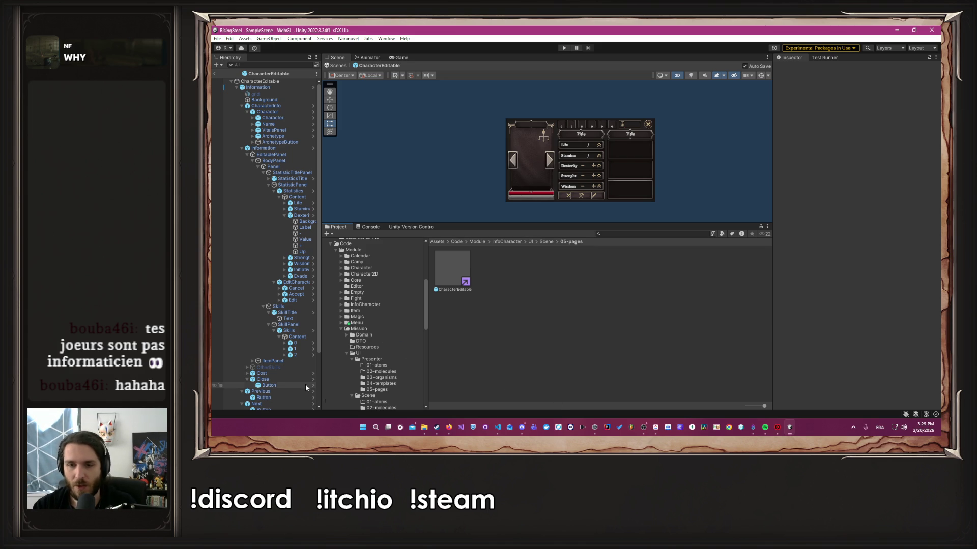
Step: Search Windows for 'calculatrice' and launch Calculatrice
key(super)
text(calculatrice)
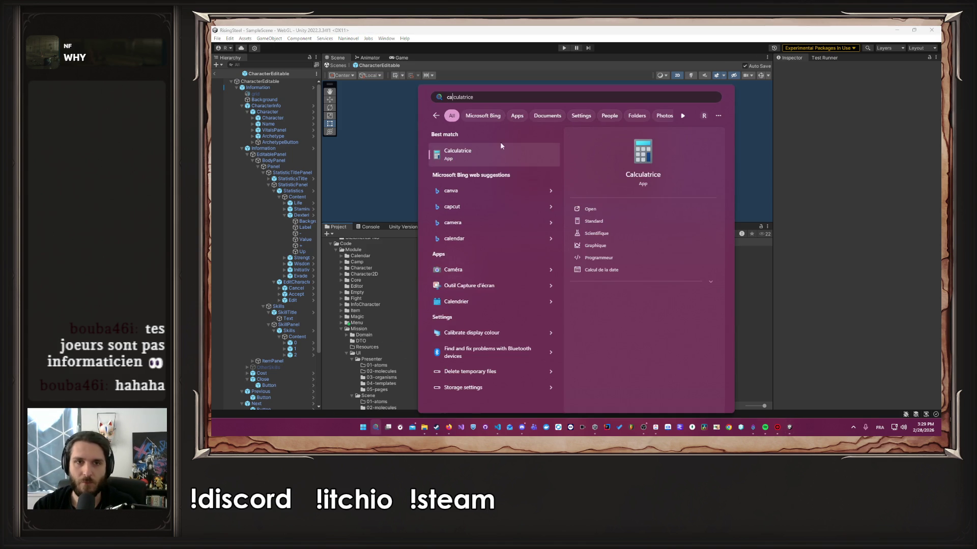
key(Return)
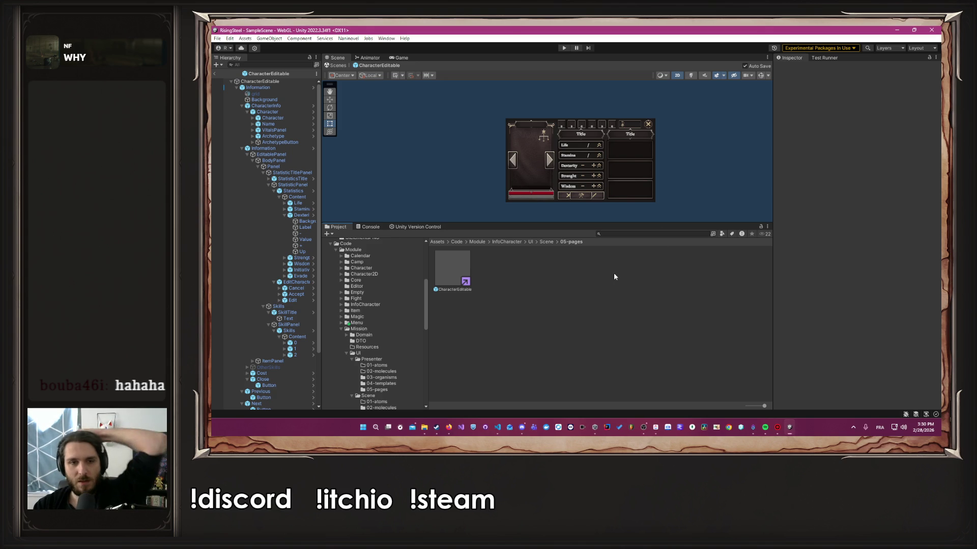
Step: Open the Camp prefab from Camp/UI/Scene/05-pages
click(347, 330)
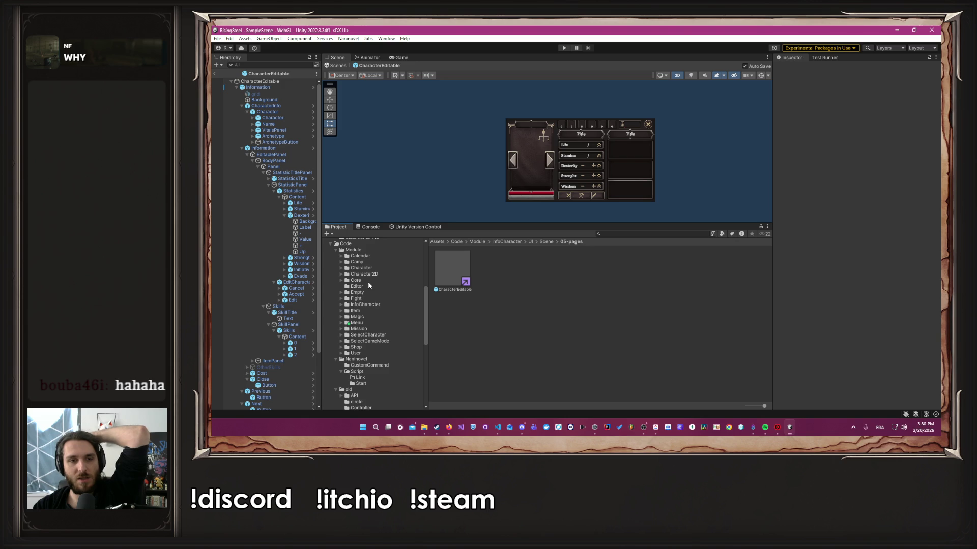
click(357, 262)
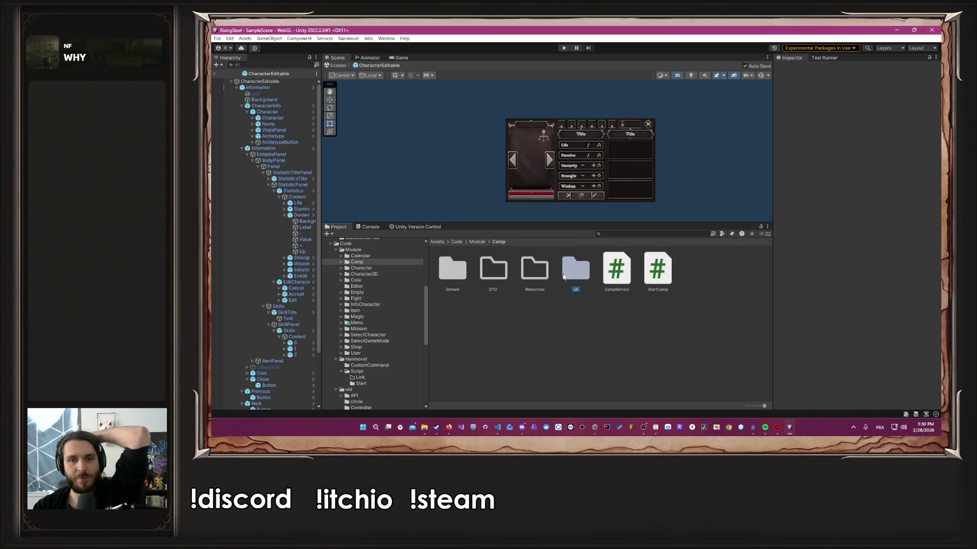
double_click(576, 268)
double_click(493, 269)
double_click(617, 270)
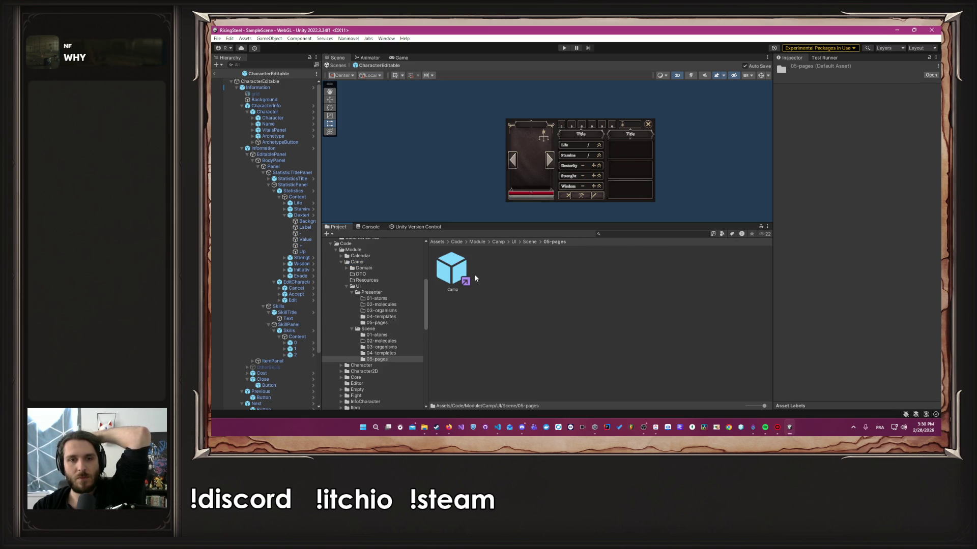
double_click(443, 275)
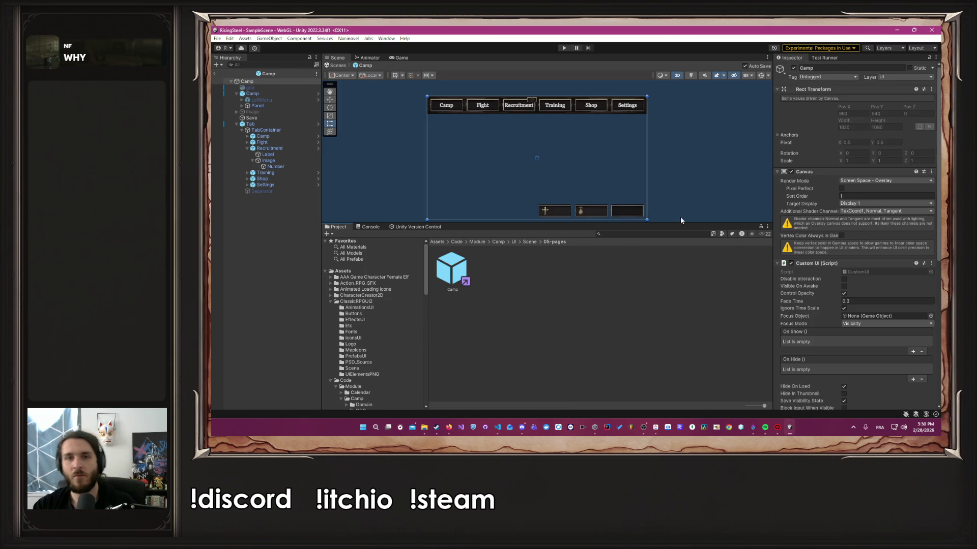
Step: Move the Camp prefab's Tab bar to mid-canvas and turn on the grid overlay
drag(676, 224, 676, 317)
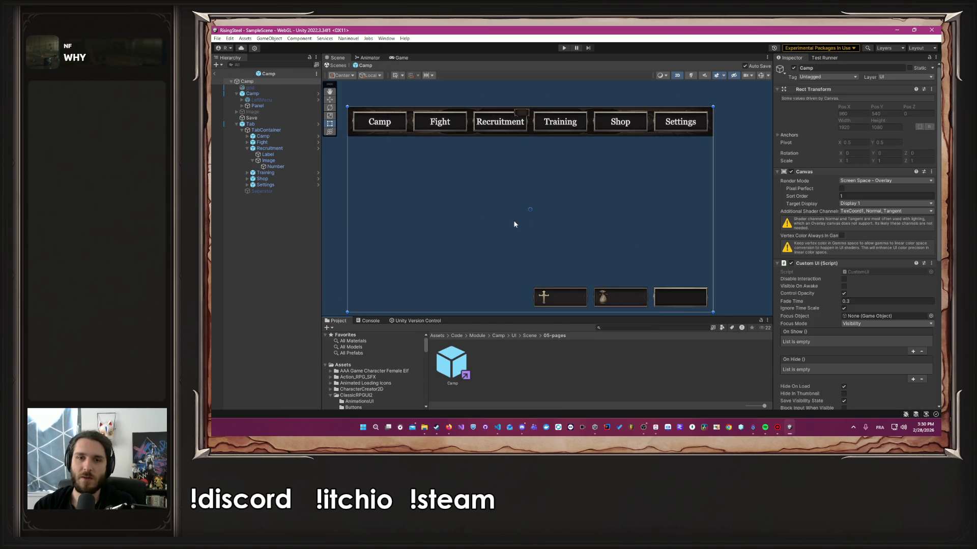
scroll(530, 204, up, 2)
click(270, 112)
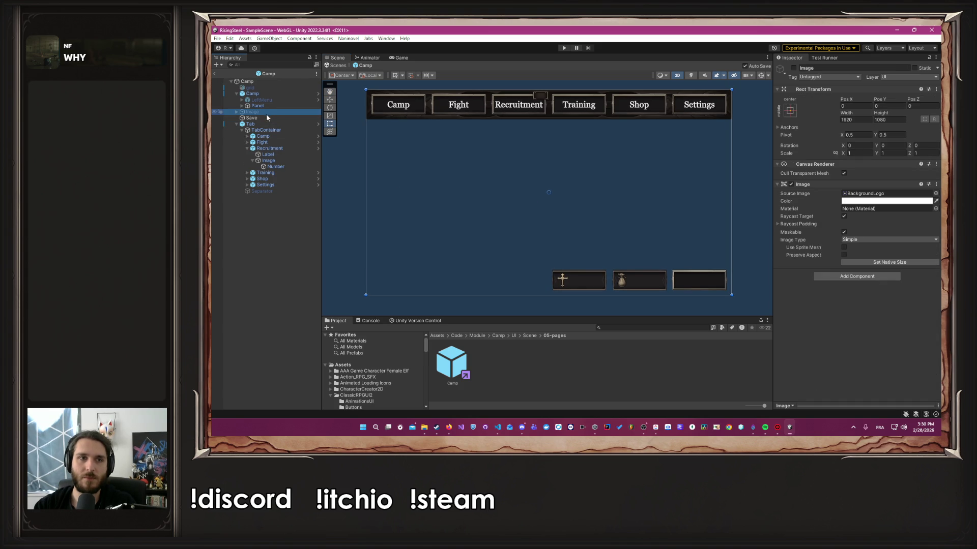
mouse_move(267, 114)
mouse_down()
mouse_move(269, 126)
mouse_move(425, 108)
mouse_up()
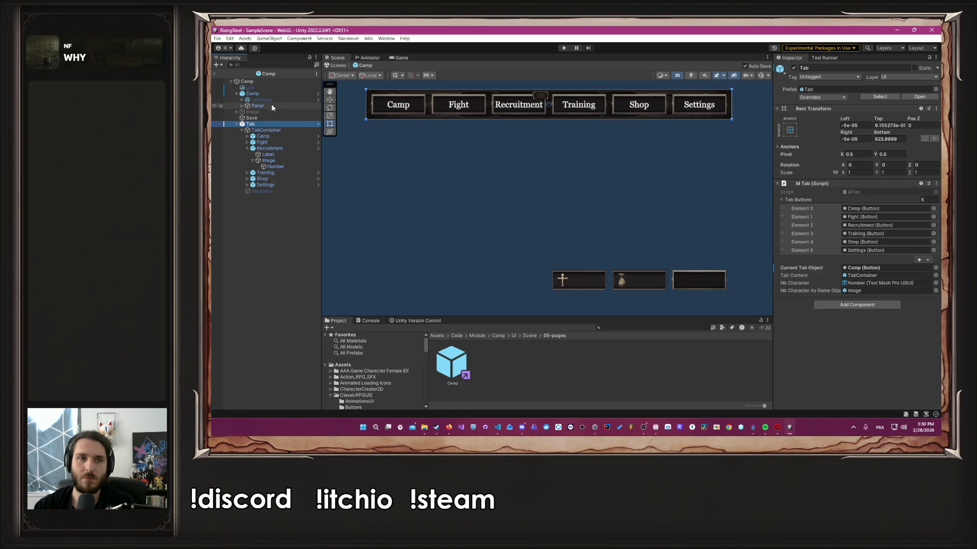
click(261, 82)
scroll(847, 329, down, 6)
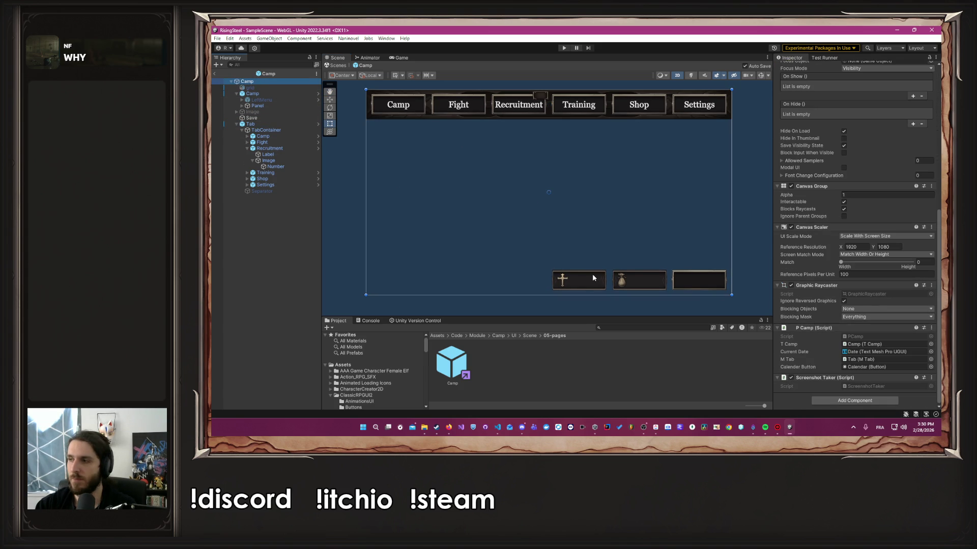
click(257, 125)
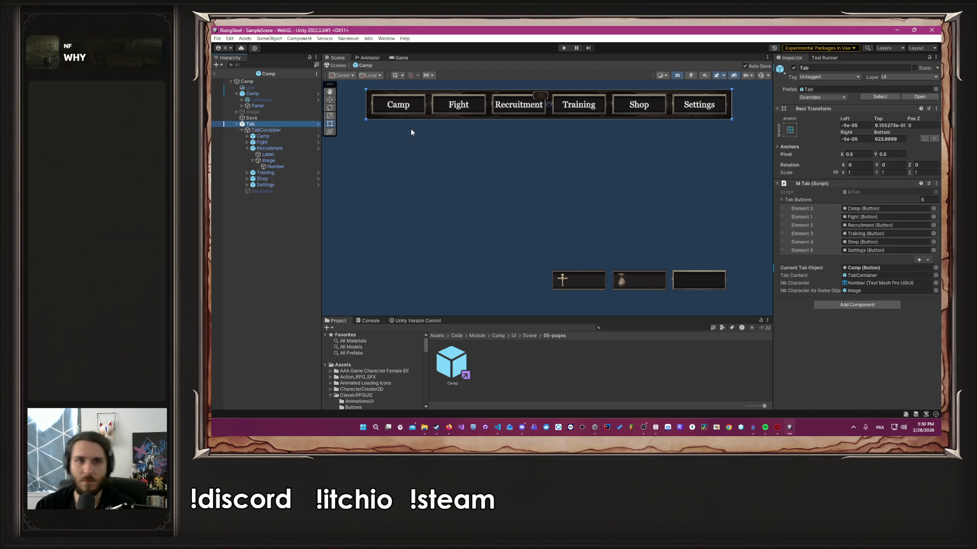
mouse_move(422, 105)
mouse_down()
mouse_move(440, 262)
mouse_move(441, 202)
mouse_up()
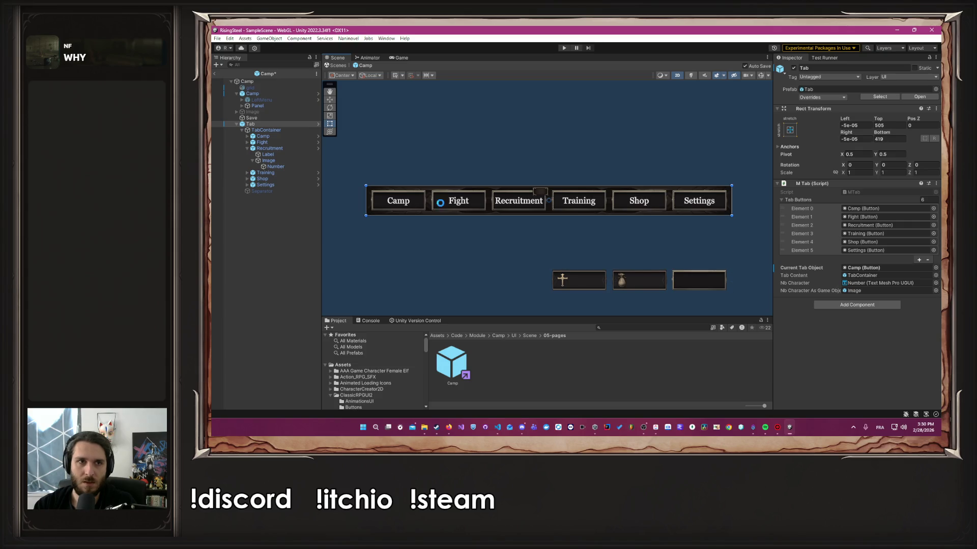
click(254, 87)
click(794, 67)
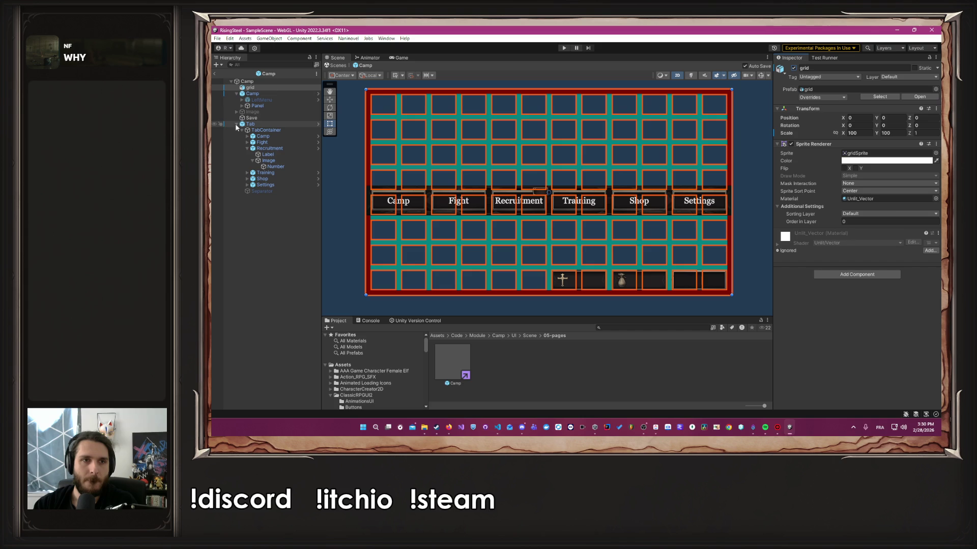
Step: Move the Head bar to the panel top, aligned with the grid's top and right edges
click(249, 95)
click(248, 105)
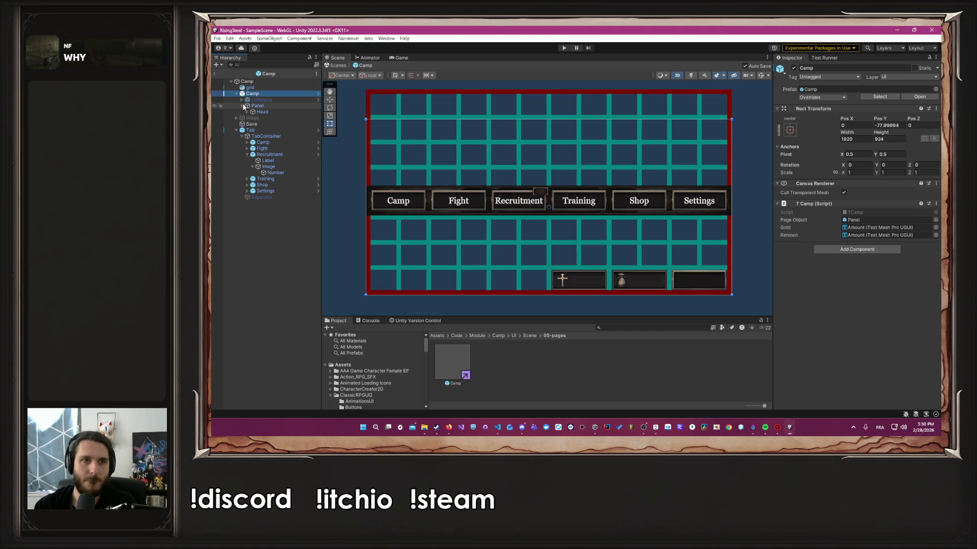
click(266, 113)
drag(585, 287, 585, 109)
scroll(738, 89, up, 3)
scroll(735, 90, up, 5)
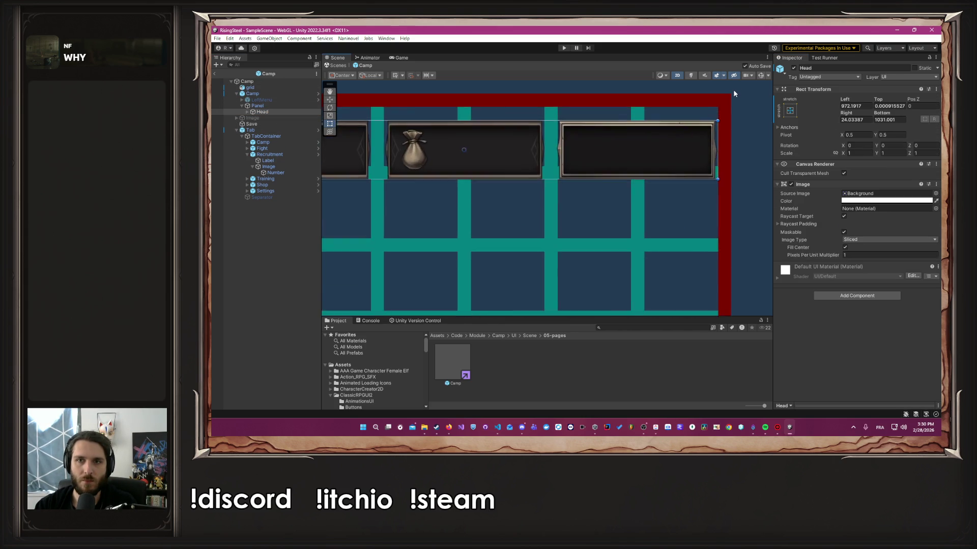
mouse_move(608, 212)
mouse_down()
mouse_move(606, 185)
mouse_move(718, 123)
mouse_up()
scroll(718, 124, up, 5)
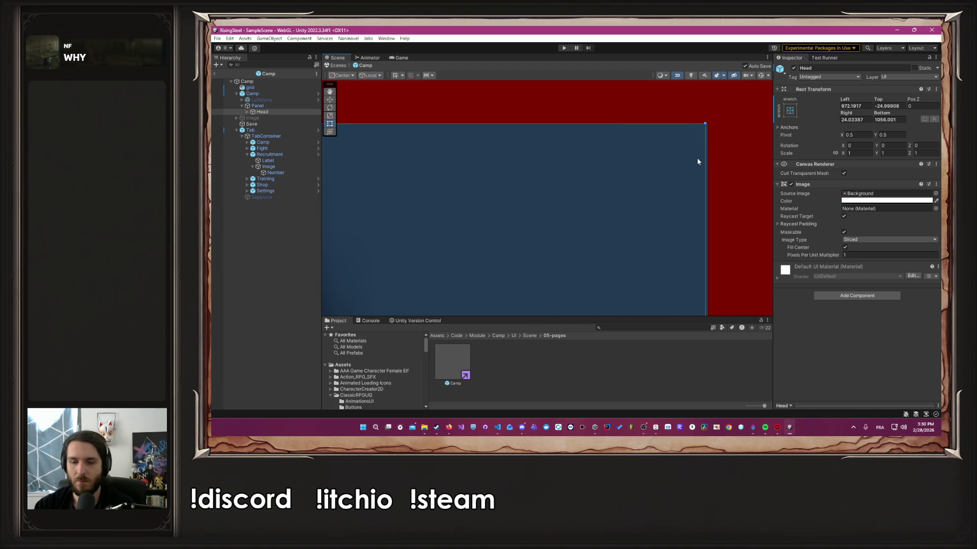
scroll(698, 158, right, 3)
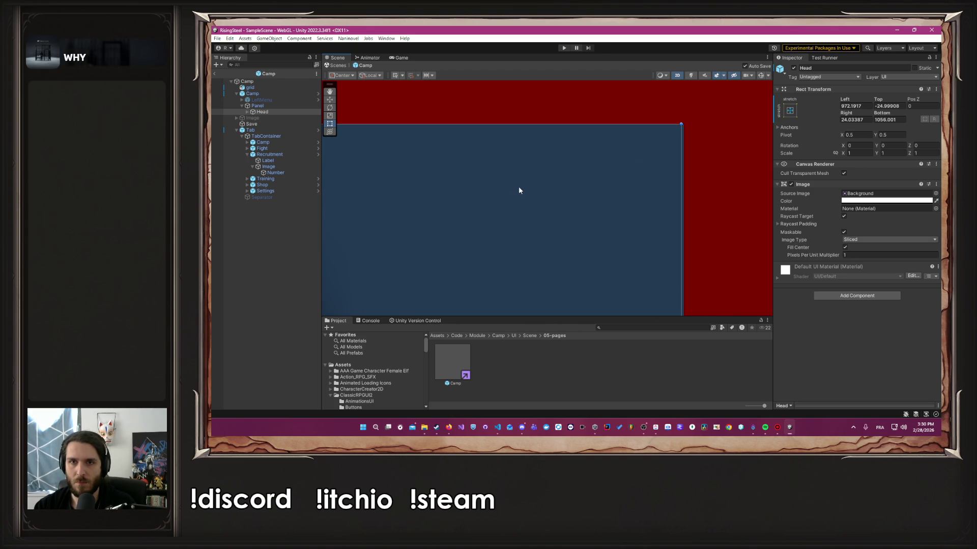
mouse_move(518, 187)
mouse_down()
mouse_move(543, 188)
mouse_move(511, 185)
mouse_up()
scroll(513, 186, down, 10)
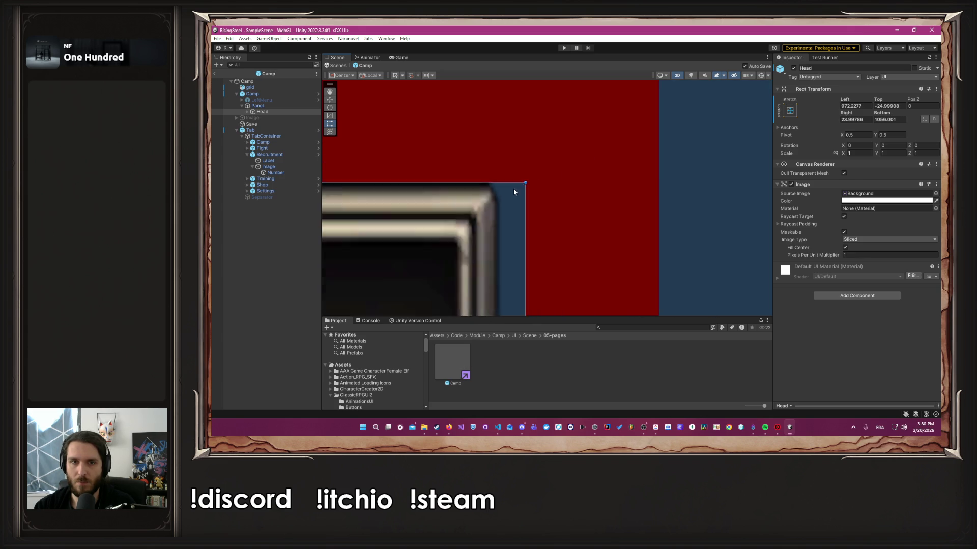
drag(547, 259, 727, 159)
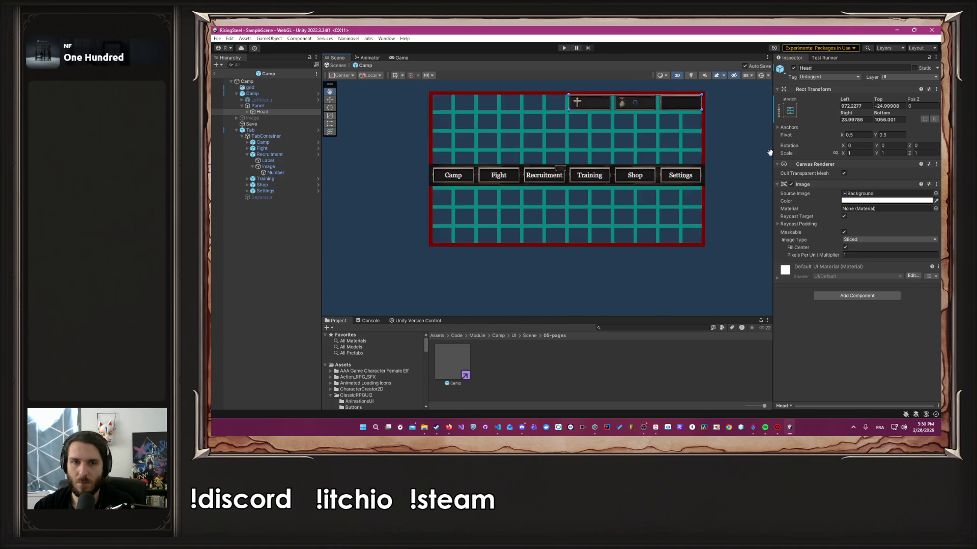
drag(624, 203, 599, 203)
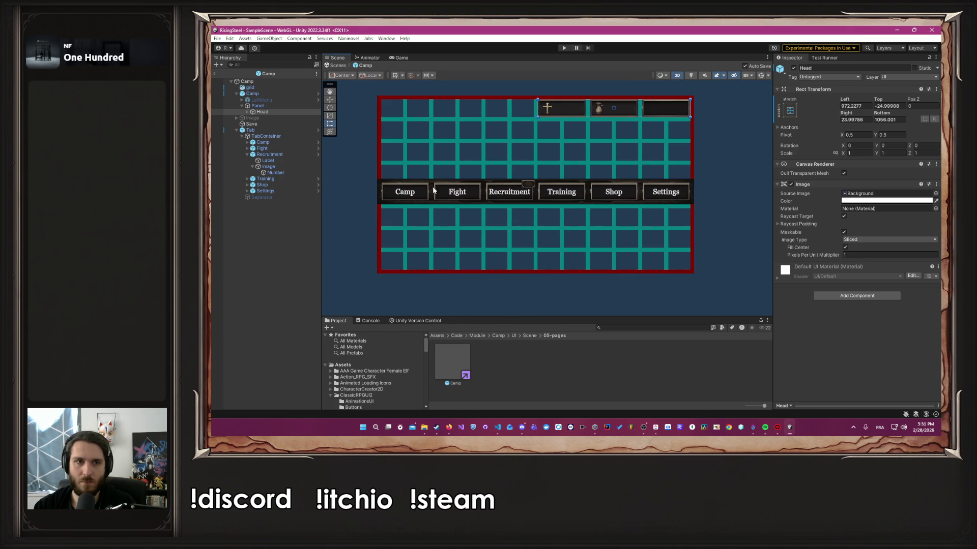
Step: Move the tab bar down so it sits flush with the grid's bottom edge
double_click(285, 130)
scroll(558, 278, up, 2)
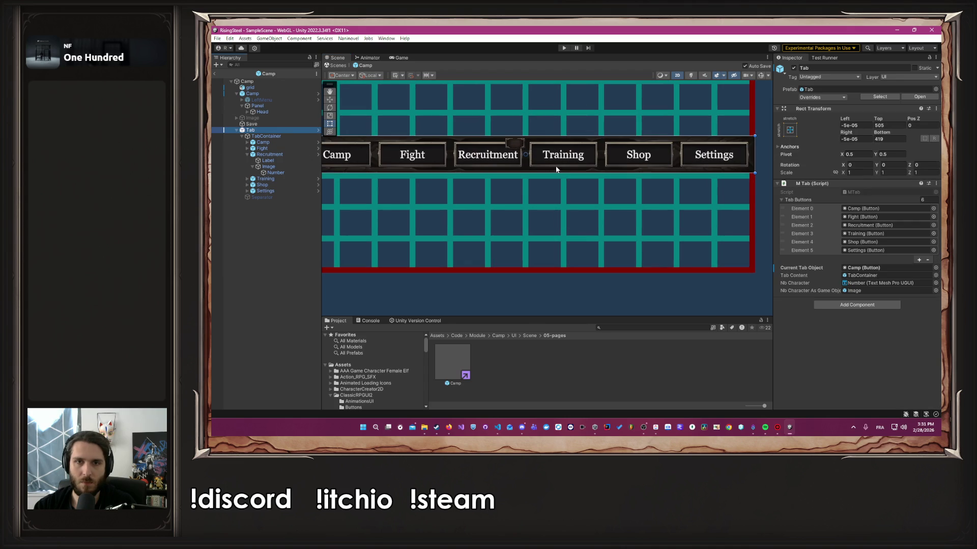
mouse_move(533, 162)
mouse_down()
mouse_move(533, 190)
mouse_move(660, 274)
mouse_up()
scroll(746, 273, up, 10)
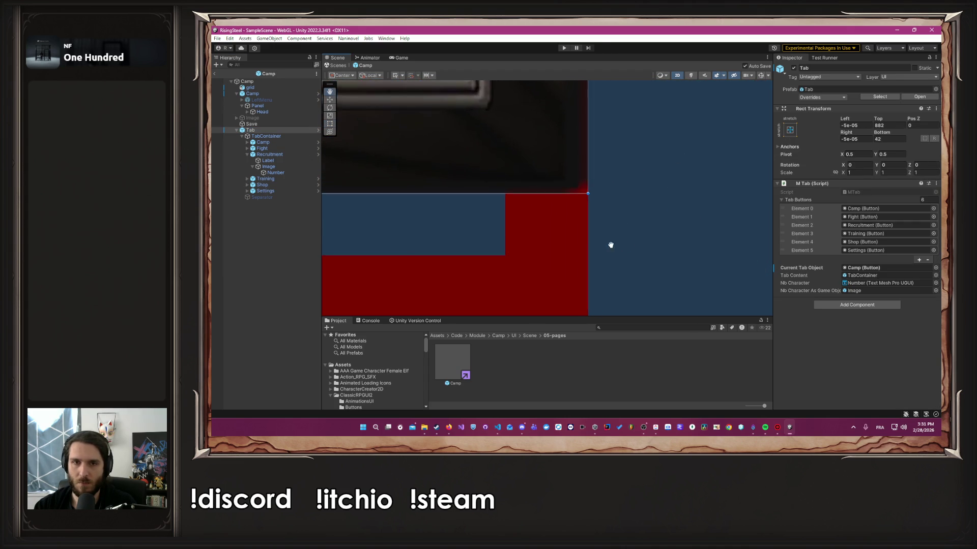
mouse_move(560, 165)
mouse_down()
mouse_move(533, 114)
mouse_move(533, 254)
mouse_up()
scroll(620, 289, up, 8)
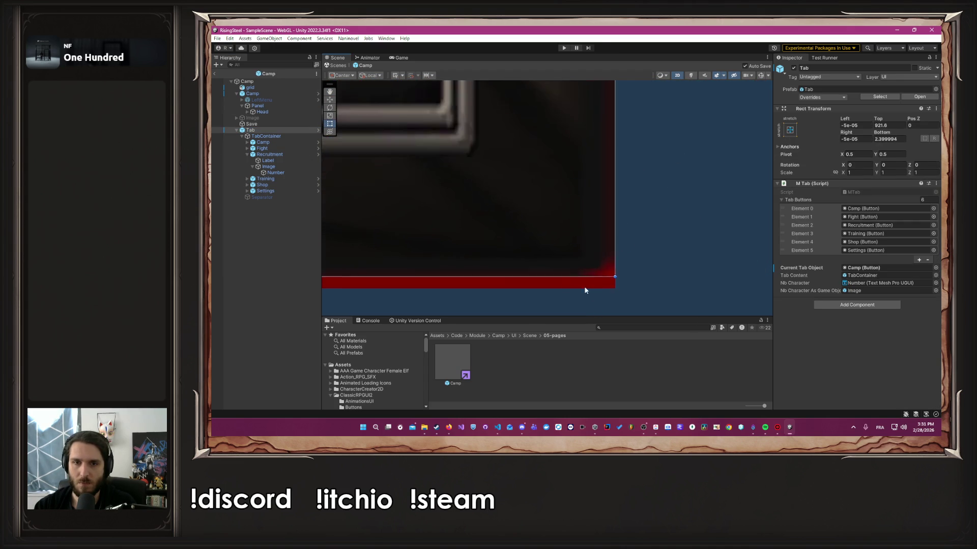
drag(578, 142, 579, 207)
scroll(578, 207, up, 3)
scroll(565, 204, down, 10)
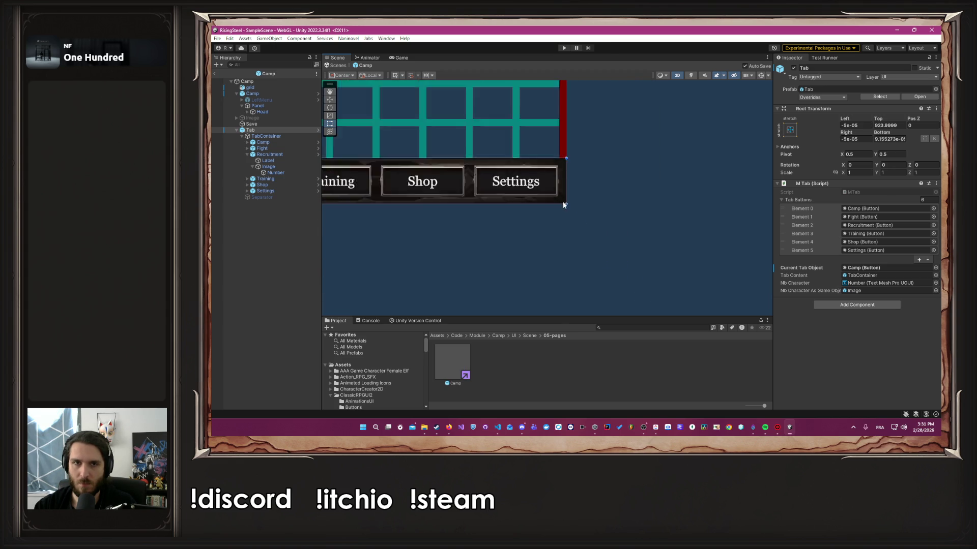
scroll(422, 151, up, 5)
scroll(677, 207, up, 2)
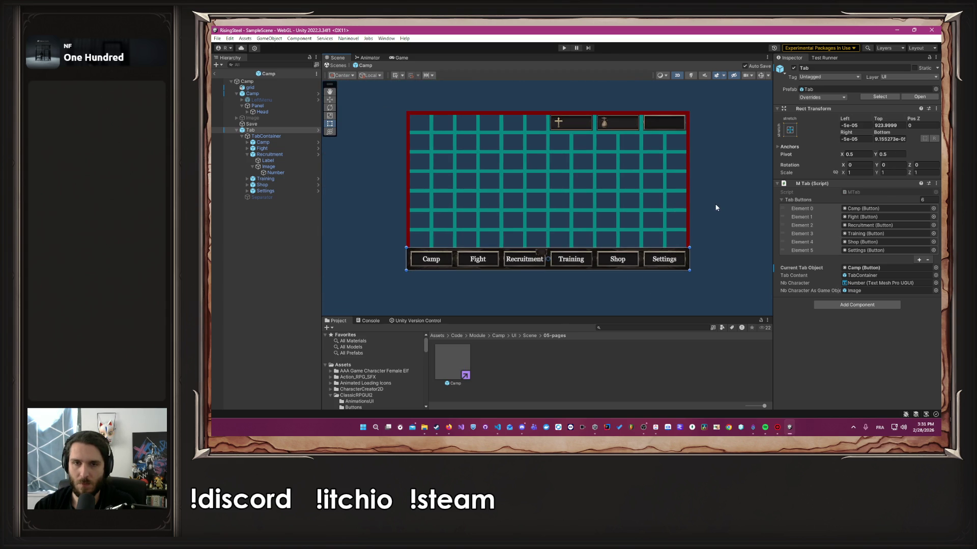
Step: Switch off the grid overlay object and enlarge the Project files panel
click(588, 180)
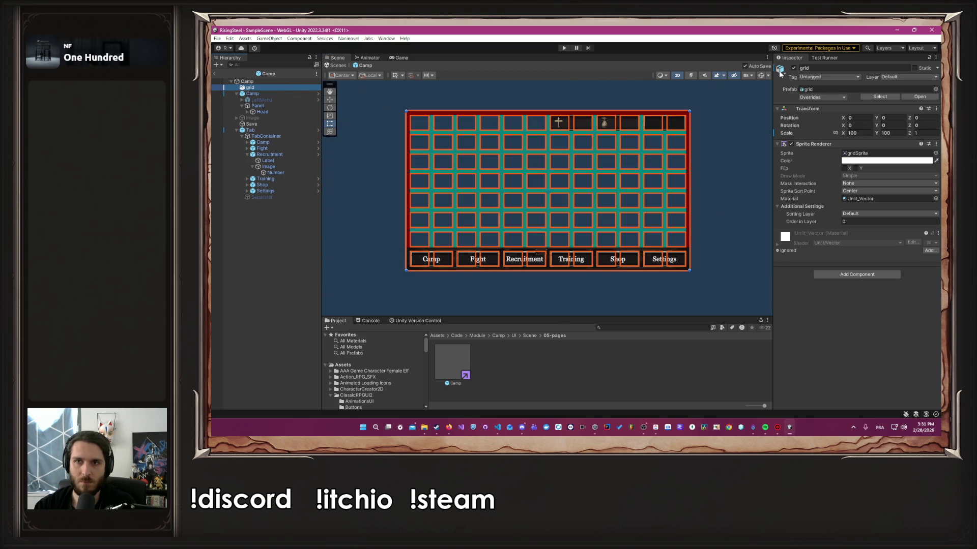
click(794, 67)
click(715, 139)
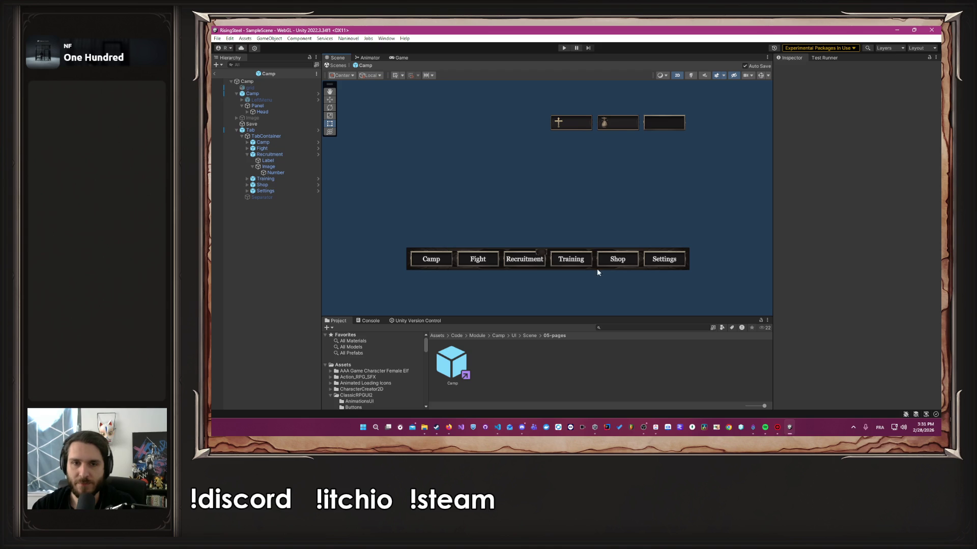
drag(615, 325, 578, 235)
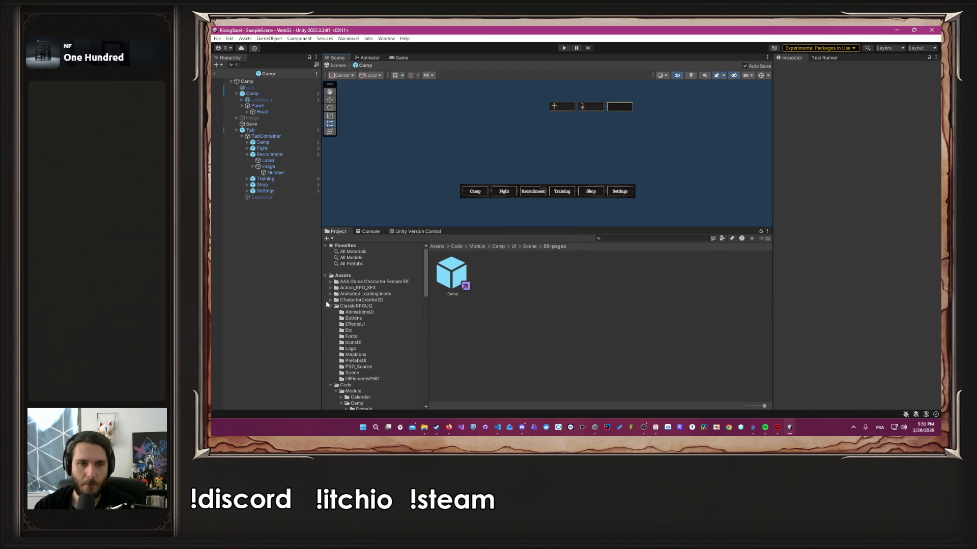
Step: Browse to Code/Module/SelectGameMode/UI/Scene/05-pages and open the SelectGameMode prefab
click(331, 306)
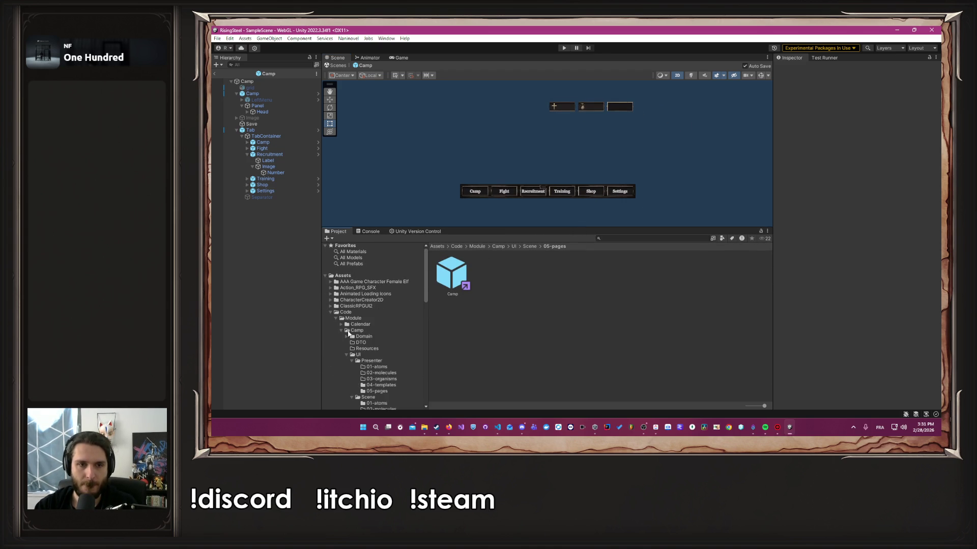
click(341, 331)
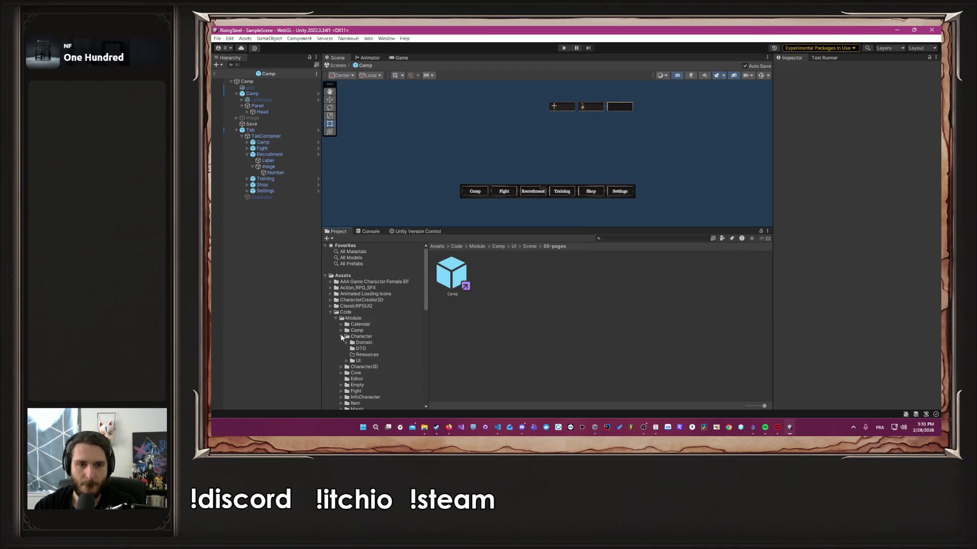
scroll(356, 336, down, 3)
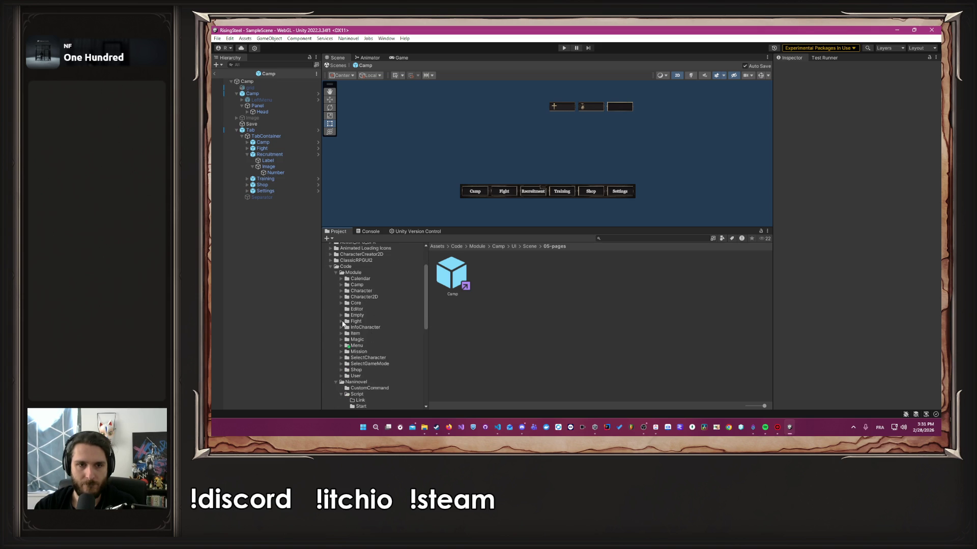
click(371, 362)
double_click(576, 272)
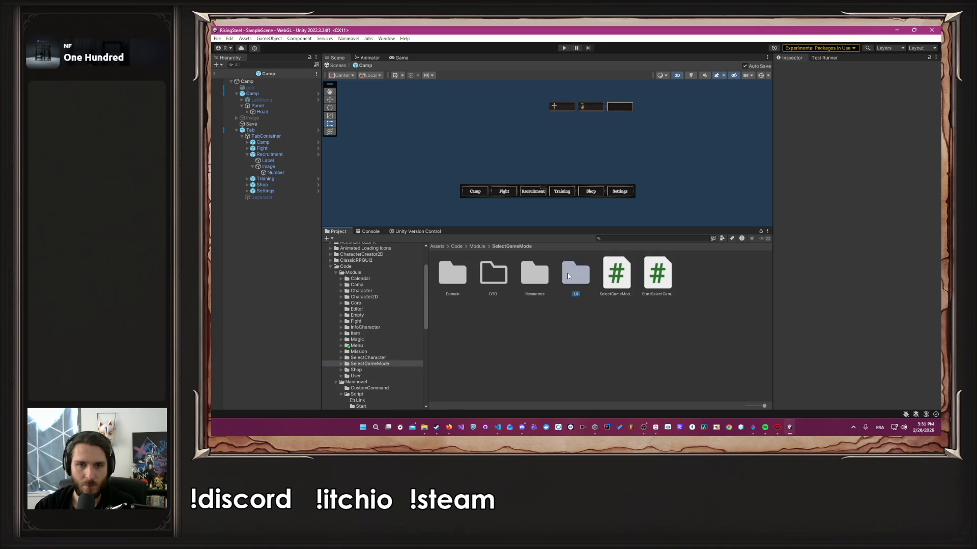
double_click(492, 288)
double_click(613, 277)
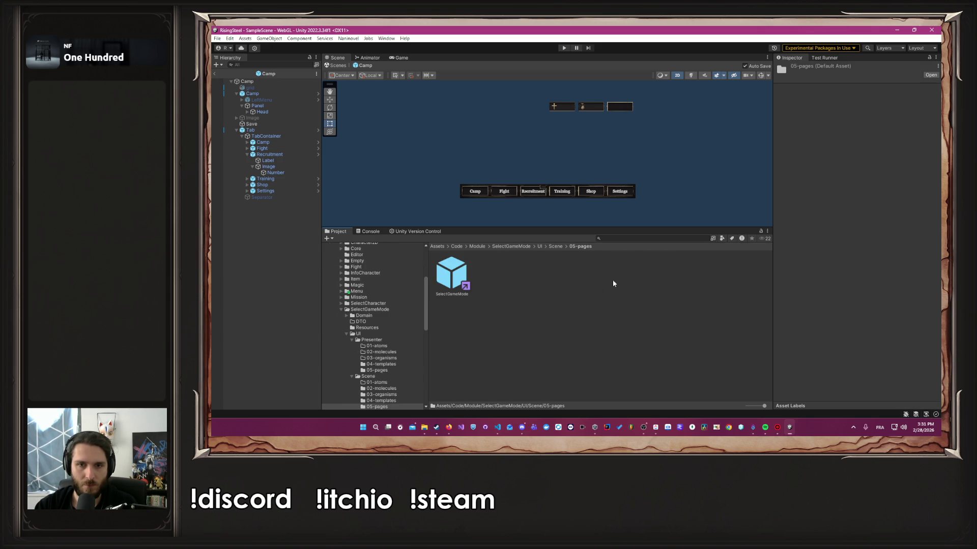
double_click(460, 275)
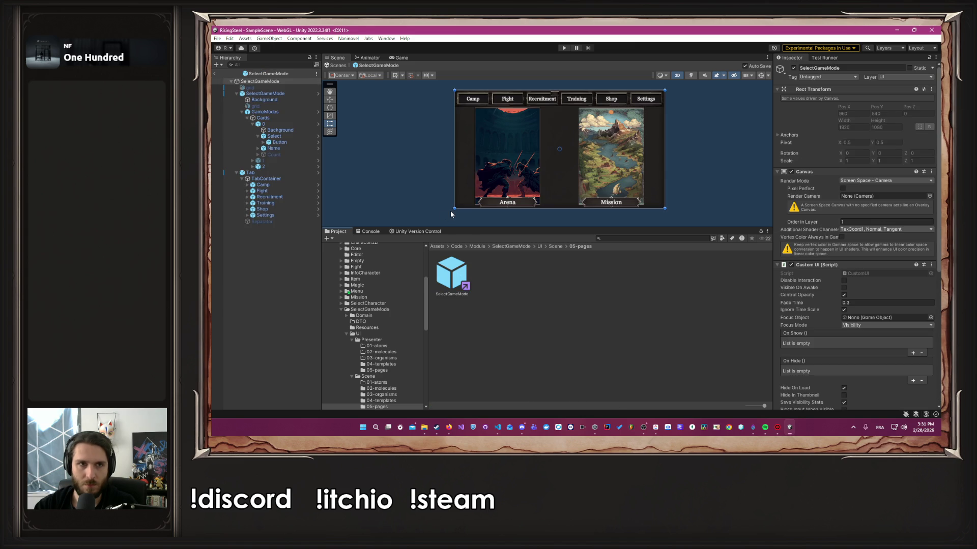
Step: Show the grid, hide SelectGameMode, and drag the tab bar down to Top 924
click(252, 88)
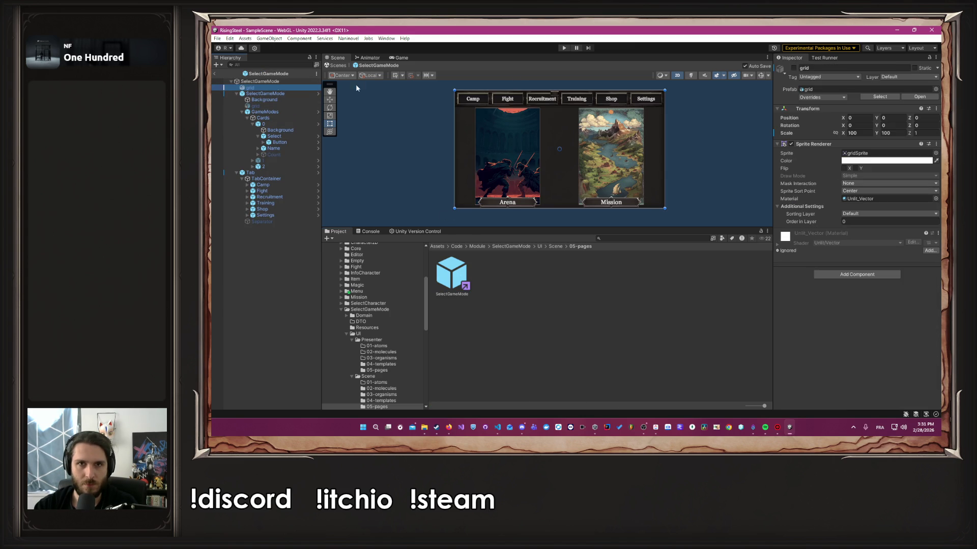
key(alt+shift+a)
click(275, 93)
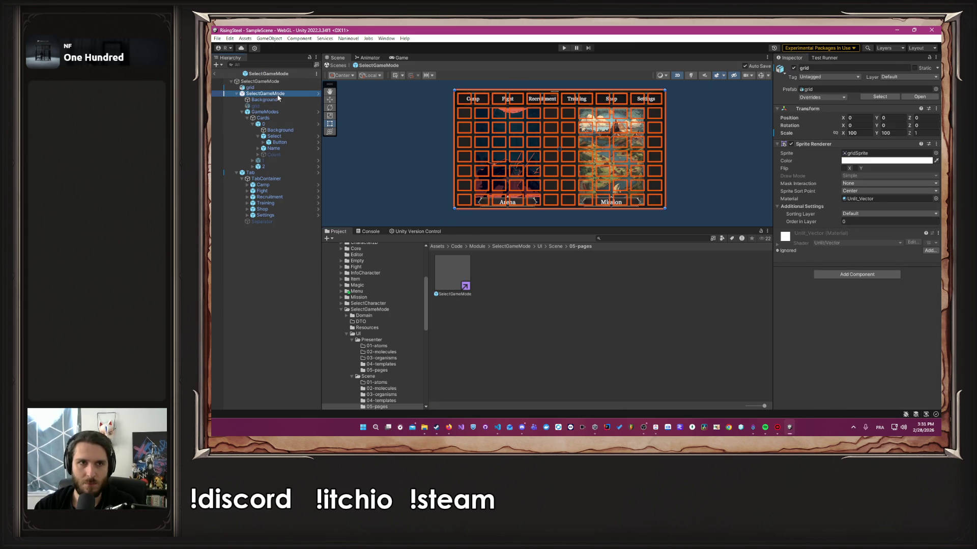
click(793, 68)
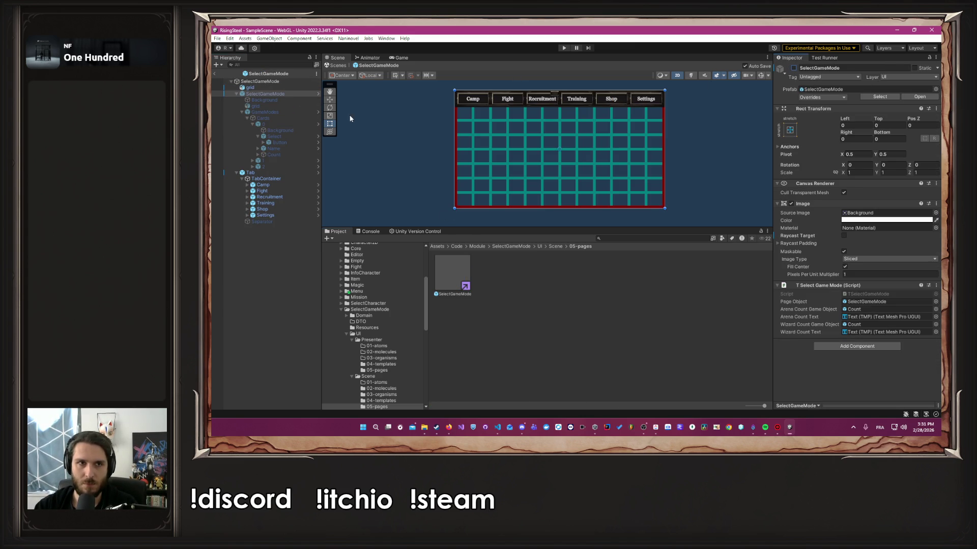
click(250, 172)
drag(490, 105, 488, 201)
scroll(665, 209, up, 10)
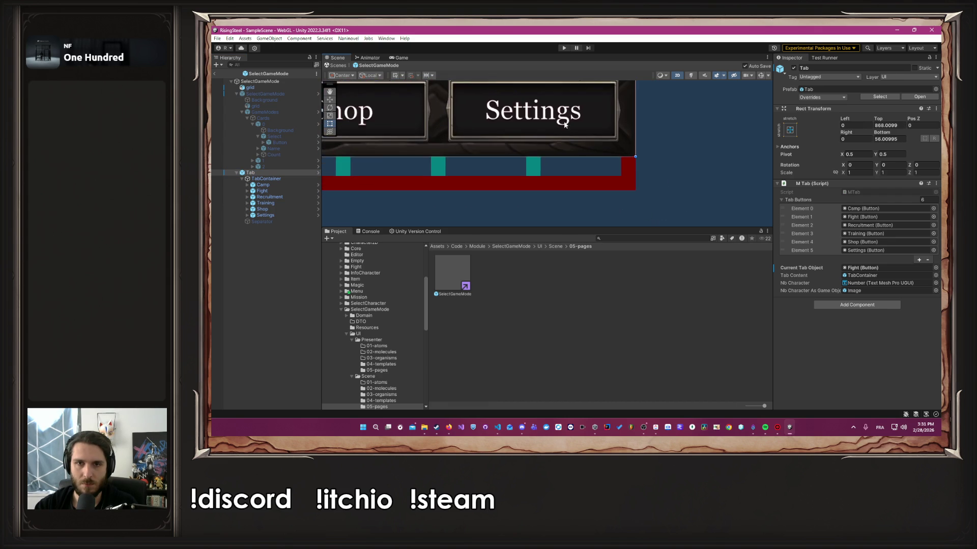
scroll(565, 124, down, 3)
drag(565, 126, 569, 157)
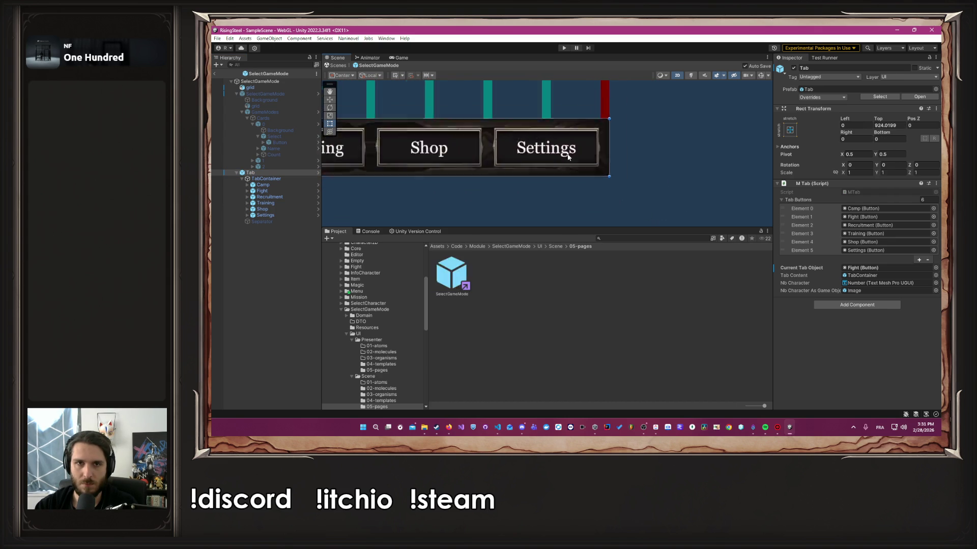
scroll(569, 157, down, 5)
Step: Re-enable the SelectGameMode panel, then try moving and resizing it, undoing both changes
click(268, 94)
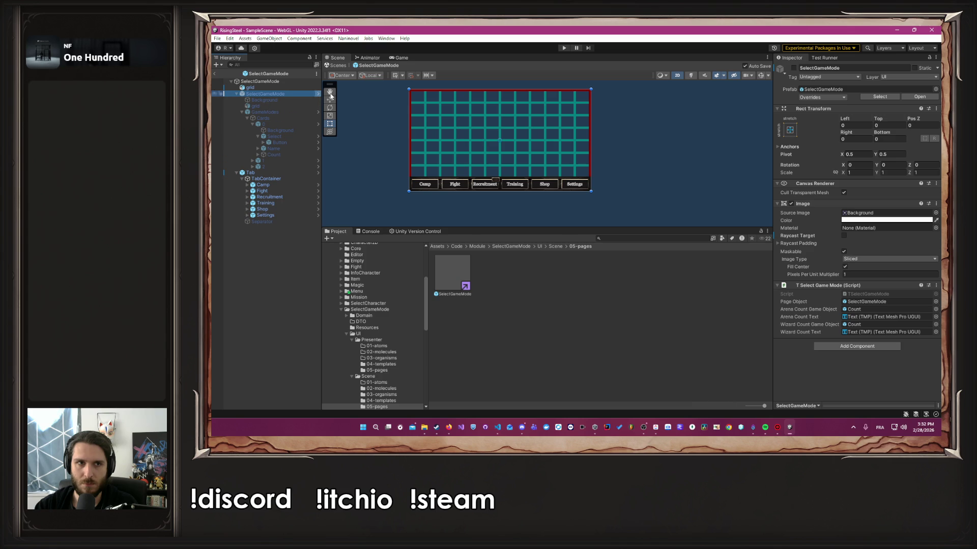
click(794, 67)
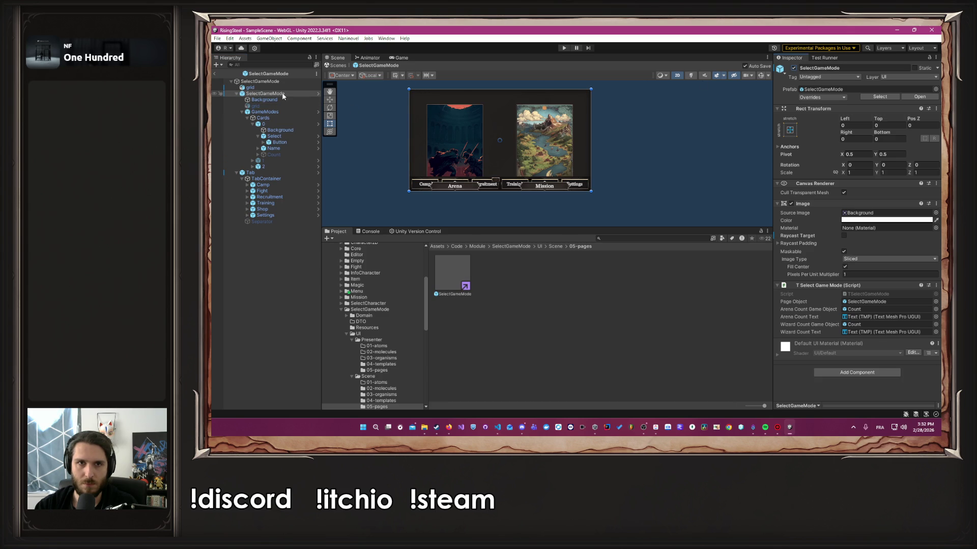
drag(507, 134, 507, 120)
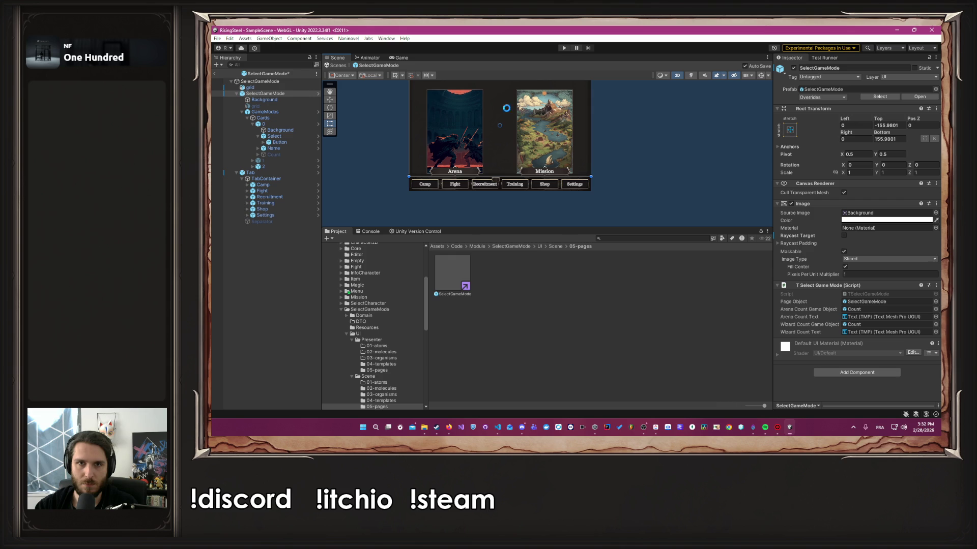
key(ctrl+z)
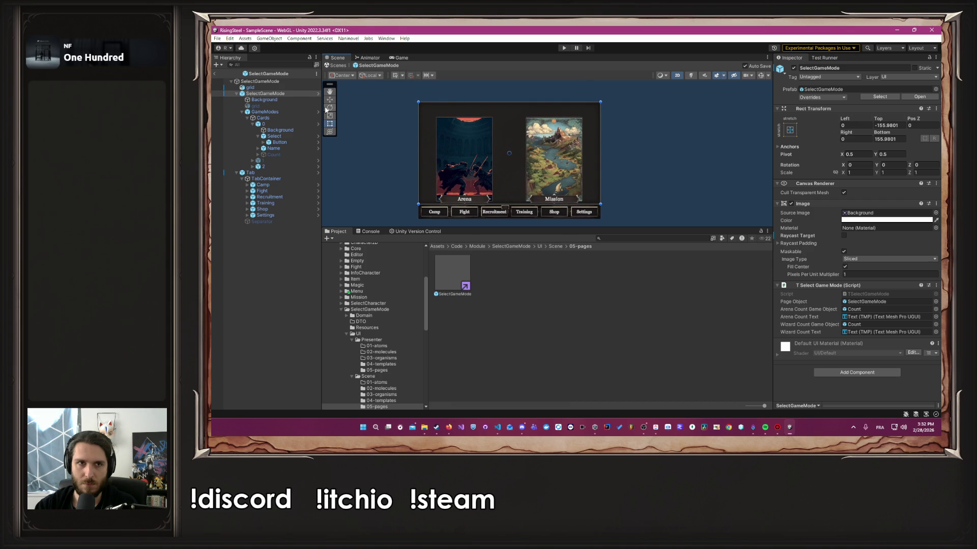
drag(502, 101, 507, 126)
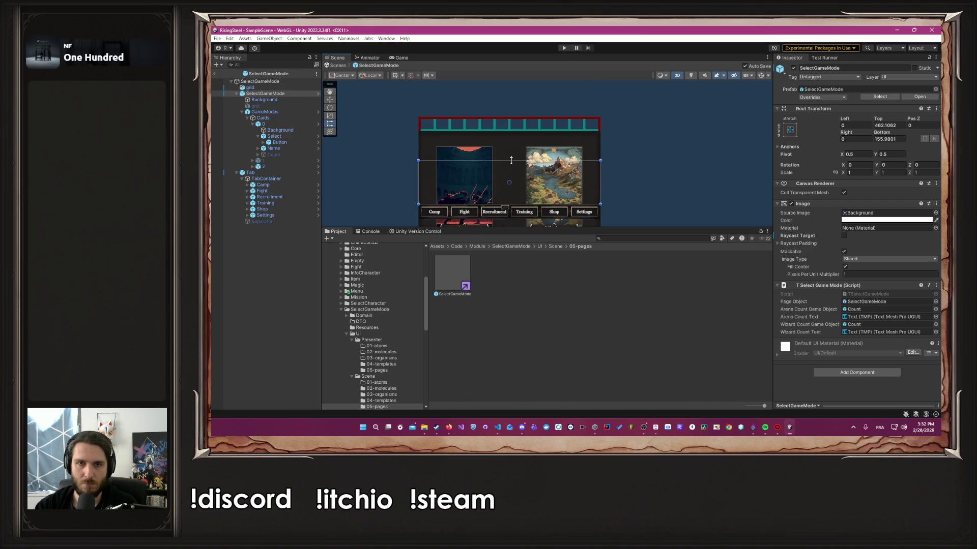
key(ctrl+z)
key(ctrl+z)
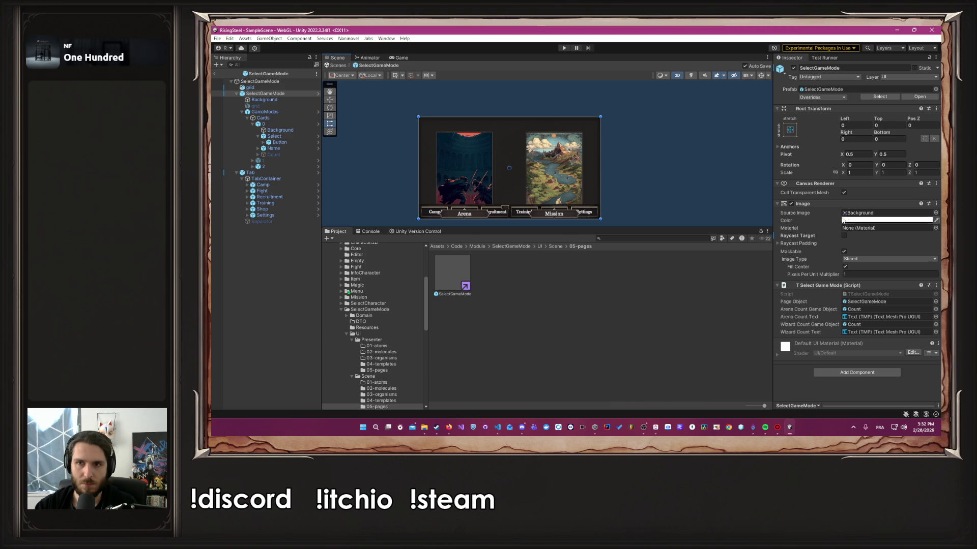
Step: Try and undo a Background resize, frame SelectGameMode, and make the Background image translucent
click(264, 100)
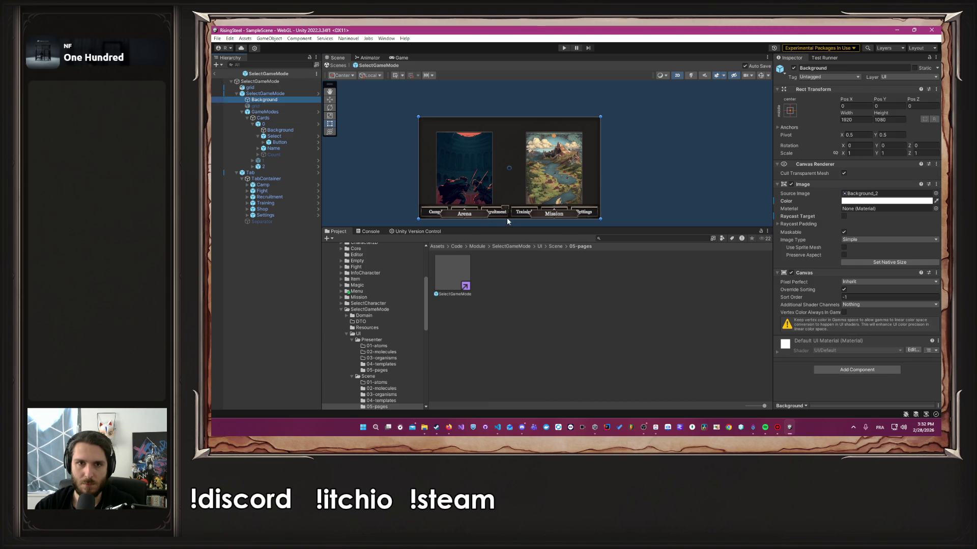
drag(509, 220, 509, 204)
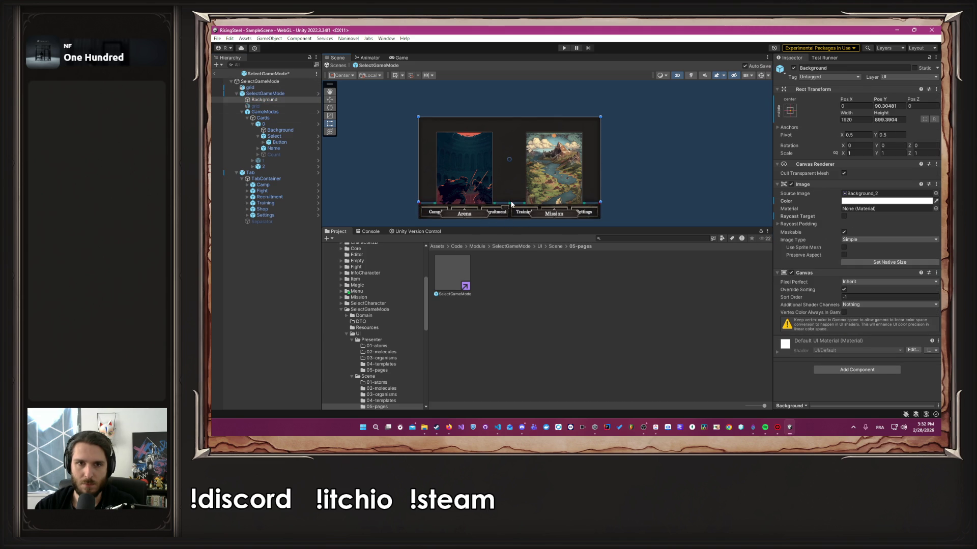
key(ctrl+z)
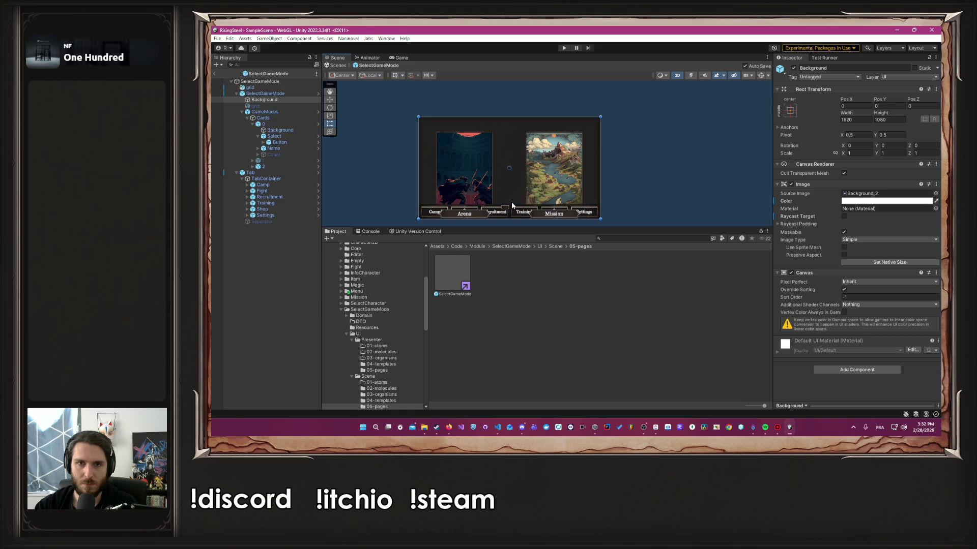
click(626, 213)
scroll(607, 203, up, 10)
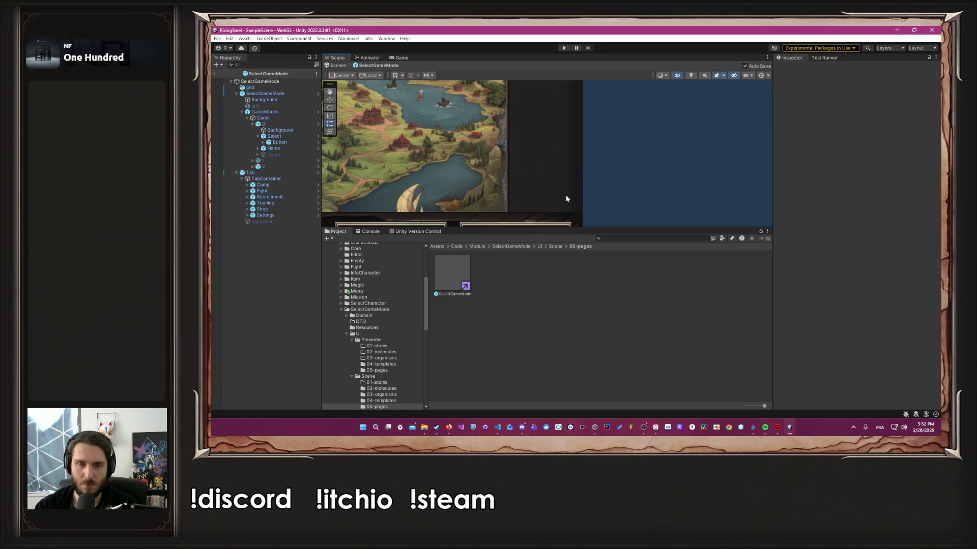
scroll(566, 198, down, 10)
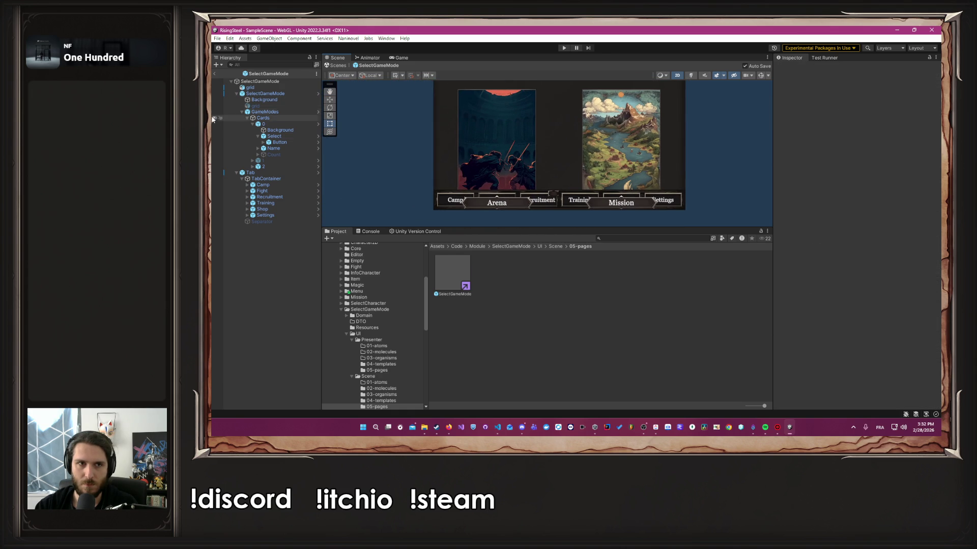
click(265, 94)
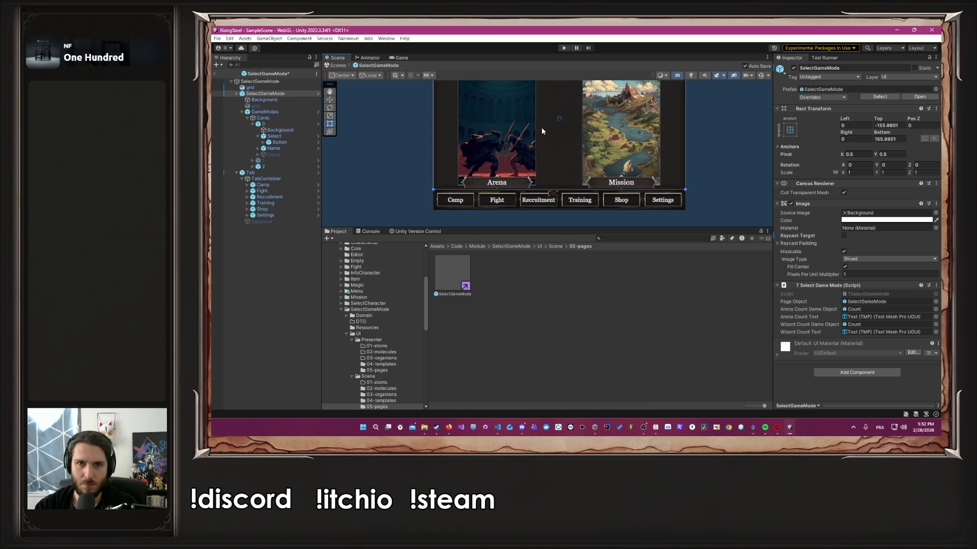
key(f)
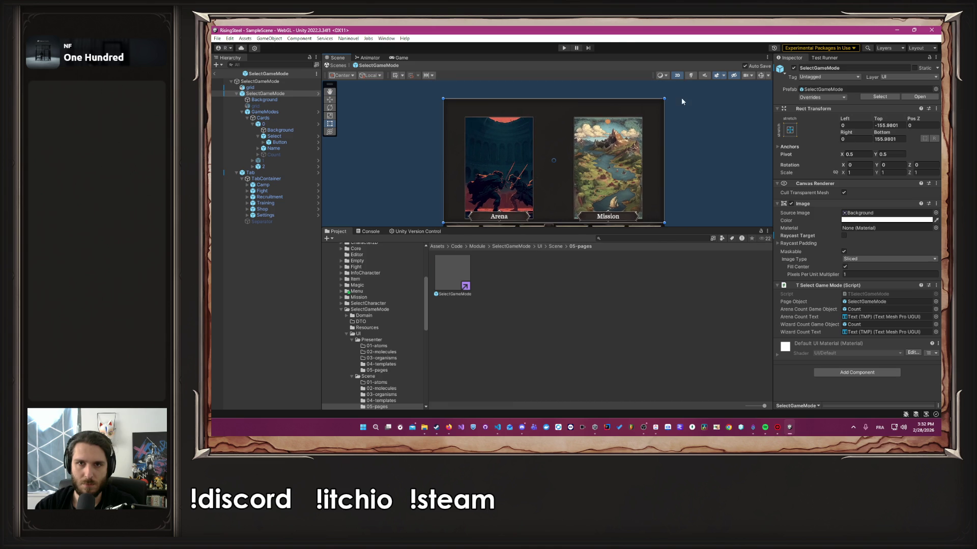
scroll(681, 97, up, 3)
click(651, 109)
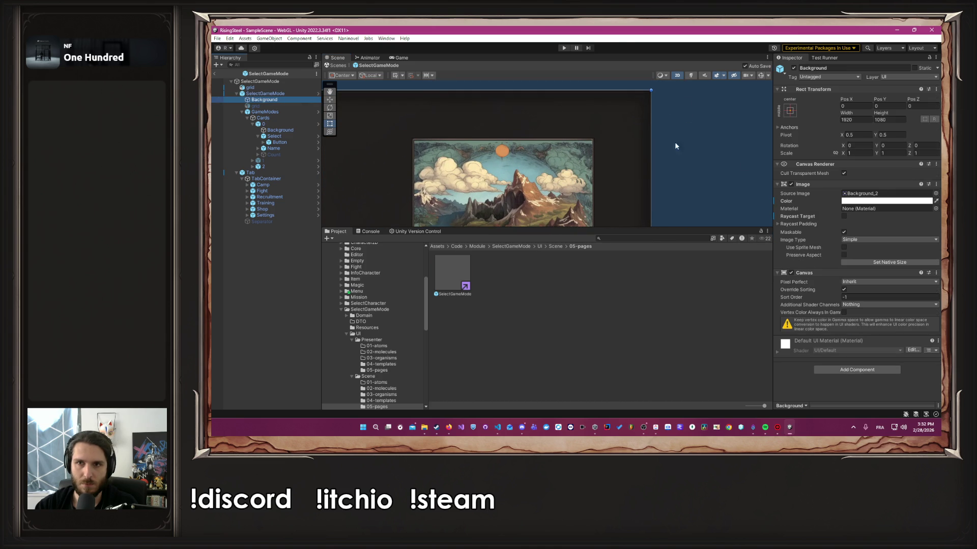
click(888, 201)
click(873, 346)
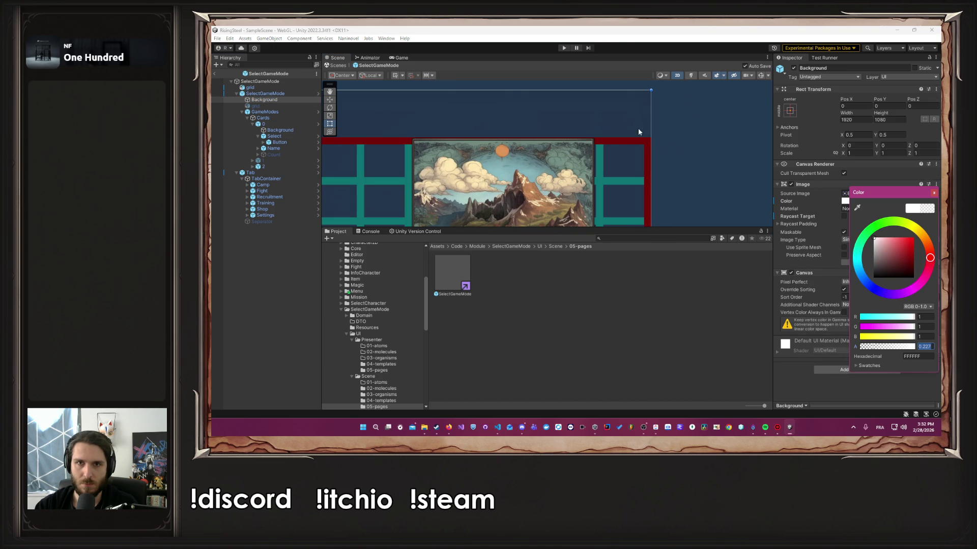
Step: Extend the page's top edge to the grid and shrink the Background to 924.02 height
click(294, 94)
drag(638, 90, 639, 141)
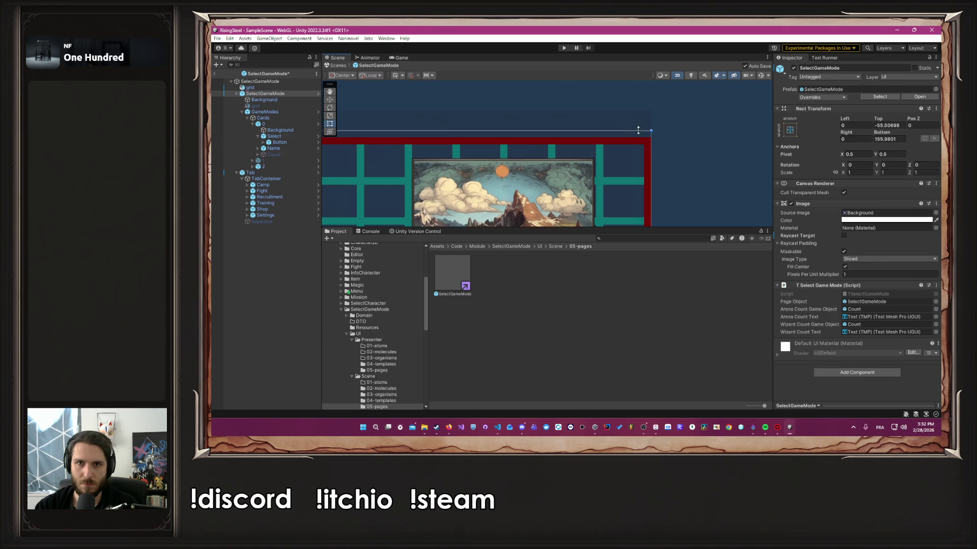
scroll(684, 134, up, 2)
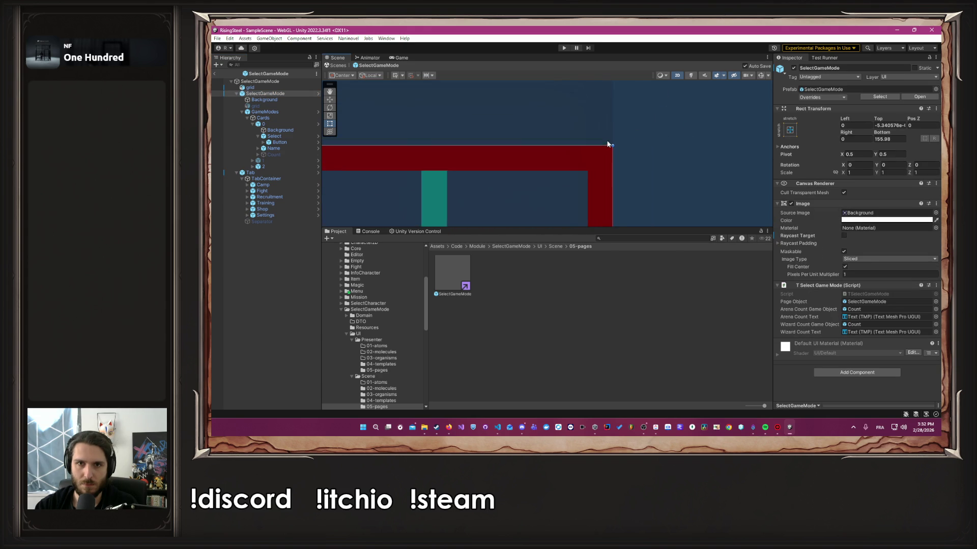
scroll(591, 158, up, 2)
drag(595, 132, 596, 136)
key(ctrl+z)
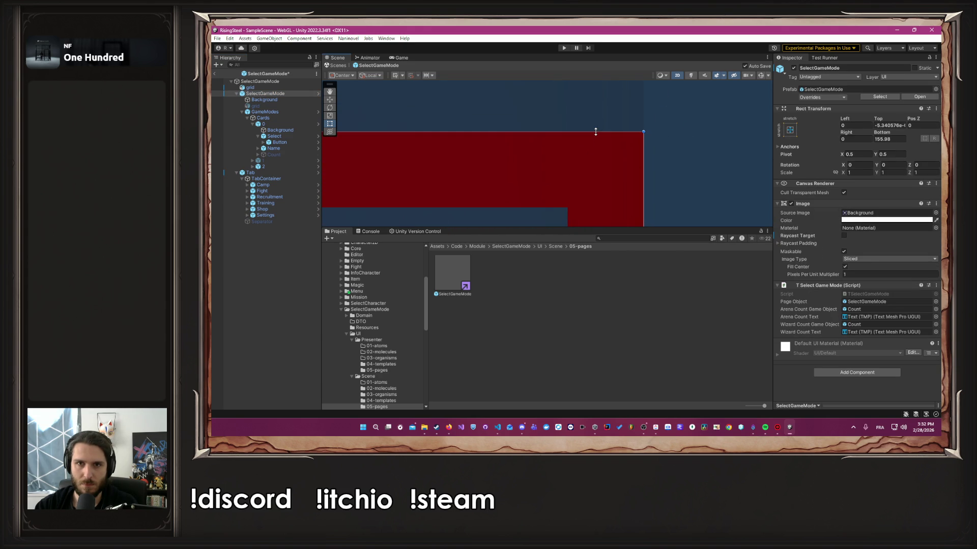
scroll(596, 140, down, 6)
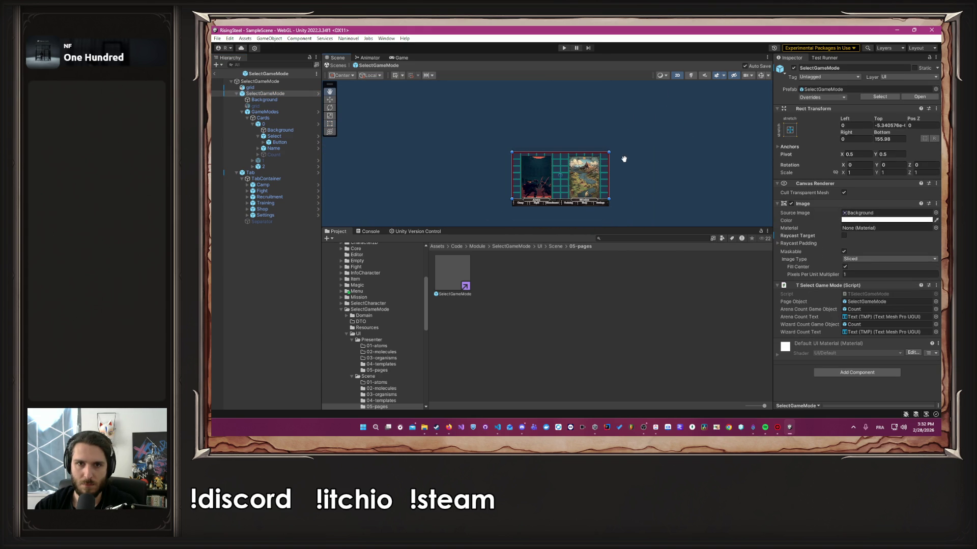
scroll(624, 160, up, 3)
click(265, 99)
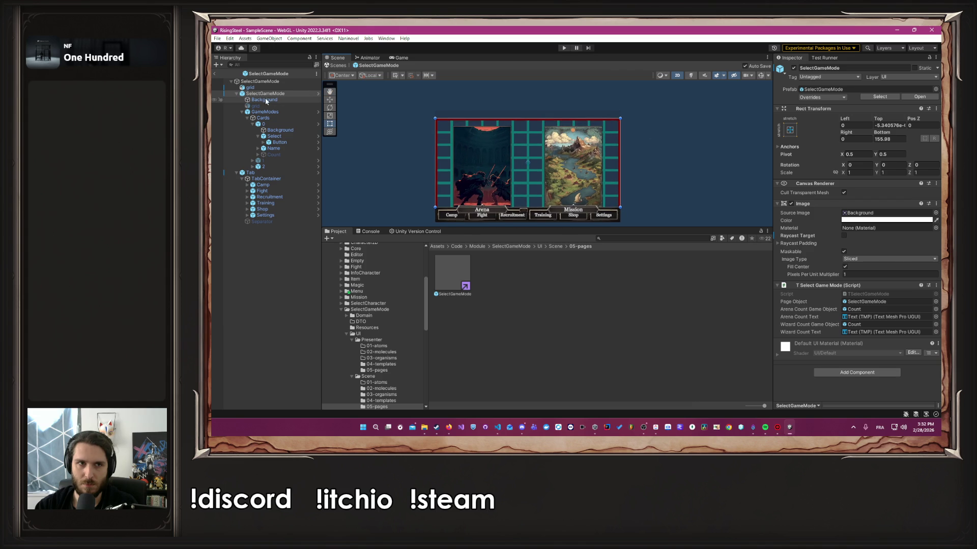
drag(613, 179, 612, 167)
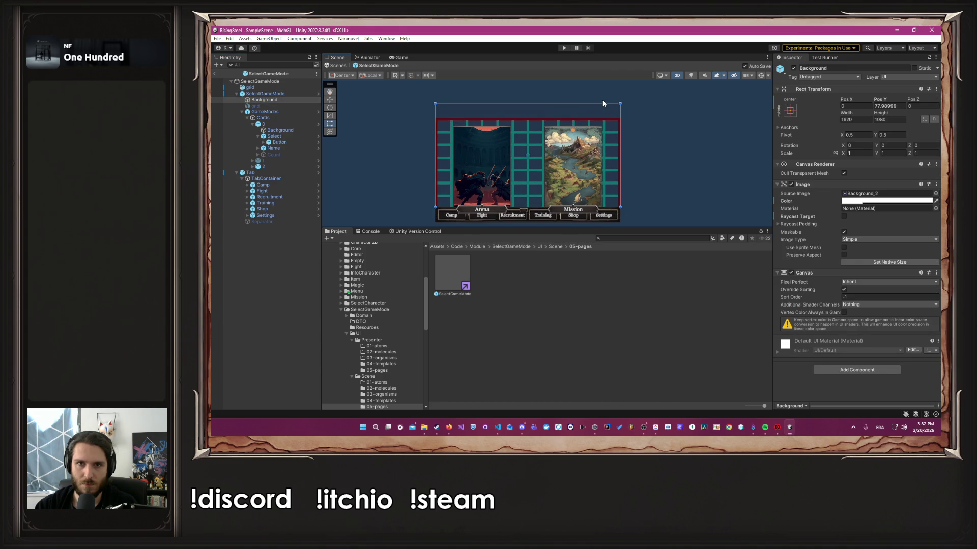
drag(599, 104, 599, 119)
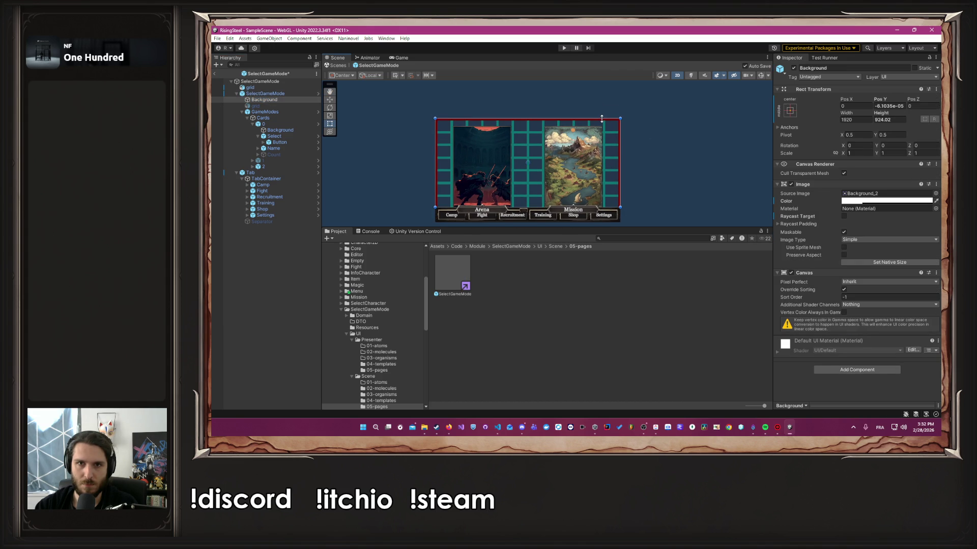
Step: Move the Arena card's Name title banner to the top of its card and save
click(279, 111)
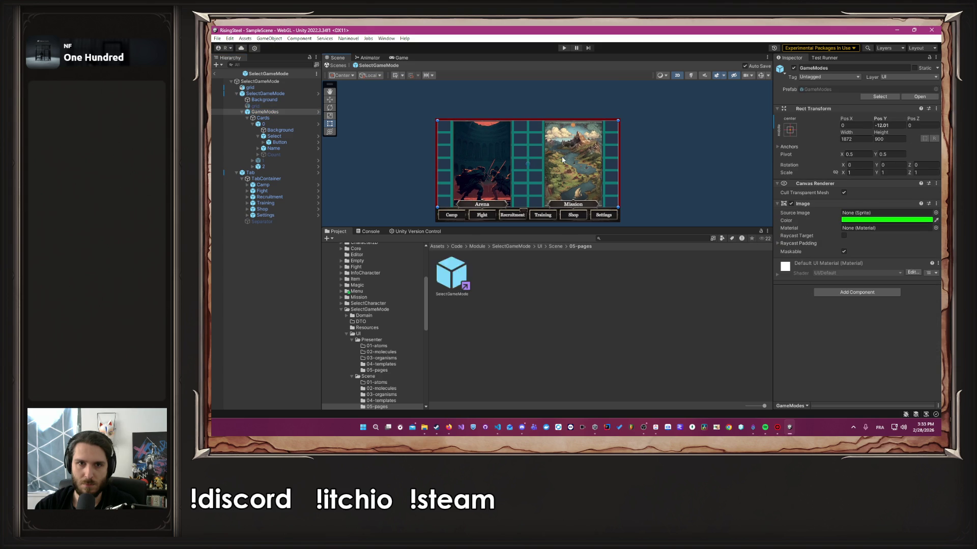
click(631, 170)
scroll(631, 173, up, 3)
scroll(487, 194, up, 3)
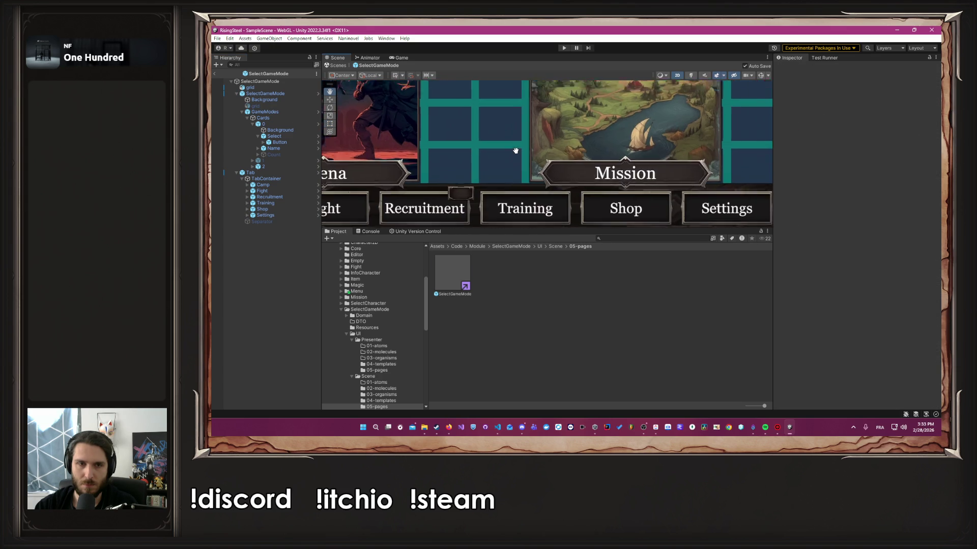
scroll(571, 214, down, 3)
drag(571, 214, 571, 216)
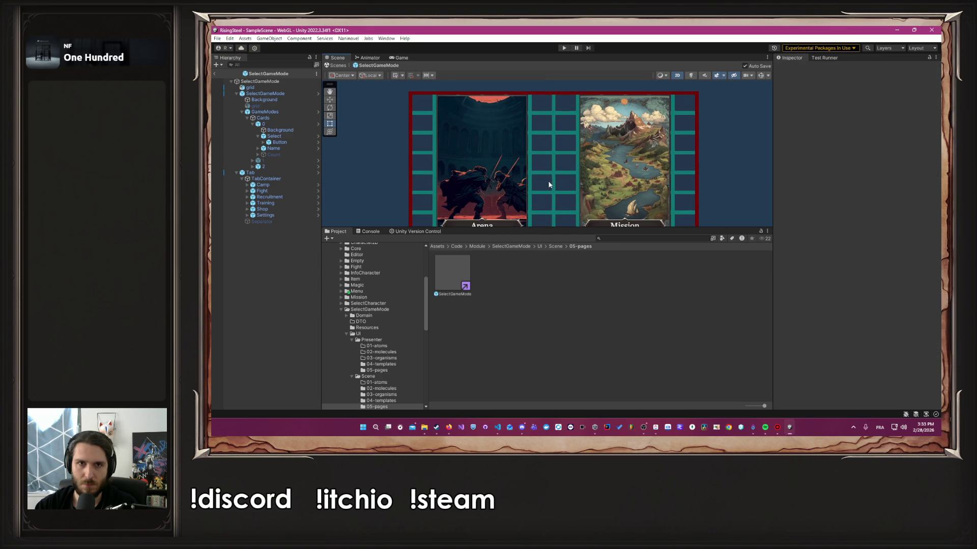
scroll(543, 181, down, 2)
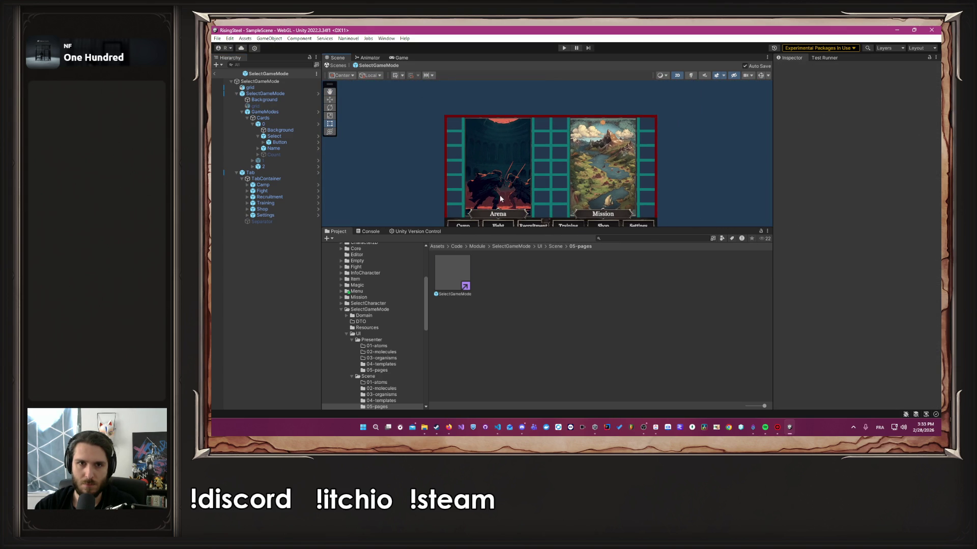
click(283, 148)
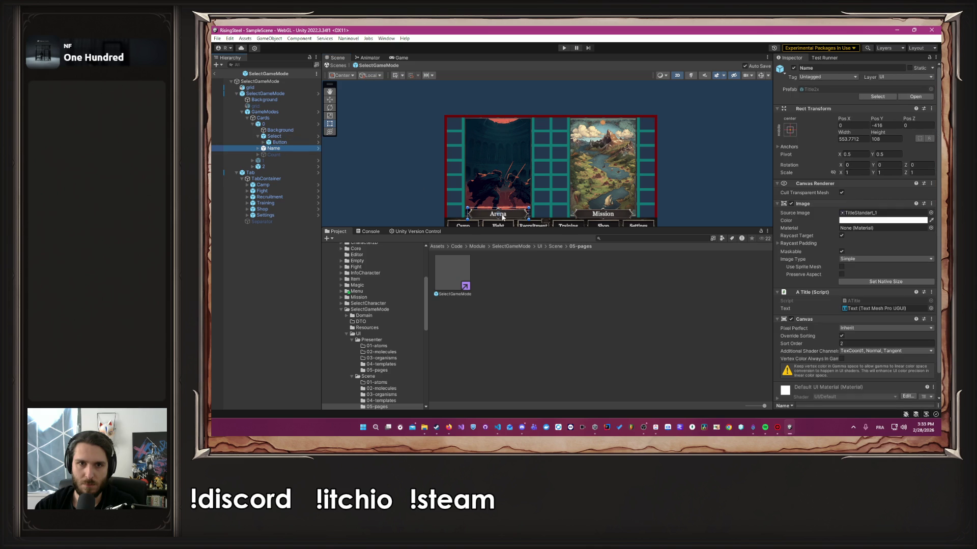
drag(502, 217, 509, 125)
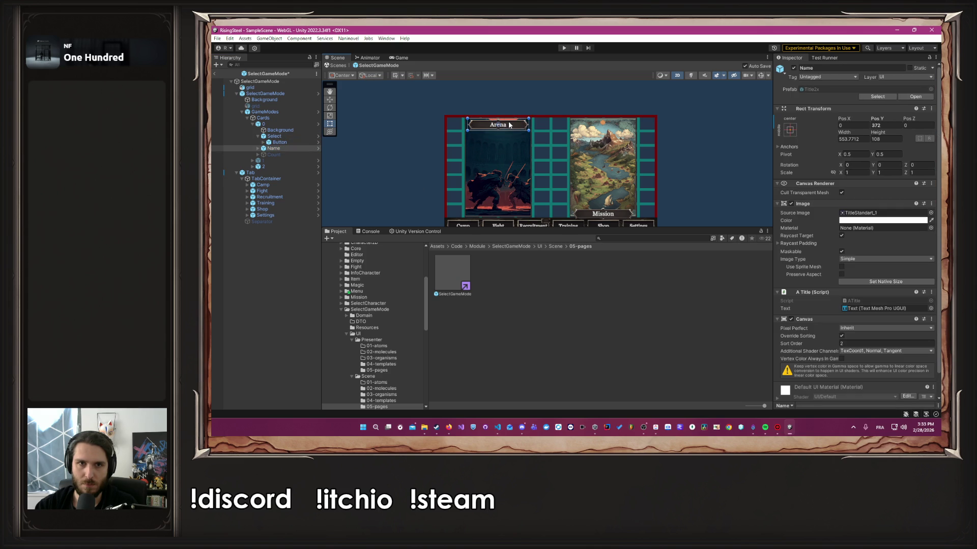
scroll(503, 178, up, 5)
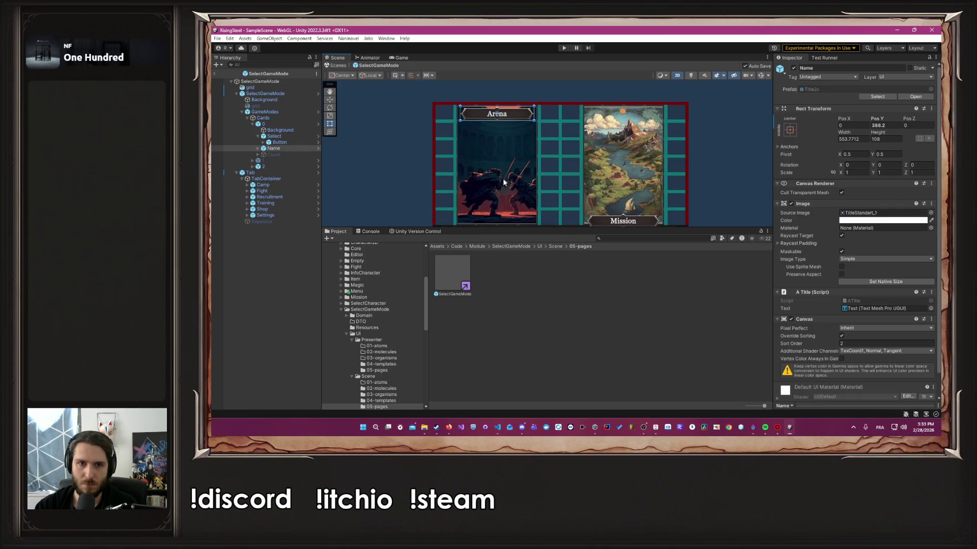
scroll(543, 192, up, 3)
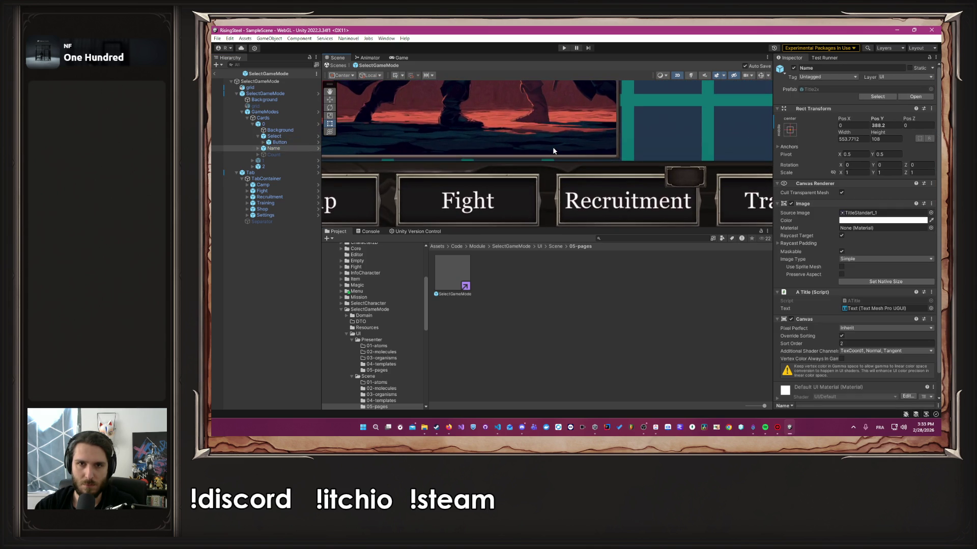
scroll(552, 147, down, 5)
scroll(525, 104, up, 5)
scroll(521, 180, down, 1)
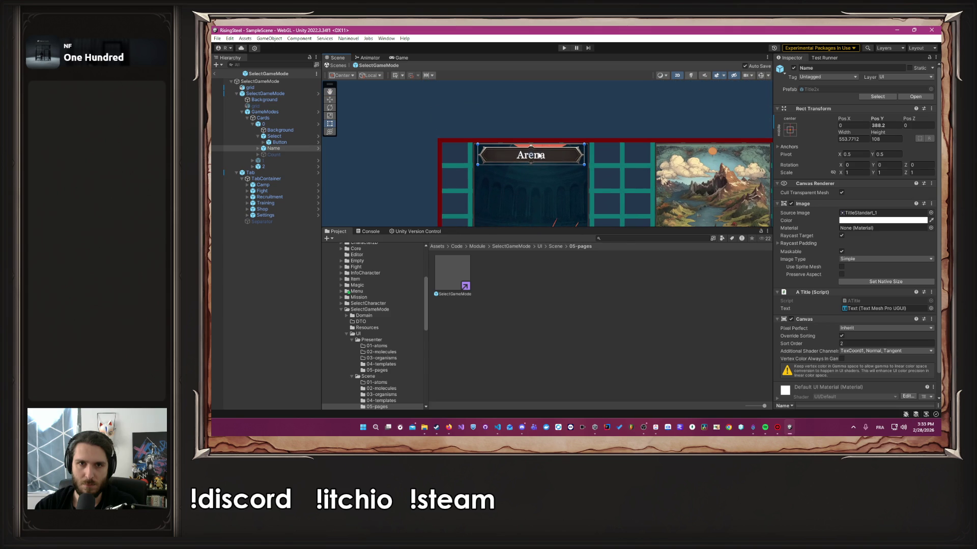
drag(540, 155, 497, 159)
scroll(537, 149, up, 3)
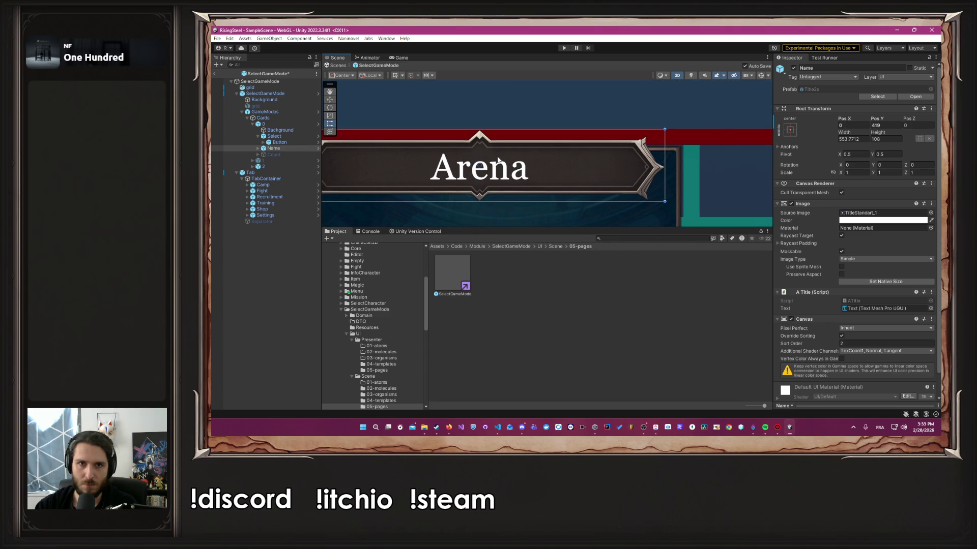
key(ctrl+s)
Step: Move the Mission card's Name title to its card top at Pos Y 419.2
scroll(497, 161, down, 3)
click(393, 189)
drag(393, 189, 394, 124)
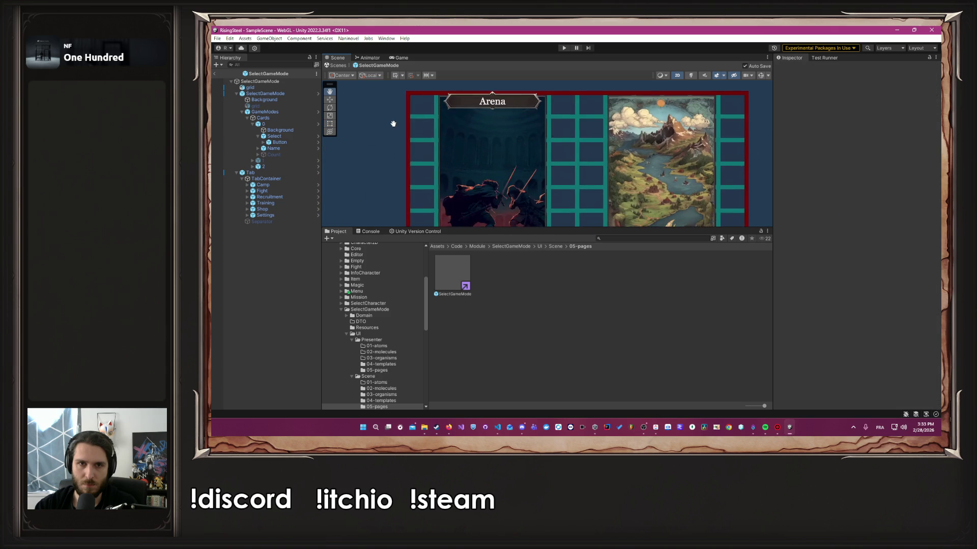
scroll(394, 118, down, 2)
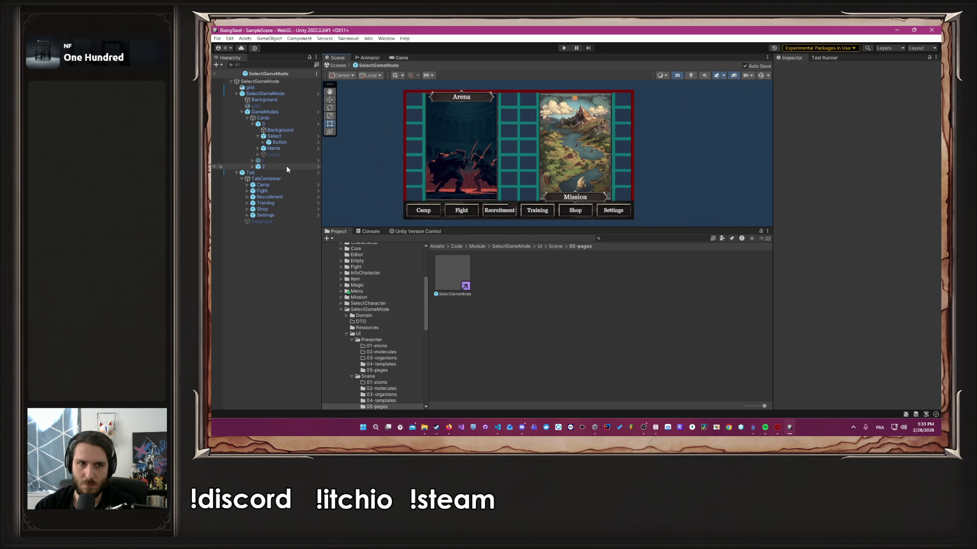
click(286, 166)
click(254, 166)
click(273, 185)
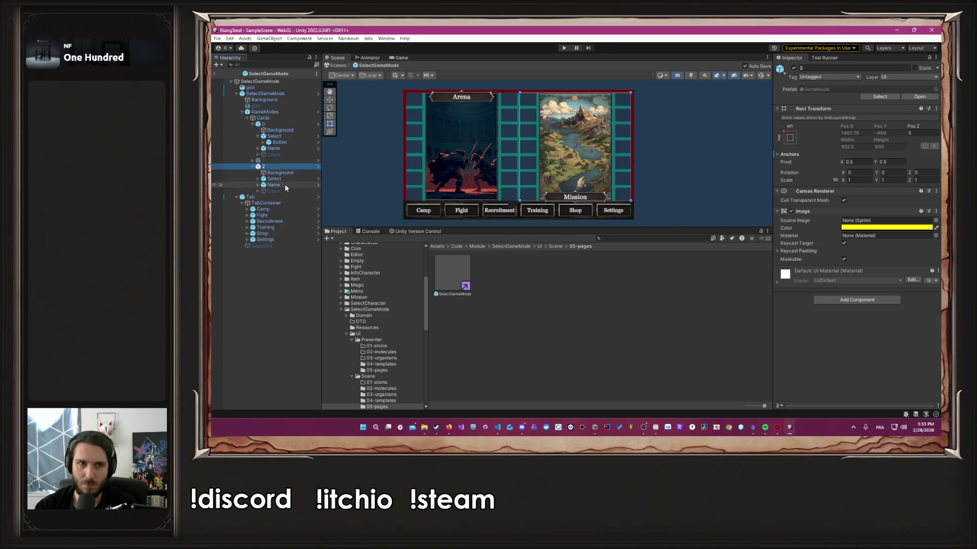
drag(582, 200, 581, 102)
key(f)
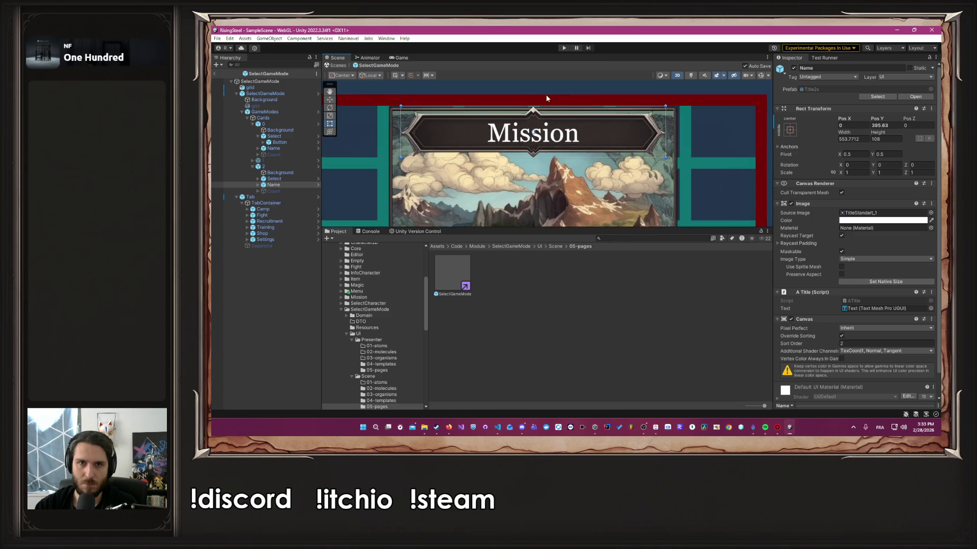
drag(527, 134, 530, 123)
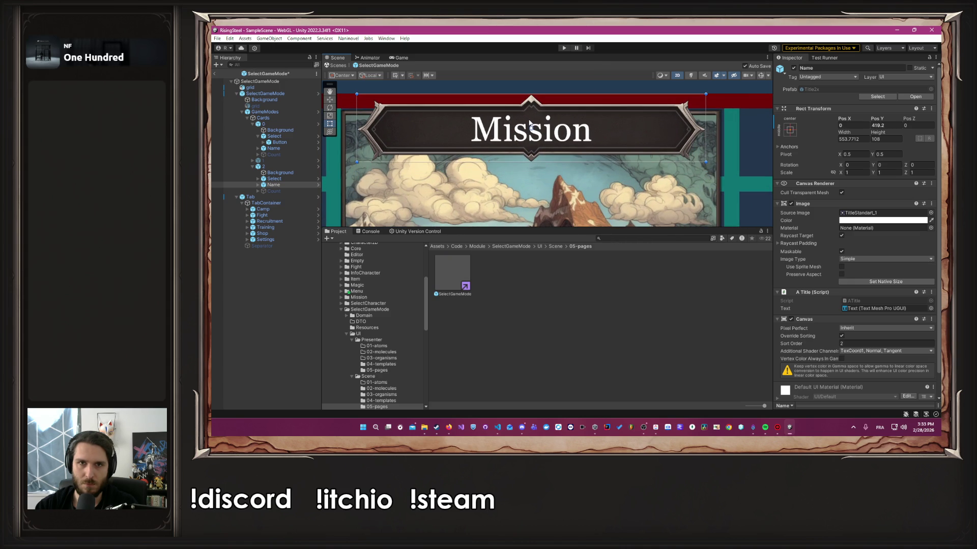
click(557, 84)
scroll(495, 128, down, 5)
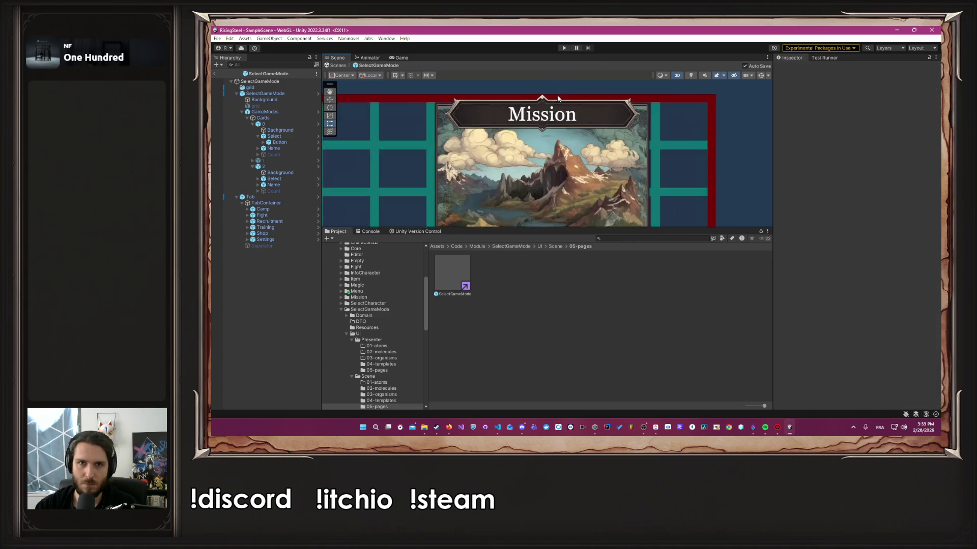
drag(404, 156, 464, 151)
scroll(552, 161, up, 1)
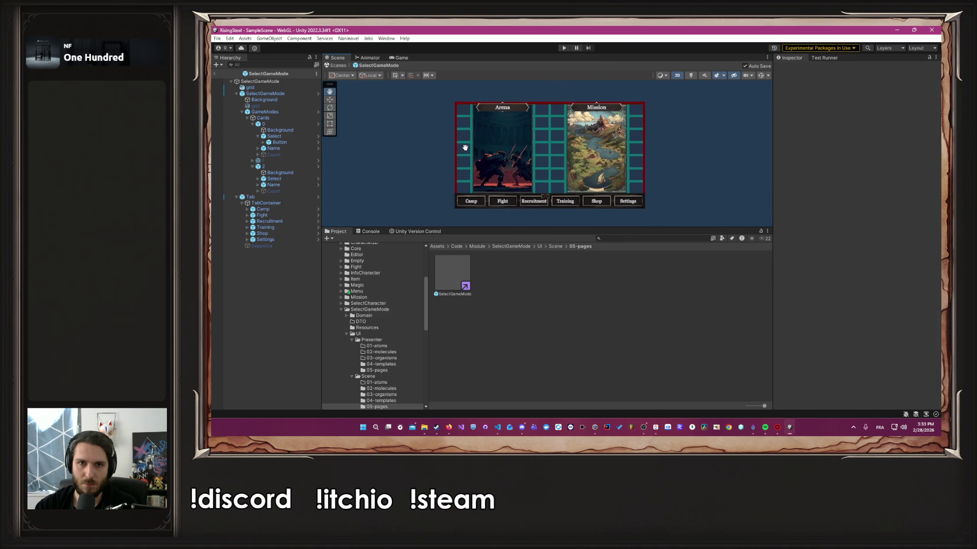
click(280, 100)
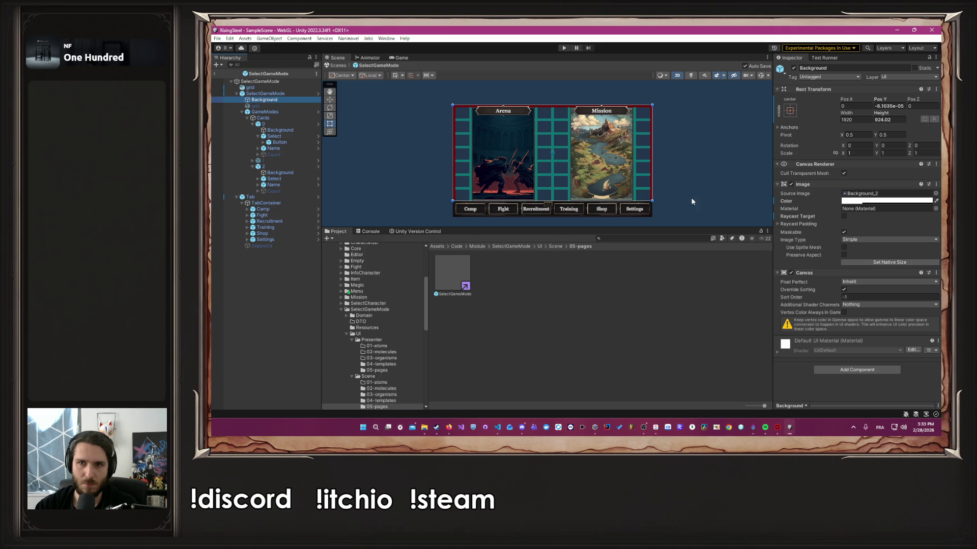
click(847, 201)
drag(899, 351, 906, 354)
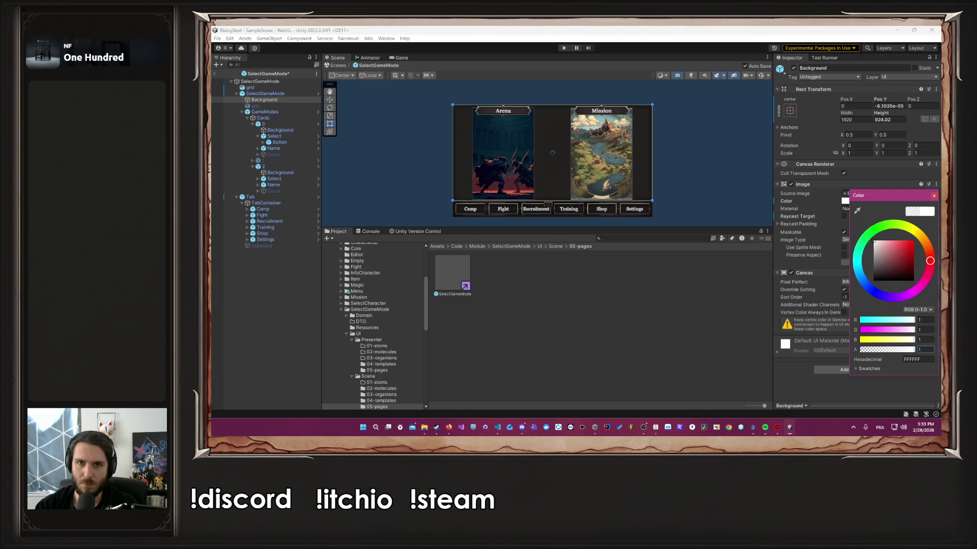
click(935, 197)
click(716, 175)
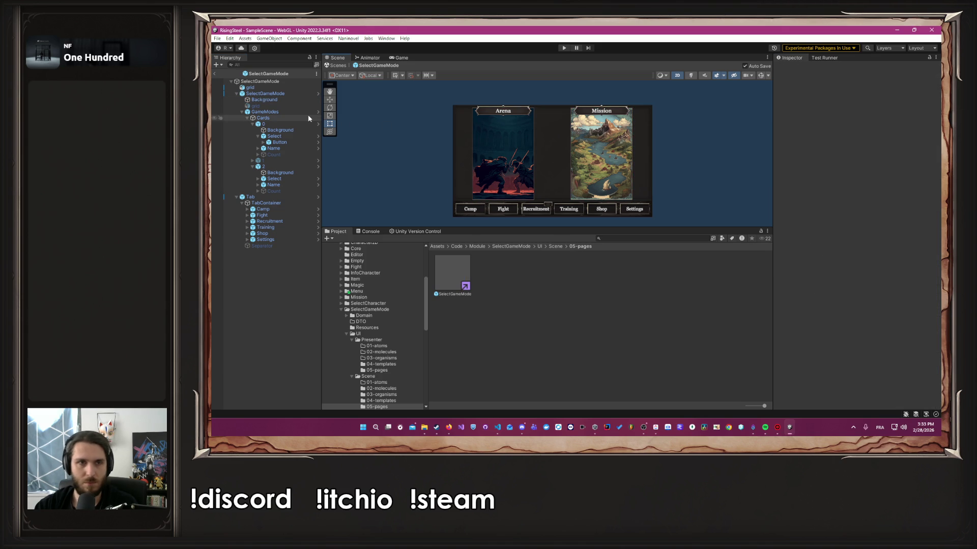
click(249, 87)
click(794, 68)
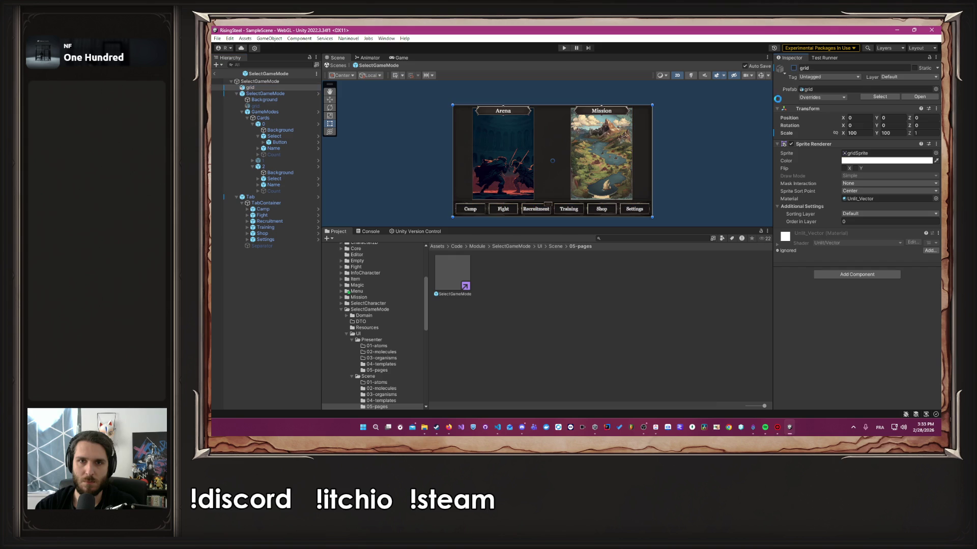
click(693, 163)
scroll(692, 163, up, 2)
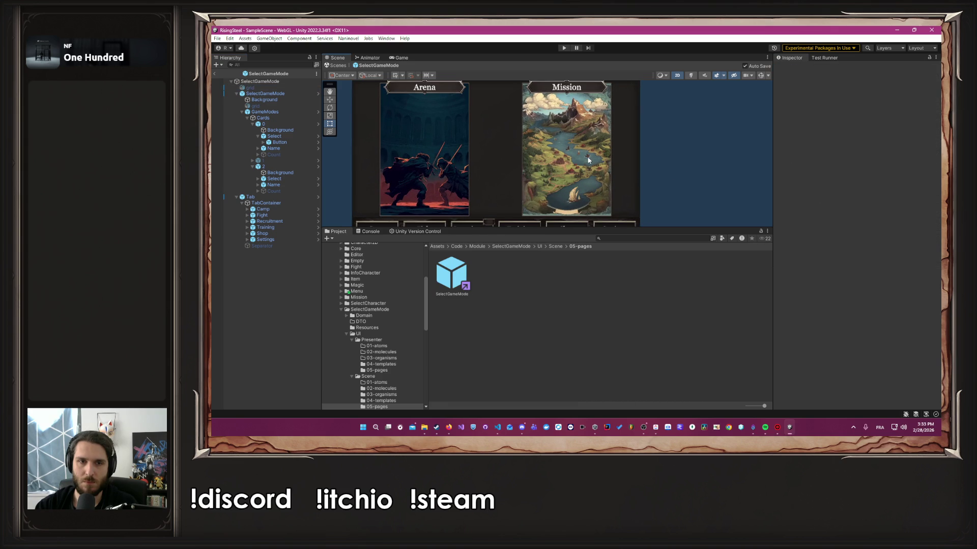
scroll(589, 161, down, 5)
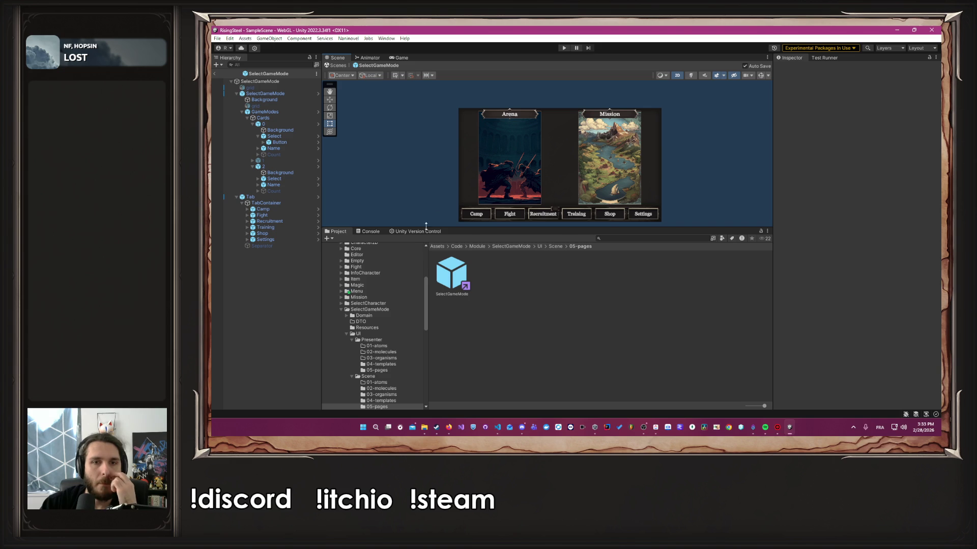
scroll(403, 318, down, 3)
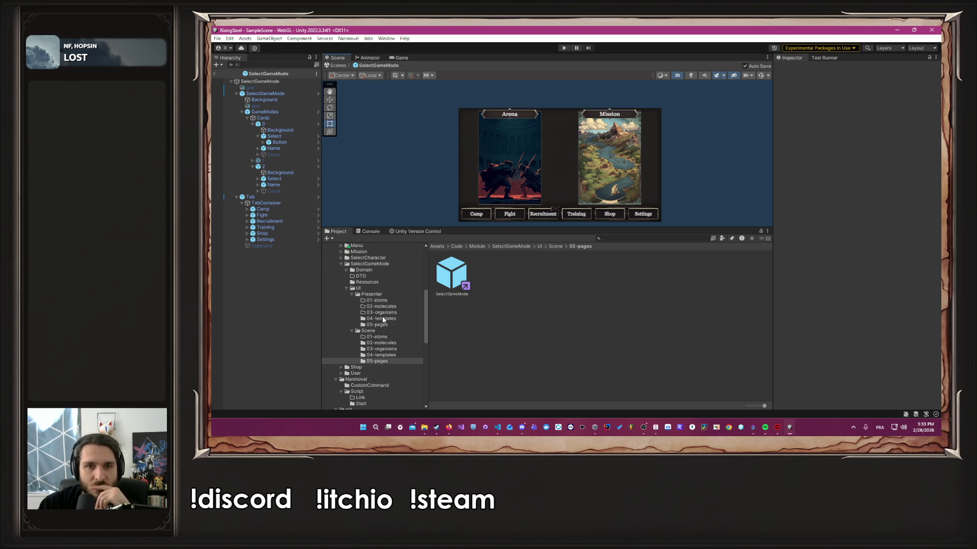
scroll(382, 320, up, 2)
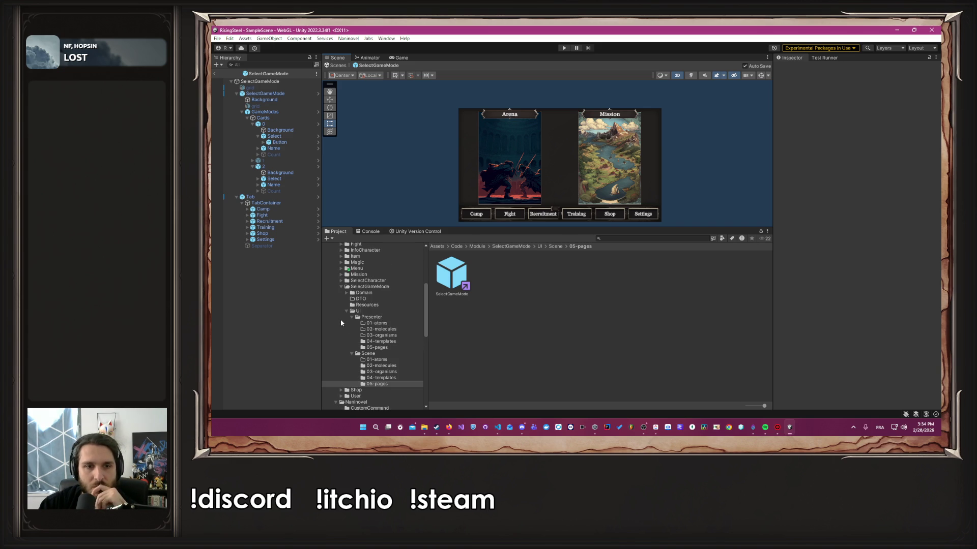
Step: Open the Recruitment prefab from SelectCharacter/UI/Scene/05-pages and hide its Characters panel
click(336, 292)
click(341, 287)
click(356, 282)
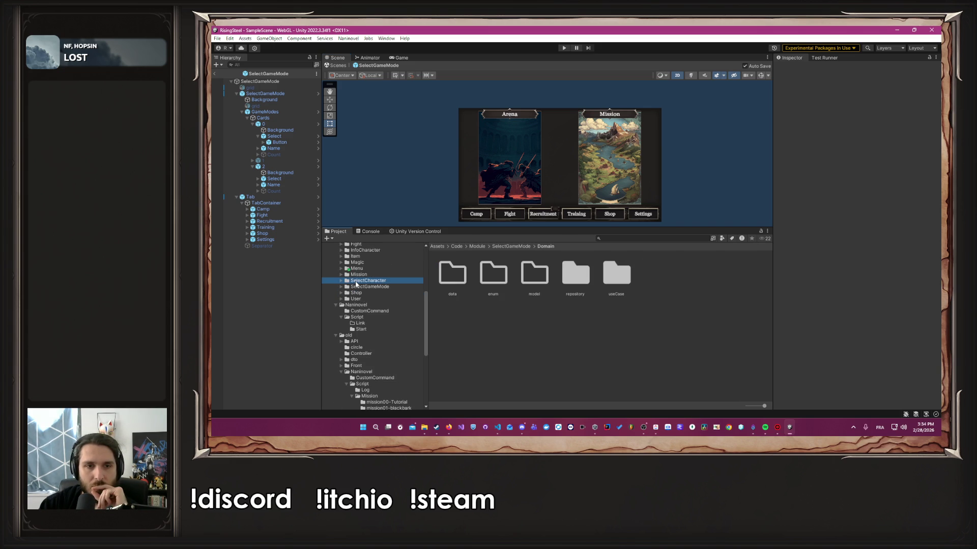
double_click(575, 274)
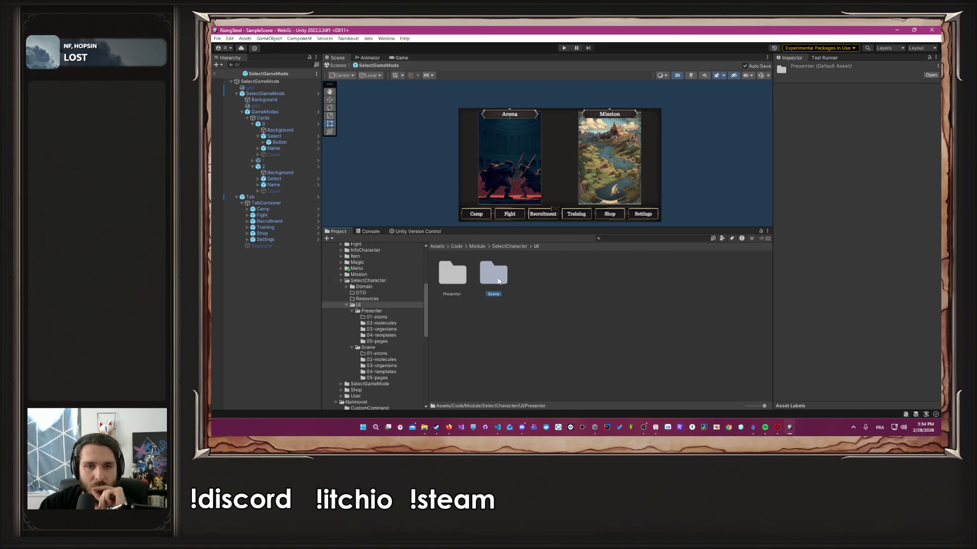
double_click(493, 275)
double_click(613, 287)
double_click(453, 274)
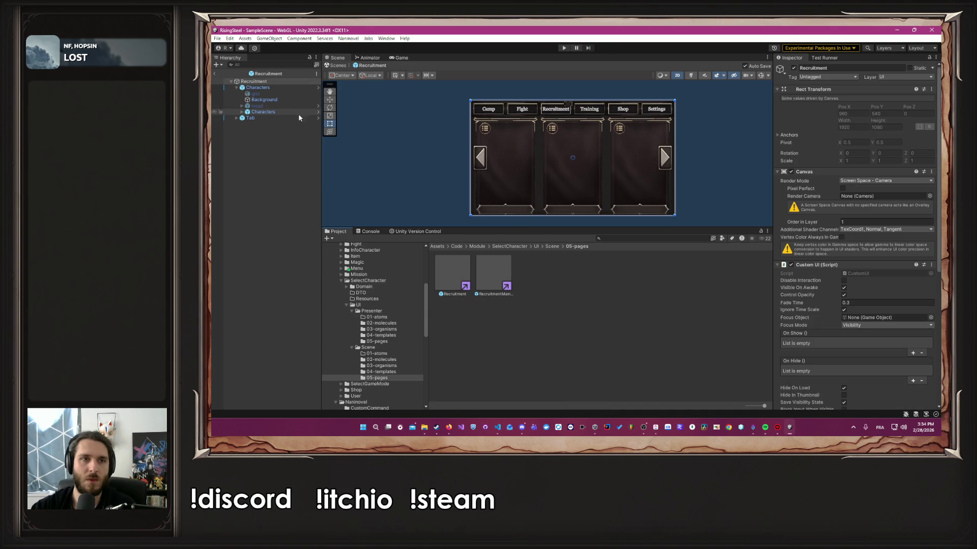
click(262, 87)
click(793, 68)
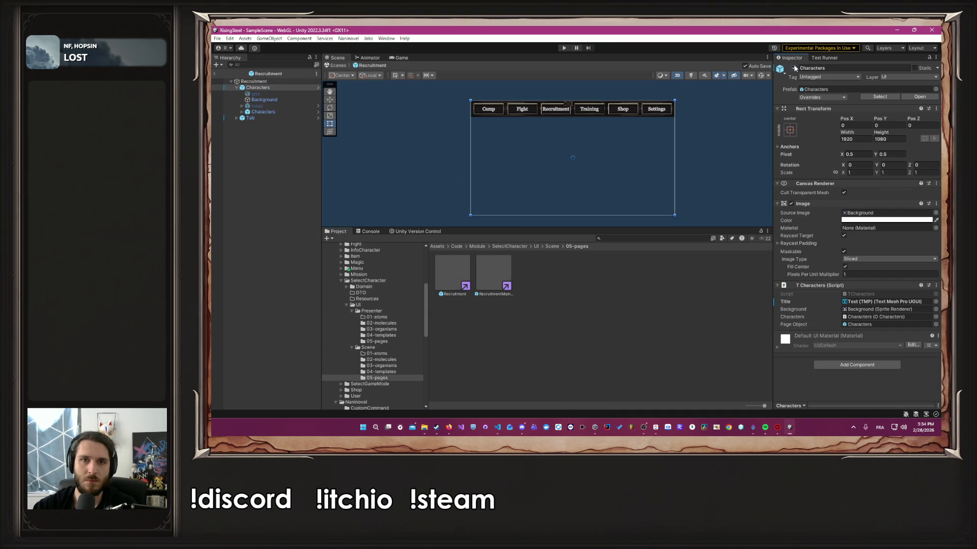
Step: Add a grid sprite instance under Recruitment and set its Scale X and Y to 100
click(275, 94)
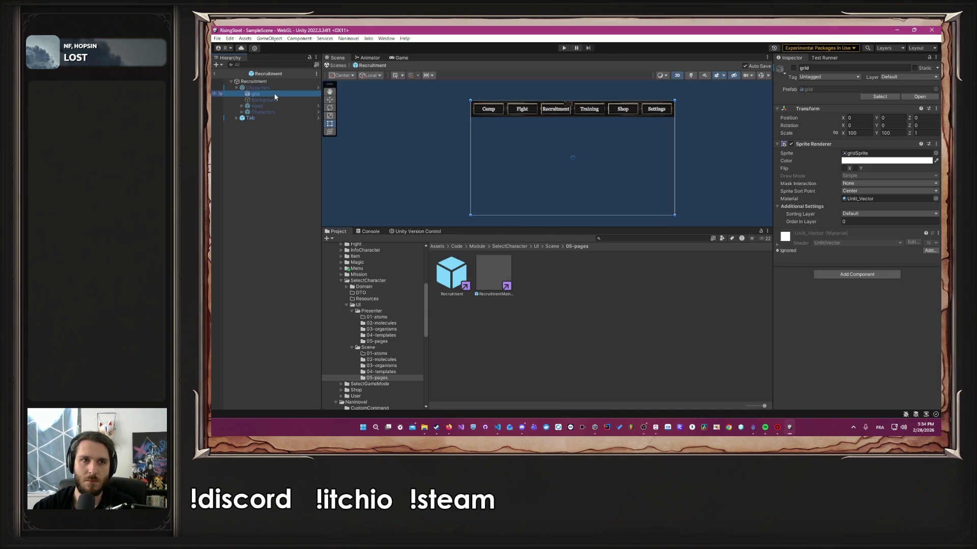
click(809, 89)
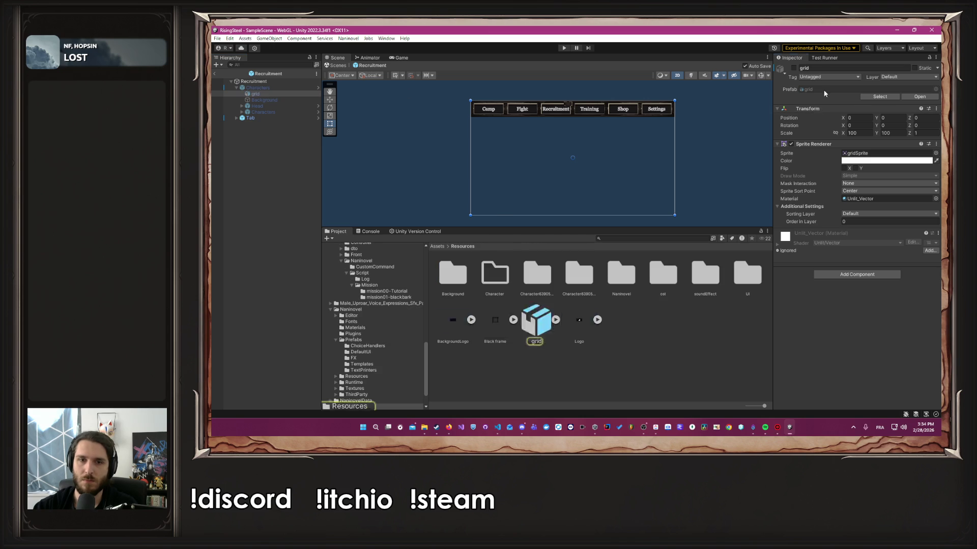
mouse_move(538, 321)
mouse_down()
mouse_move(518, 282)
mouse_move(254, 86)
mouse_up()
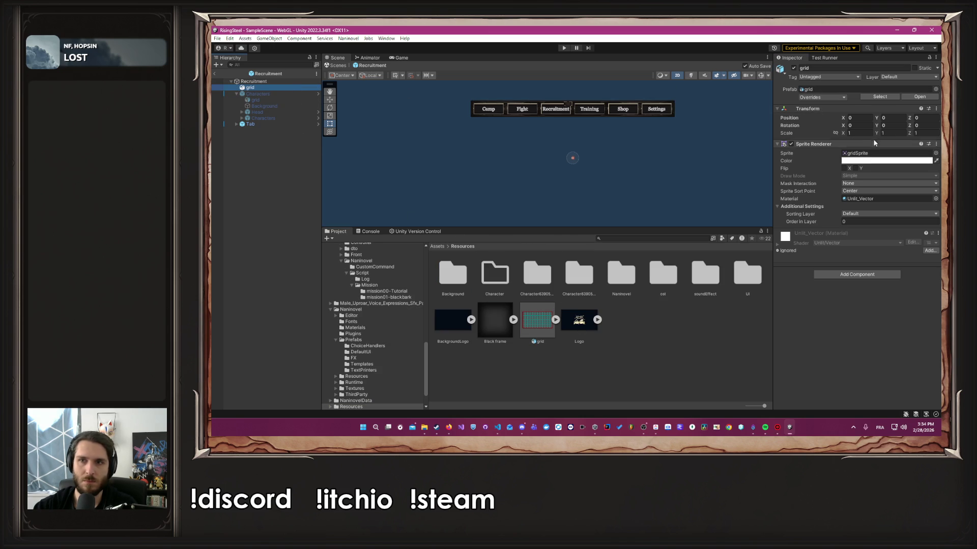
click(866, 132)
text(100)
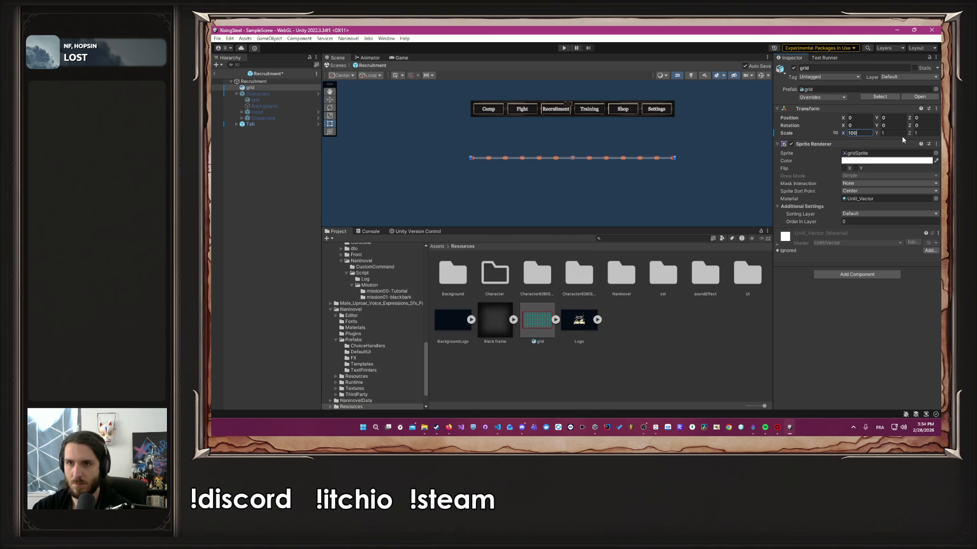
key(Tab)
text(100)
click(701, 164)
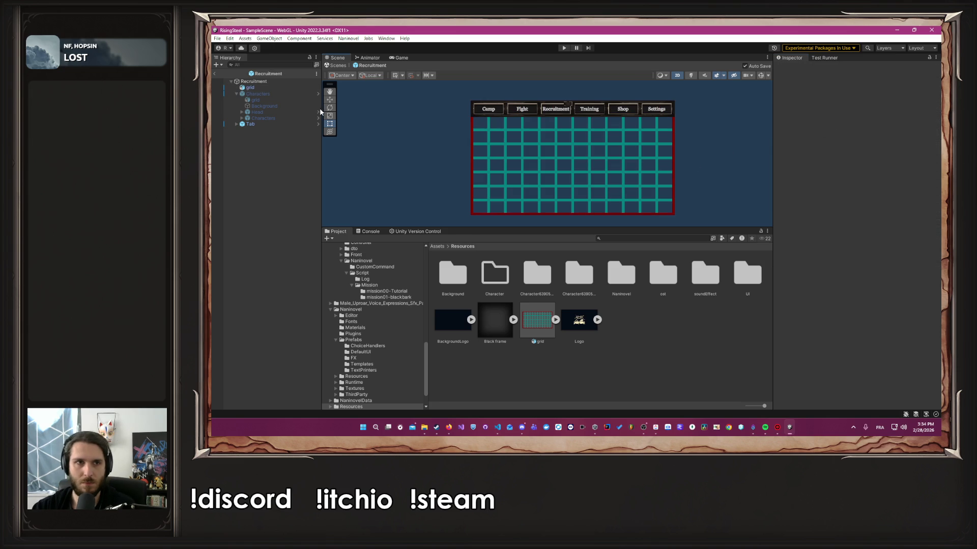
Step: Move the tab button bar to the grid's bottom edge and re-enable the Characters panel
click(251, 87)
click(250, 124)
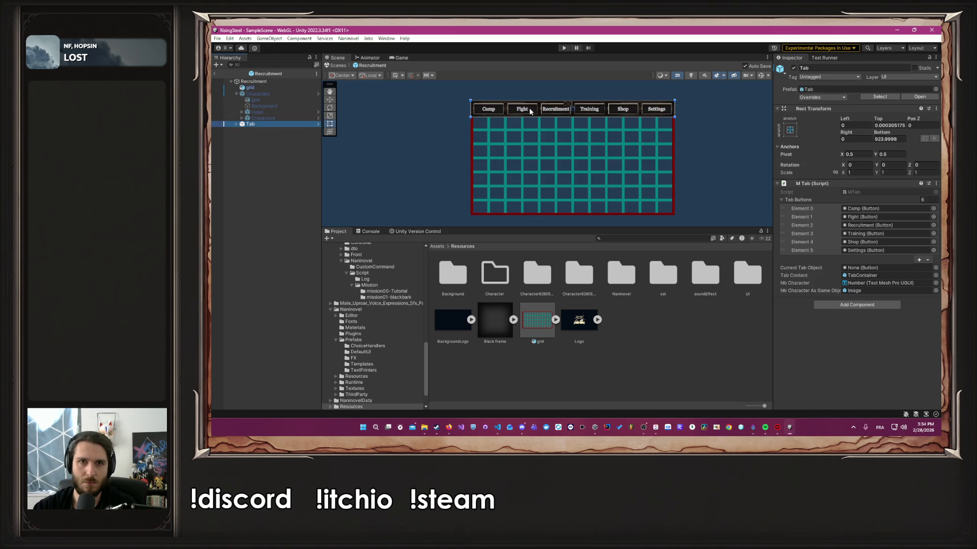
drag(602, 109, 603, 208)
click(266, 94)
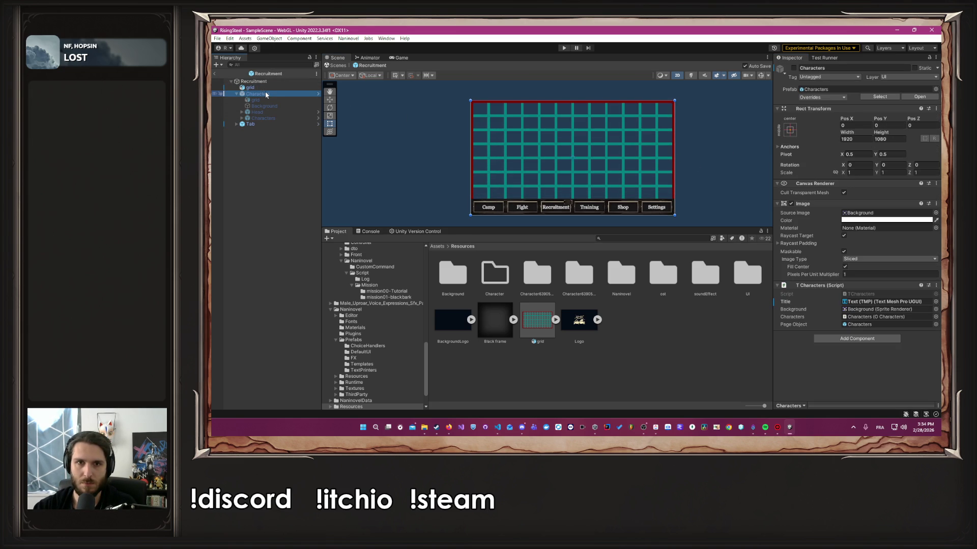
click(793, 68)
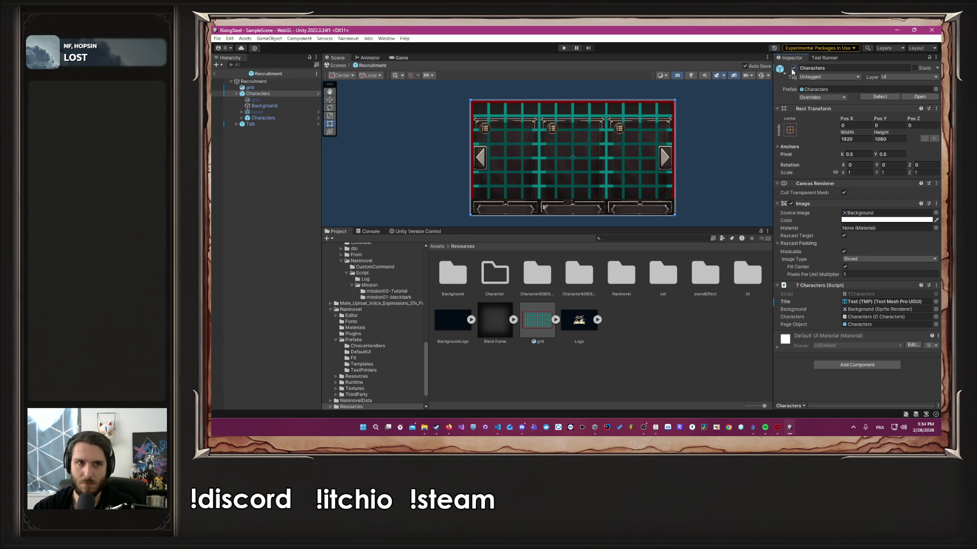
Step: Raise the inner Characters card panel so it sits above the tab buttons
click(275, 118)
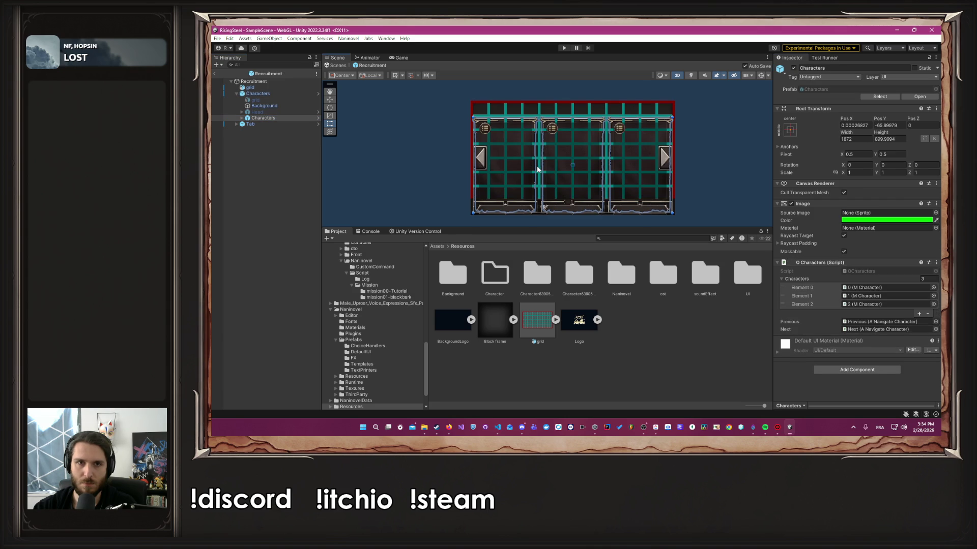
drag(537, 162, 539, 156)
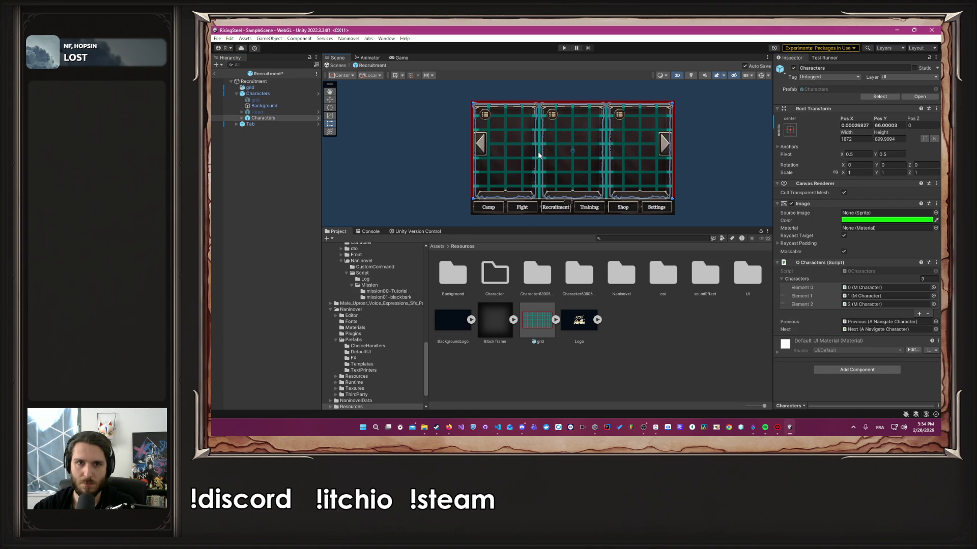
scroll(575, 153, up, 5)
scroll(574, 154, down, 3)
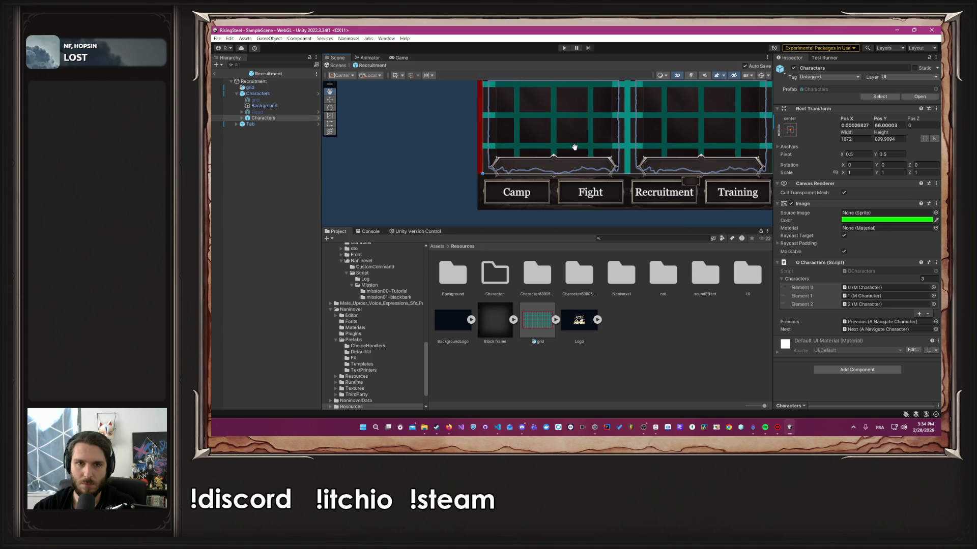
scroll(574, 154, up, 3)
scroll(574, 154, down, 6)
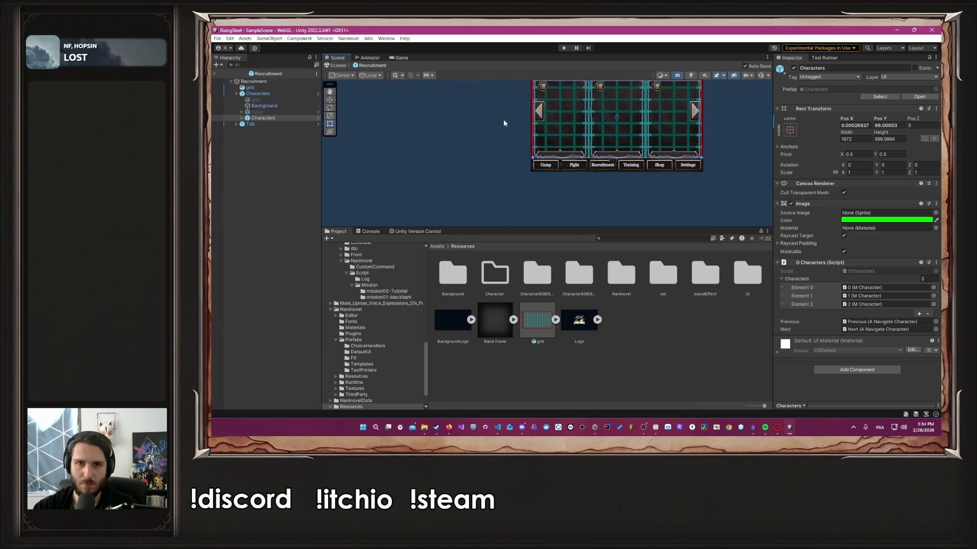
click(698, 151)
scroll(605, 185, up, 6)
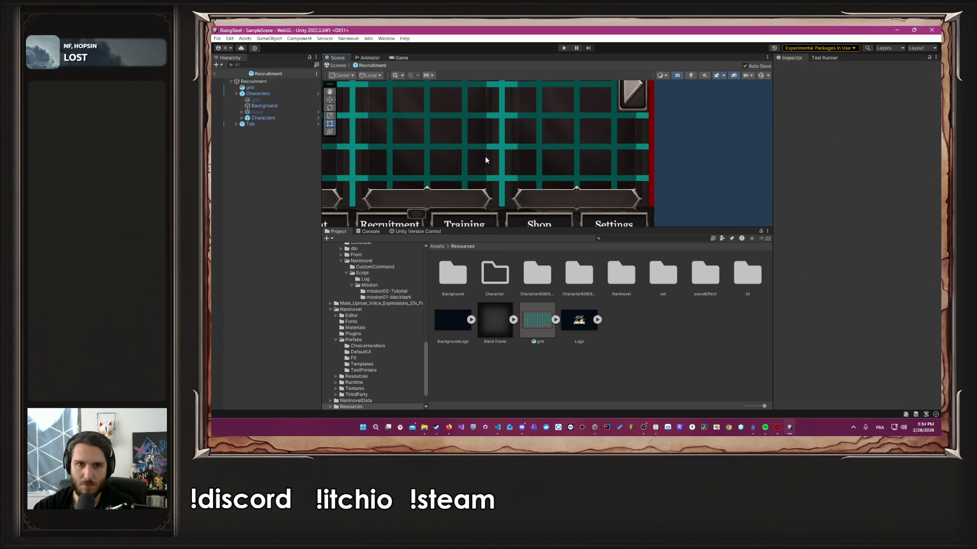
scroll(571, 203, down, 4)
Step: Nudge the character cards slightly higher, to Pos Y 90
click(277, 105)
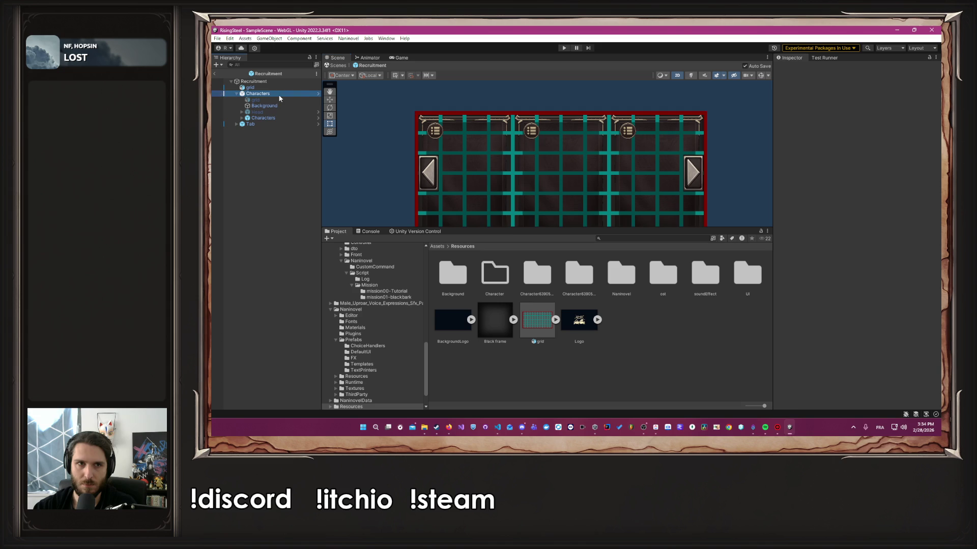
key(Down)
key(Down)
key(Down)
click(279, 119)
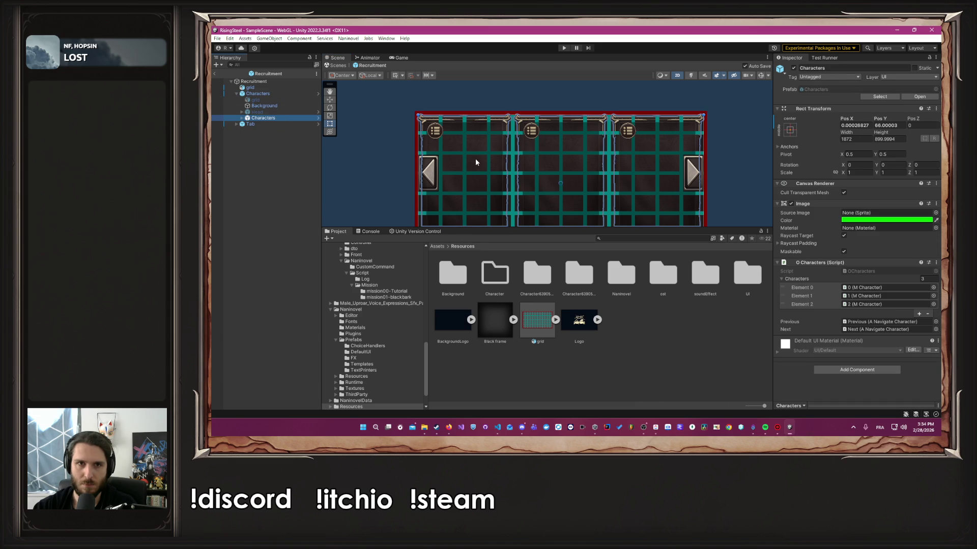
scroll(504, 159, down, 3)
drag(513, 156, 512, 154)
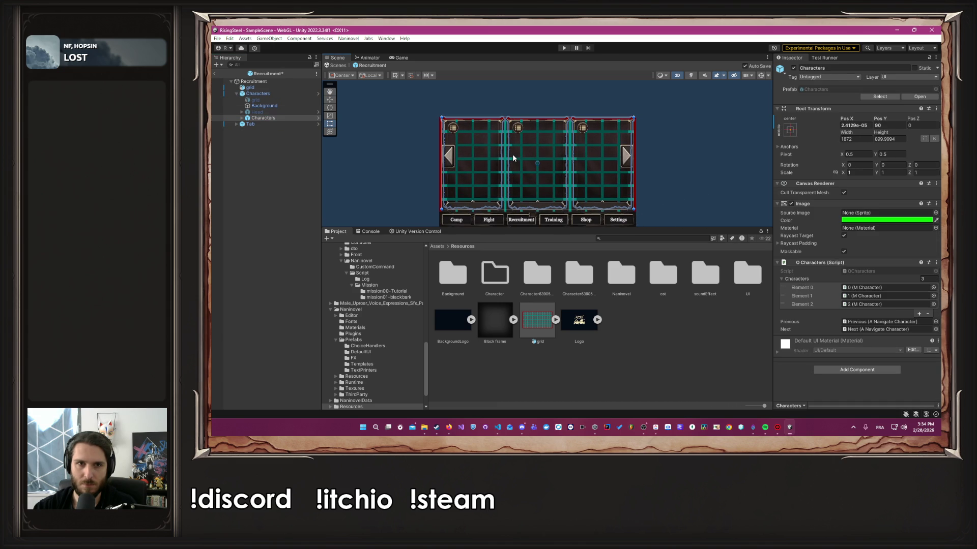
scroll(580, 148, up, 6)
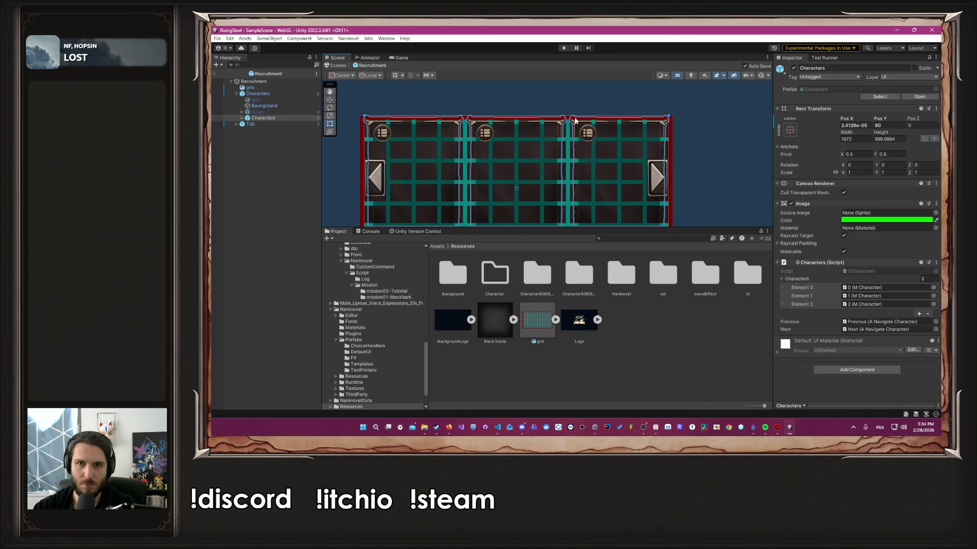
click(706, 135)
Step: Deactivate the grid overlay and frame the three character cards and tab buttons
click(673, 108)
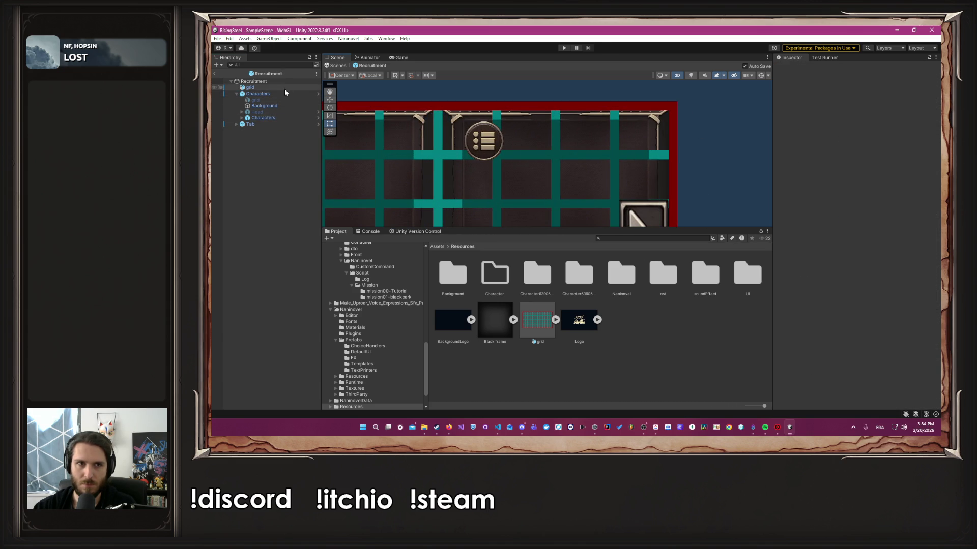
click(793, 68)
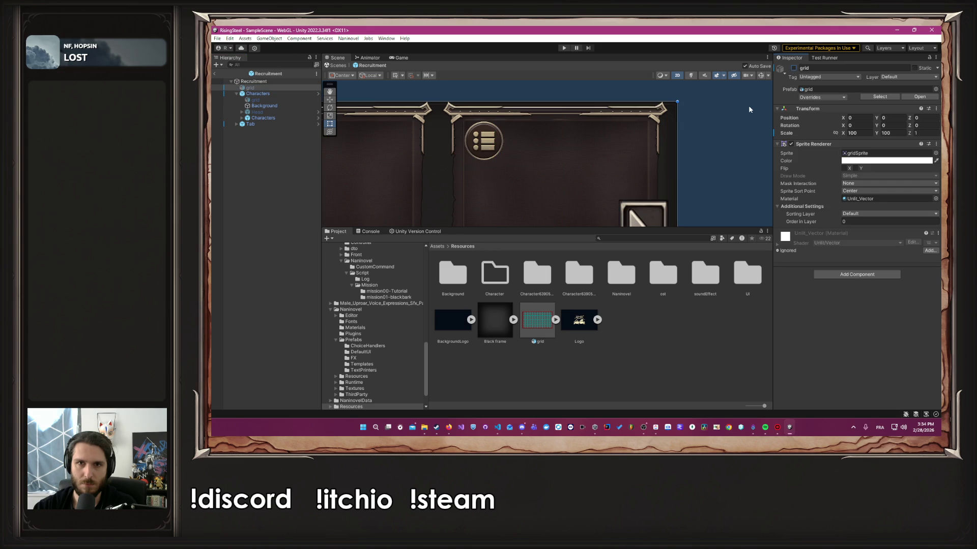
drag(696, 132, 695, 105)
scroll(695, 105, down, 5)
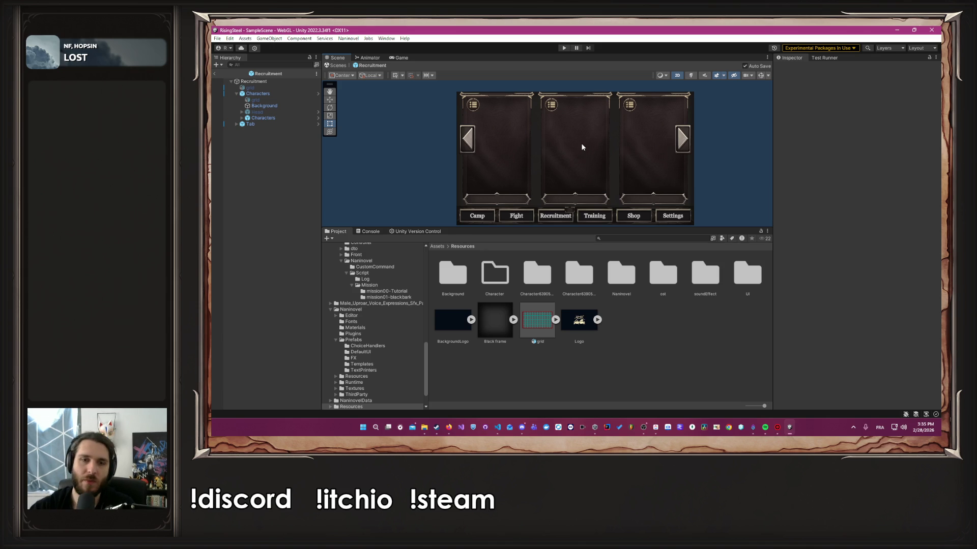
scroll(399, 283, up, 8)
scroll(402, 288, up, 5)
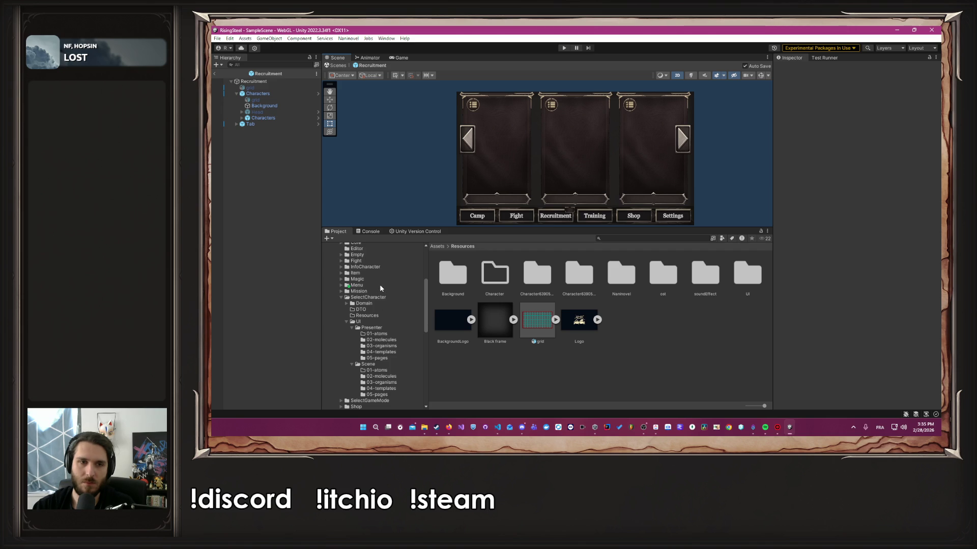
Step: Open the SelectGameMode prefab from the UI Scene 05-pages folder
scroll(380, 285, down, 4)
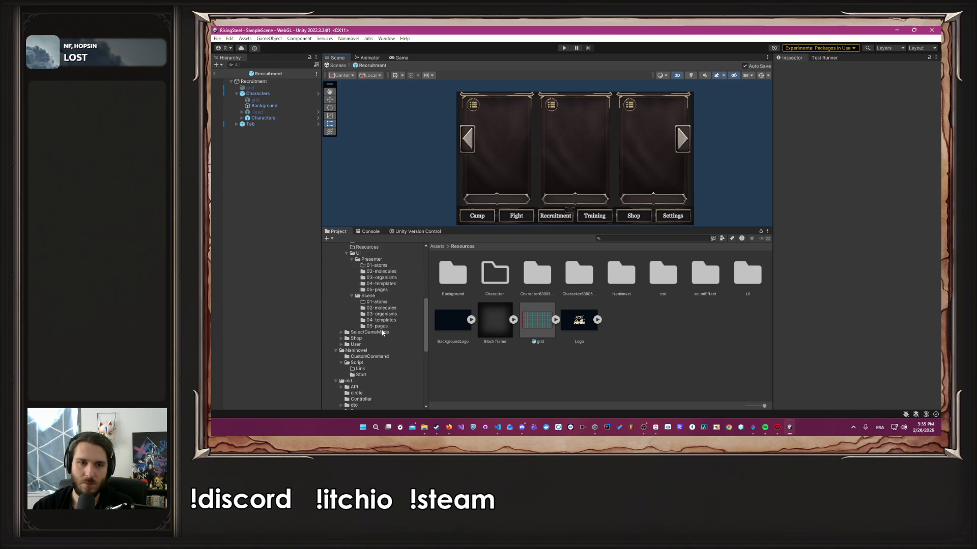
click(381, 332)
double_click(575, 275)
double_click(493, 275)
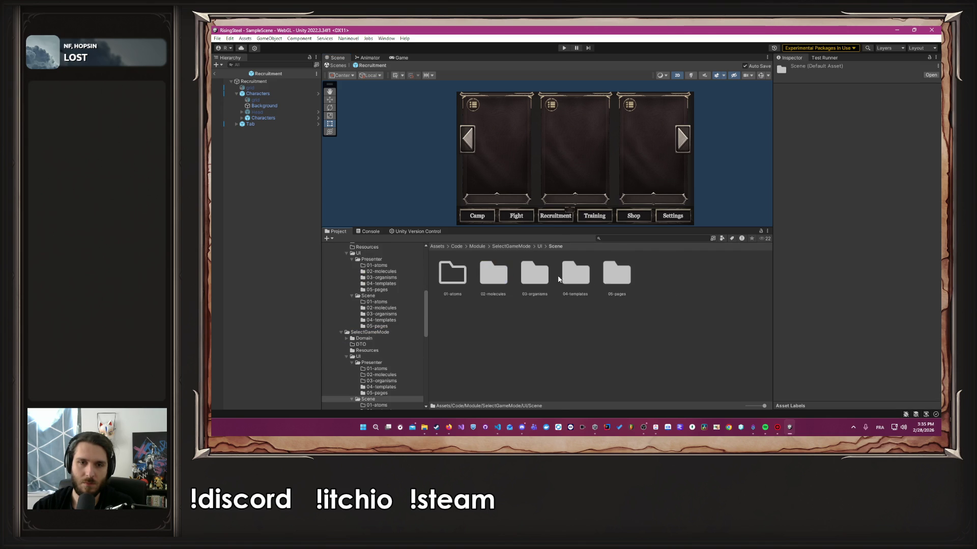
double_click(616, 275)
double_click(453, 275)
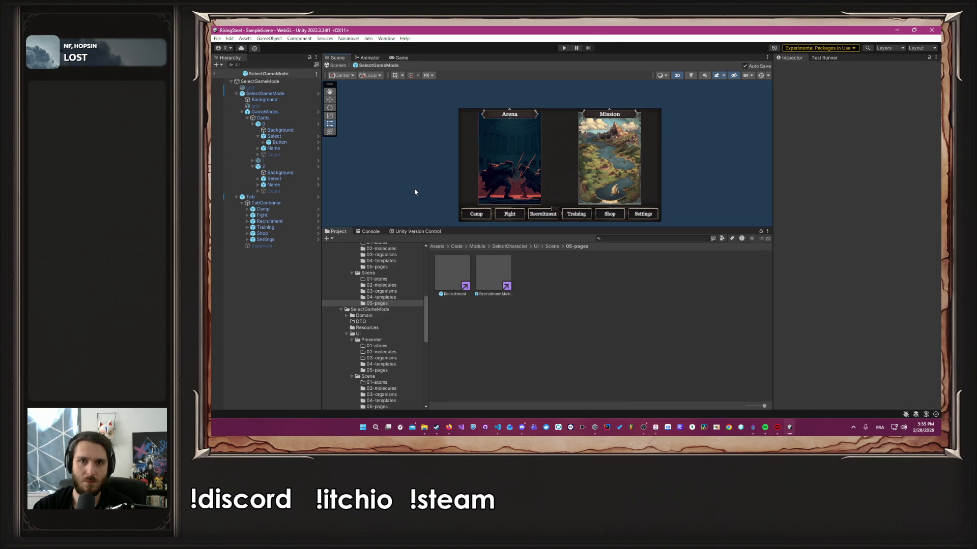
Step: Move the Mission title plate down toward the bottom of its card
click(292, 184)
drag(611, 115, 625, 201)
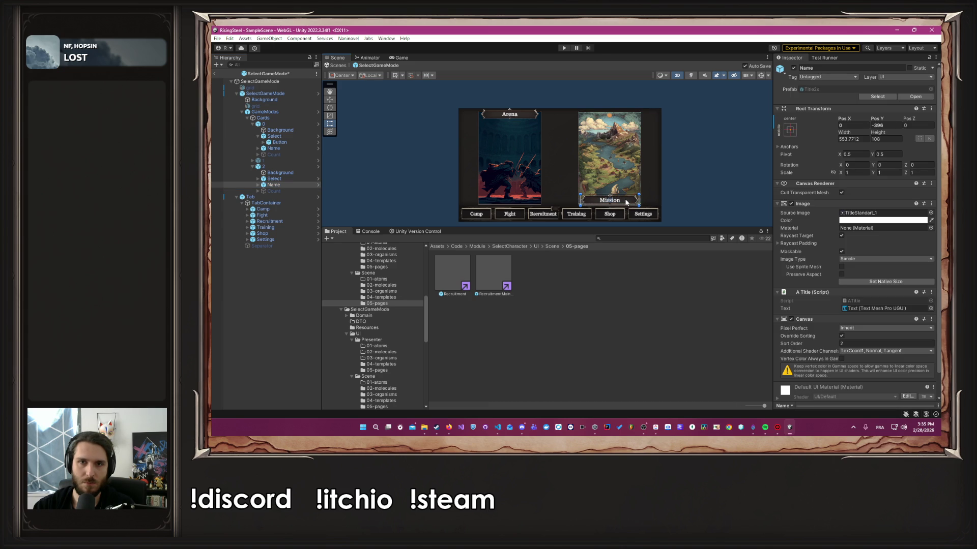
scroll(605, 194, up, 3)
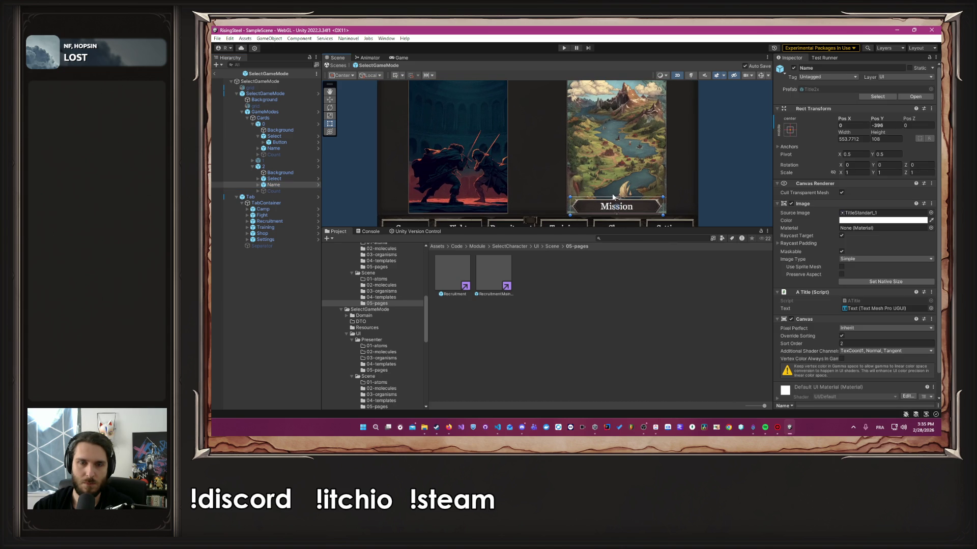
click(275, 112)
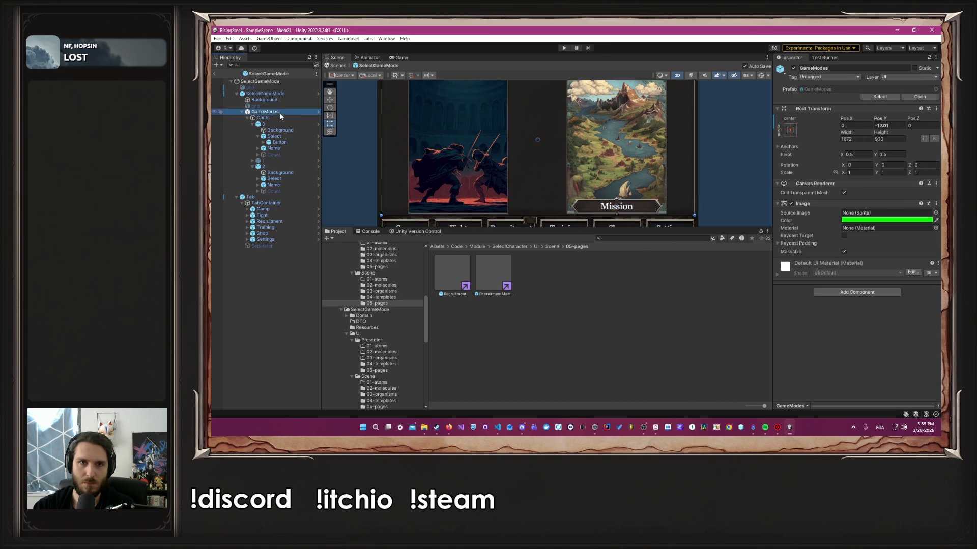
key(f)
drag(473, 115, 485, 180)
scroll(557, 181, up, 3)
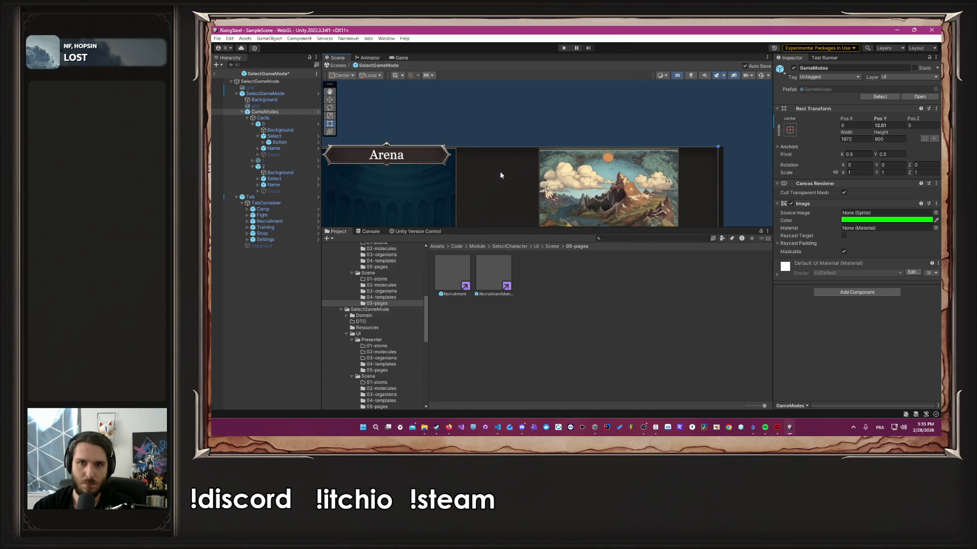
scroll(499, 173, down, 2)
drag(499, 185, 493, 102)
scroll(583, 164, up, 3)
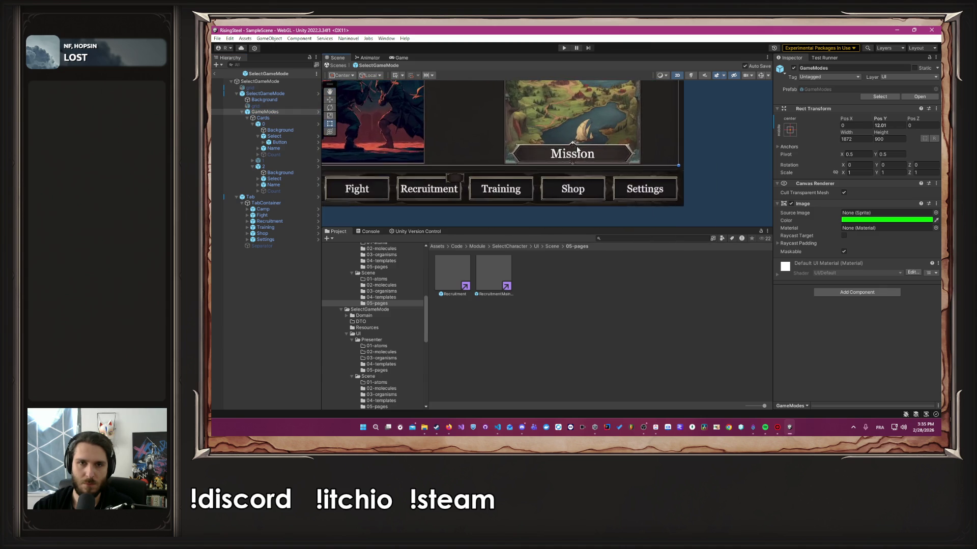
scroll(583, 164, up, 1)
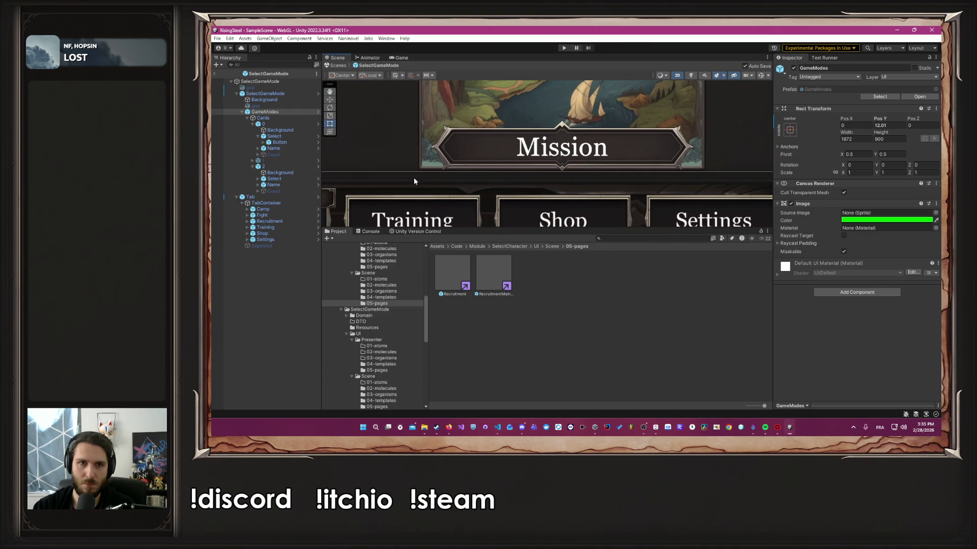
Step: Fine-tune the Mission title so it sits just above the tab buttons
click(273, 185)
mouse_move(577, 154)
mouse_down()
mouse_move(579, 171)
mouse_move(570, 161)
mouse_up()
scroll(459, 138, up, 6)
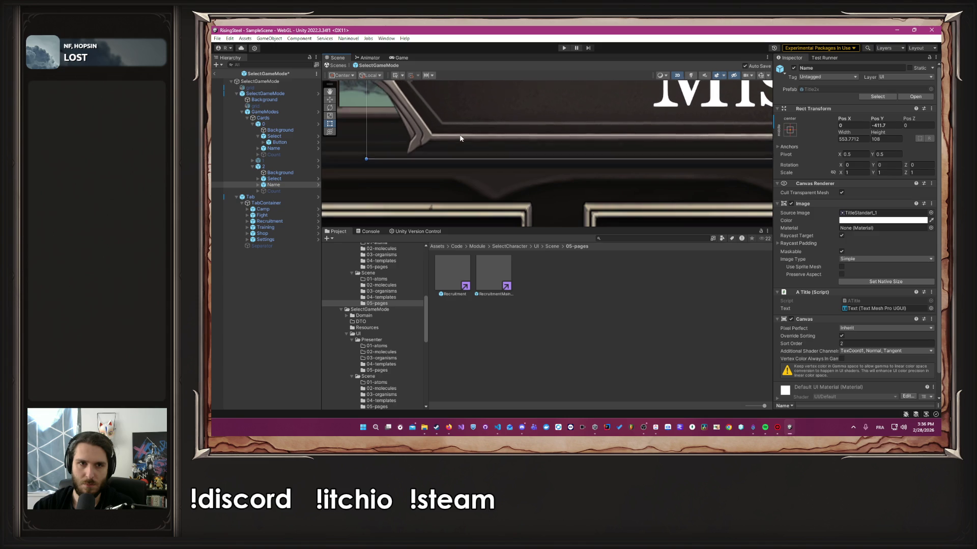
mouse_move(460, 138)
mouse_down()
mouse_move(460, 156)
mouse_move(604, 187)
mouse_up()
scroll(424, 147, down, 6)
scroll(424, 146, down, 2)
scroll(438, 166, up, 4)
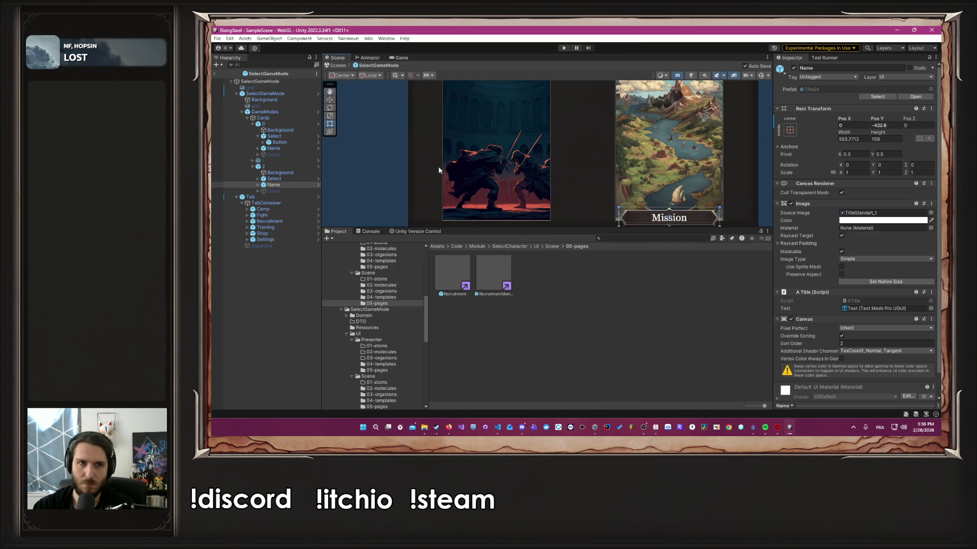
Step: Lower the Arena title plate to its card's bottom at Pos Y -423.5, matching Mission
click(285, 148)
drag(500, 131, 505, 156)
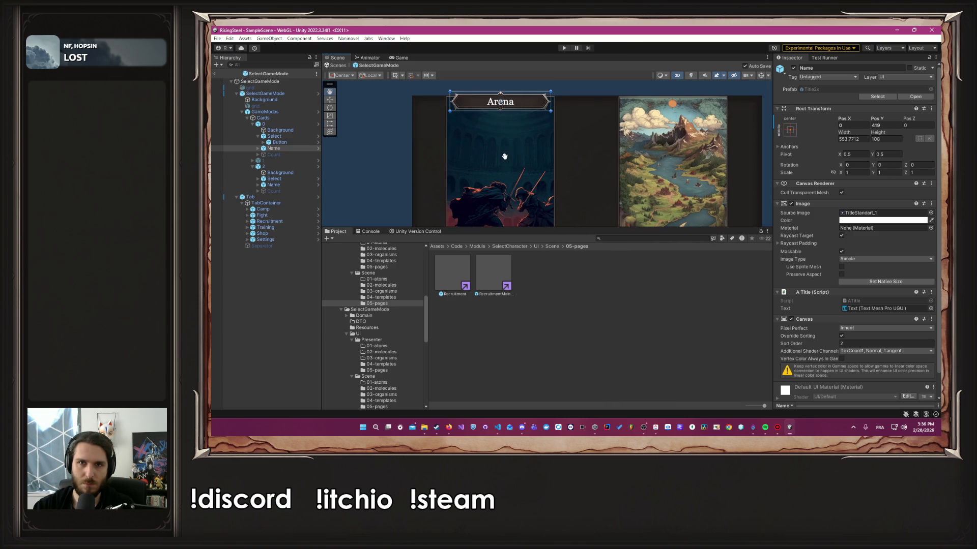
drag(505, 105, 506, 202)
drag(584, 208, 598, 105)
drag(534, 99, 536, 149)
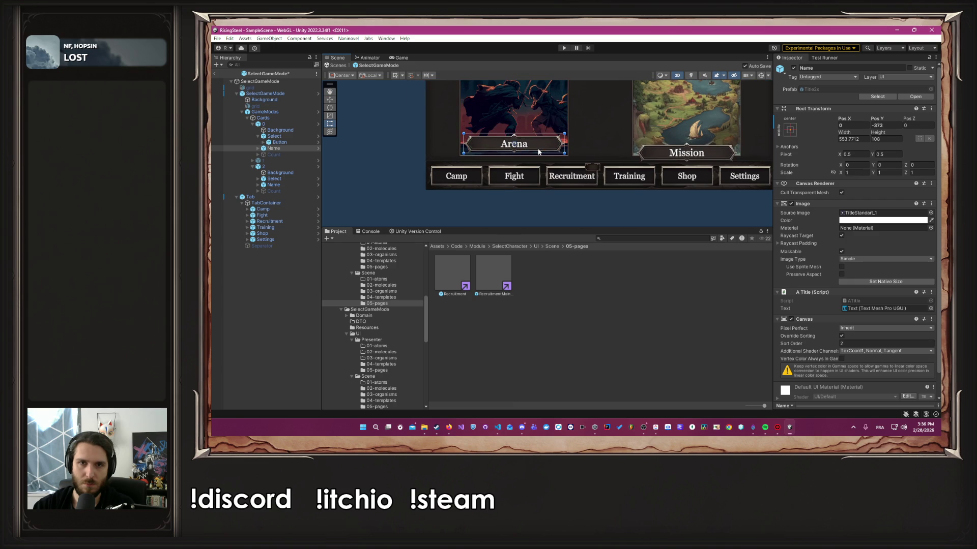
scroll(600, 159, up, 3)
scroll(547, 153, up, 3)
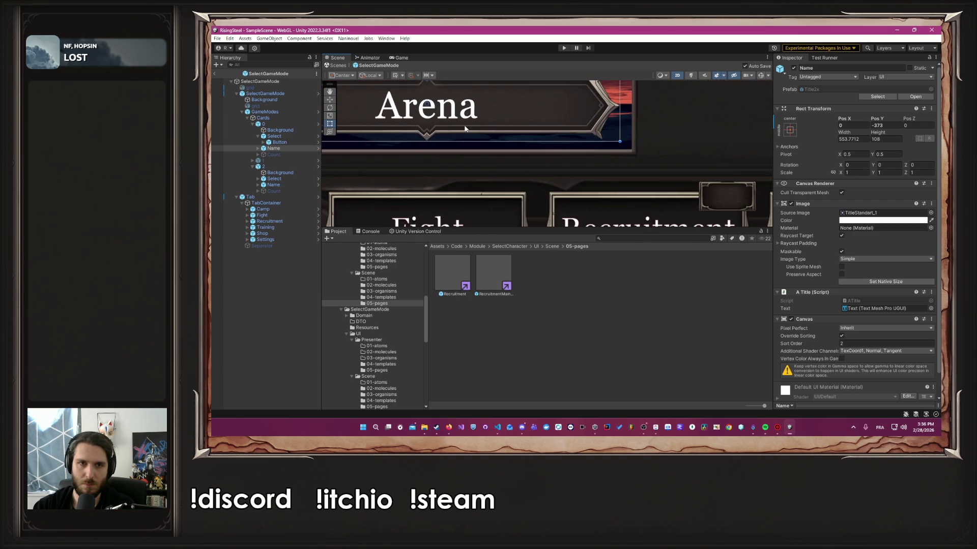
drag(473, 121, 473, 159)
scroll(493, 157, up, 5)
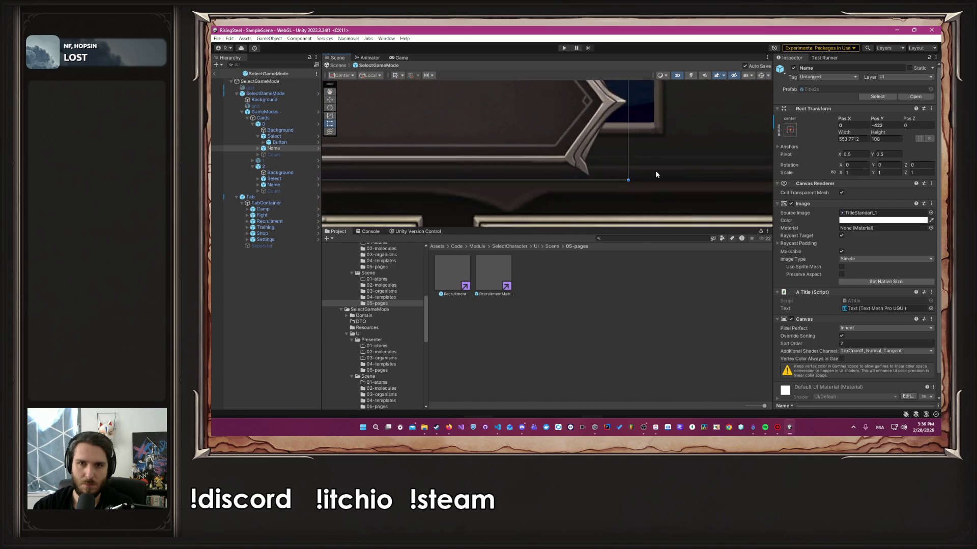
drag(505, 124, 499, 123)
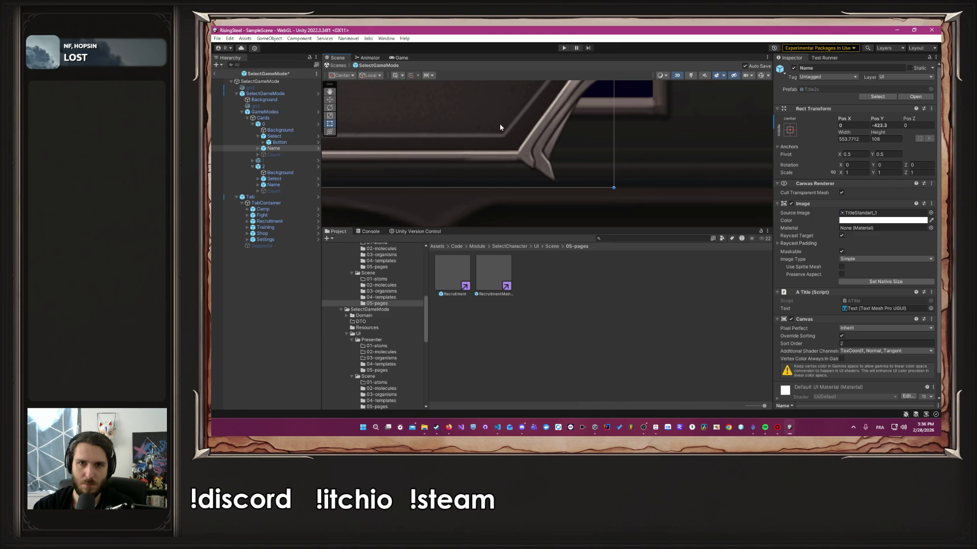
scroll(610, 160, down, 5)
scroll(609, 159, down, 6)
click(603, 192)
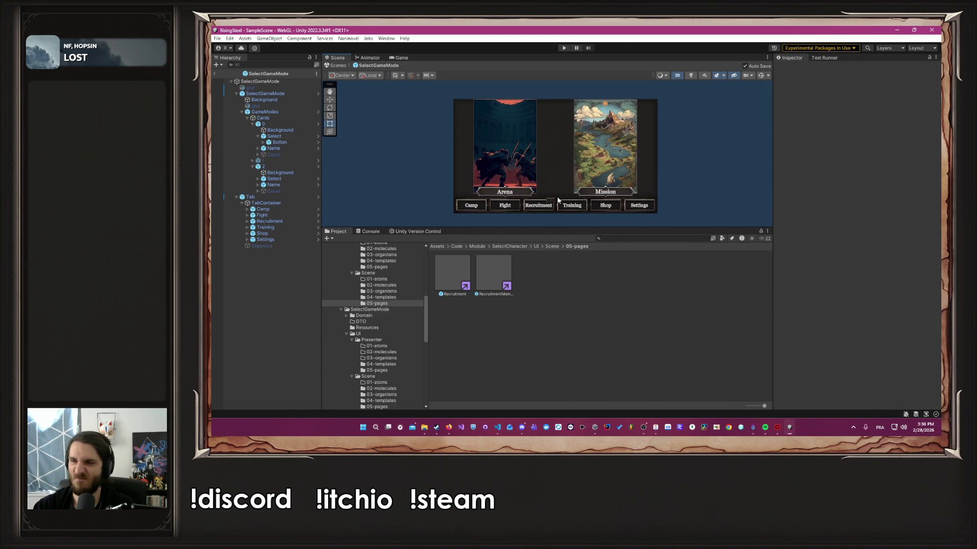
Step: Return the Arena and Mission title plates to their card tops, Mission at Pos Y 419.2
scroll(551, 164, up, 2)
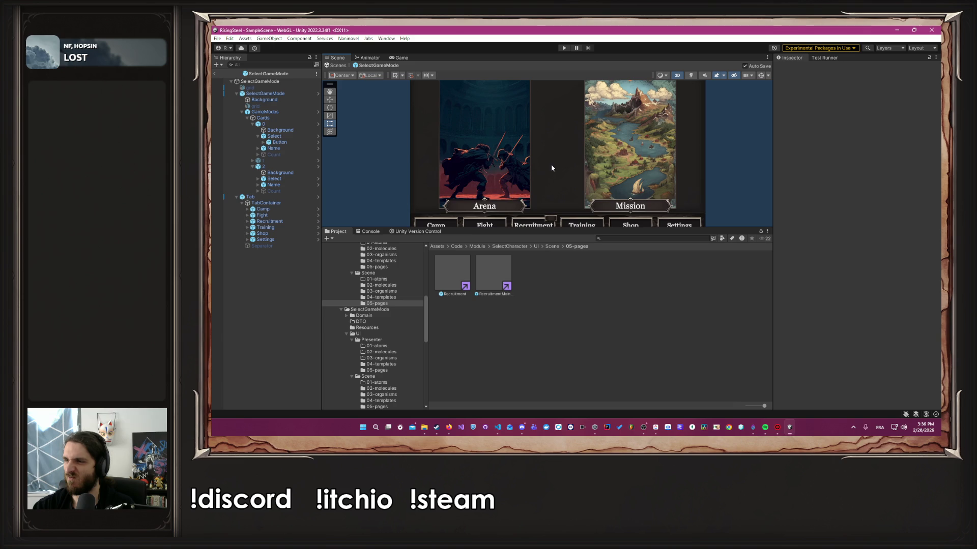
scroll(550, 164, down, 3)
click(555, 170)
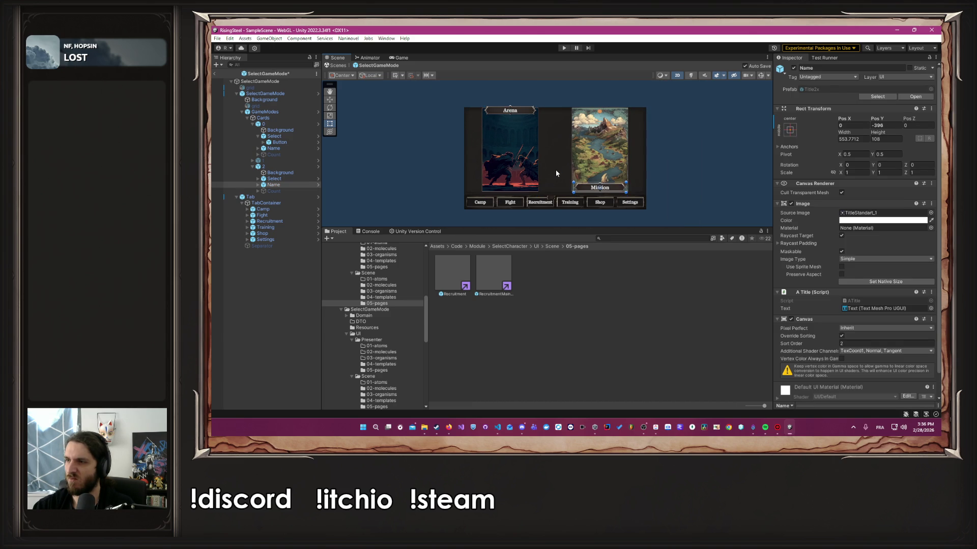
click(555, 170)
click(556, 173)
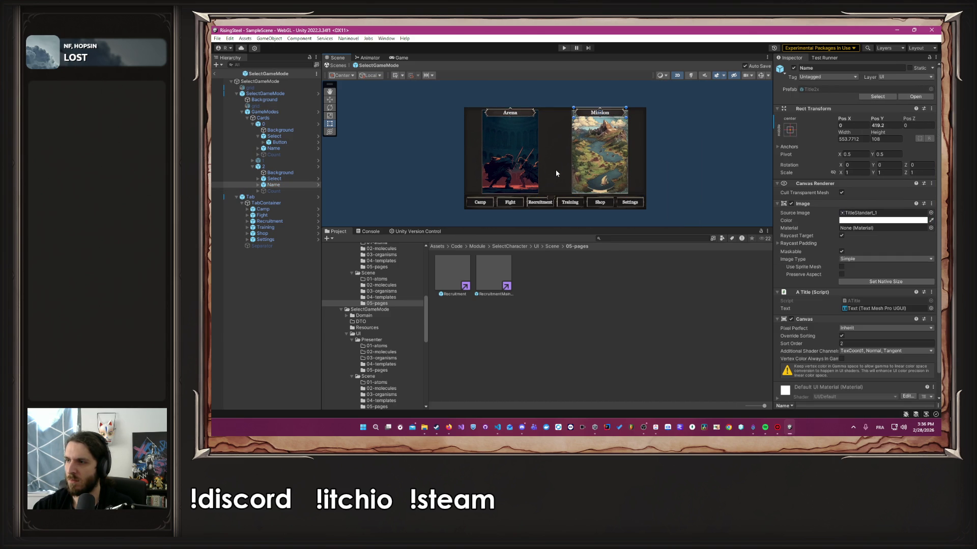
click(669, 157)
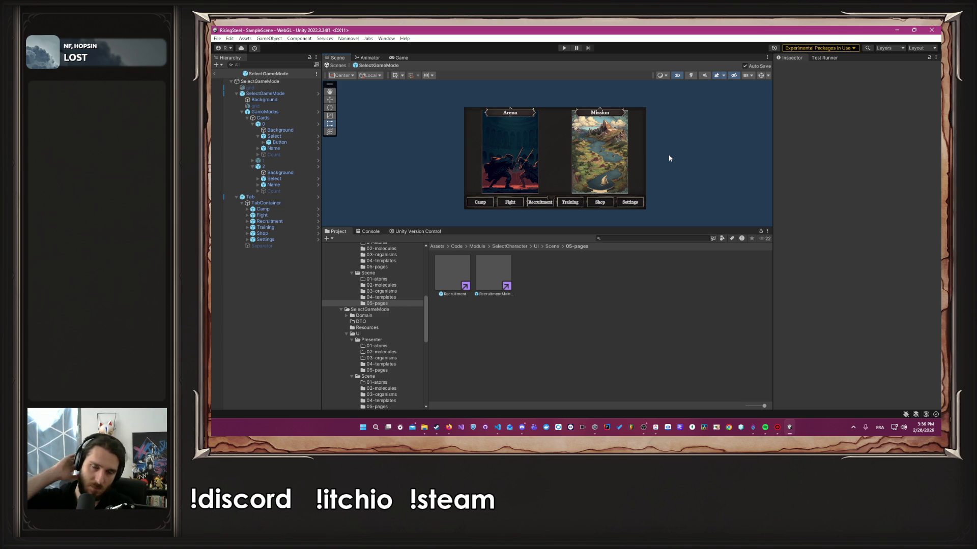
Step: Open the Recruitment prefab for editing
click(455, 273)
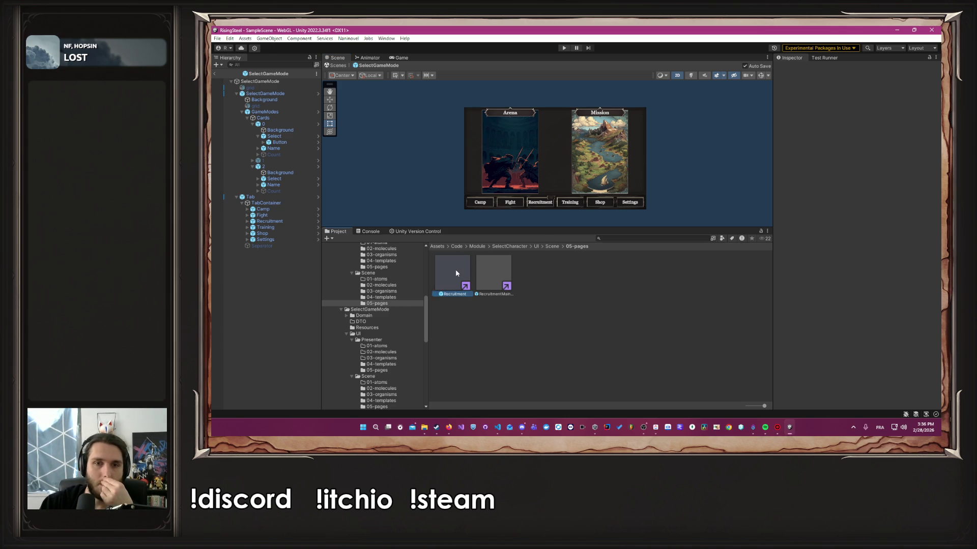
double_click(456, 273)
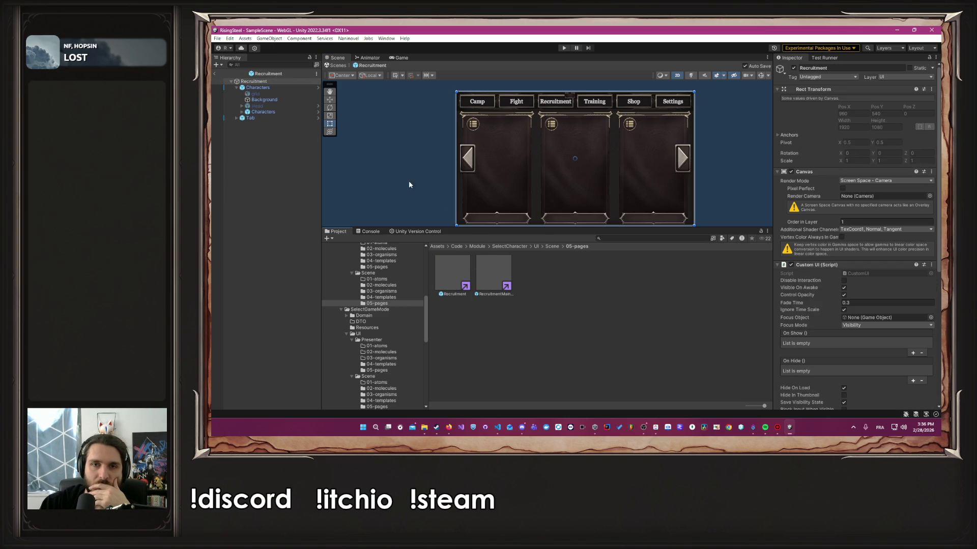
click(396, 156)
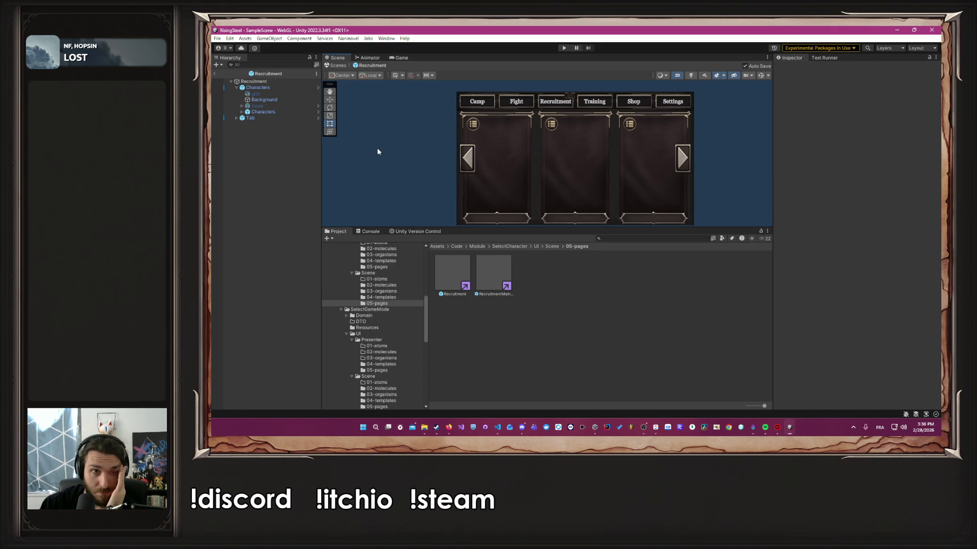
Step: Deactivate the Characters panel and locate the grid sprite asset in the Project window
click(287, 118)
click(314, 88)
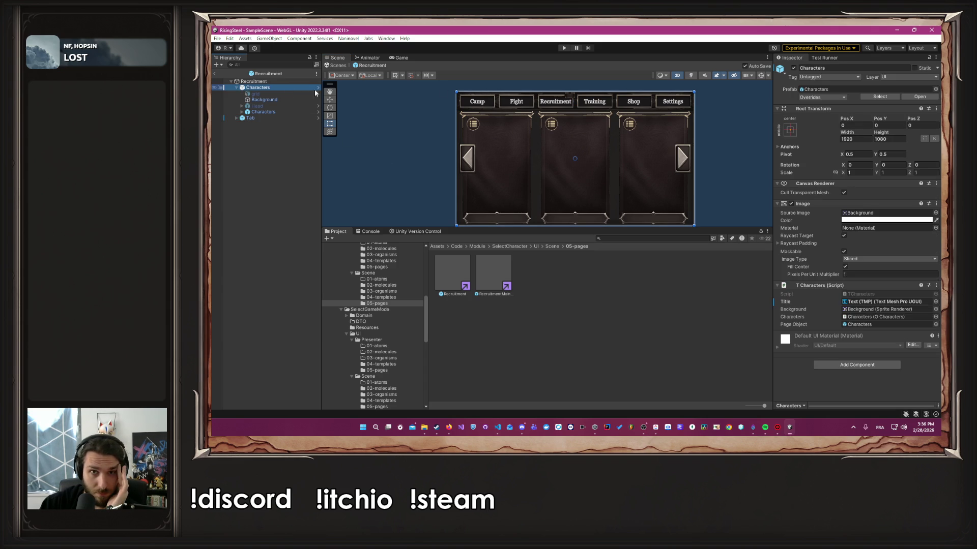
click(793, 67)
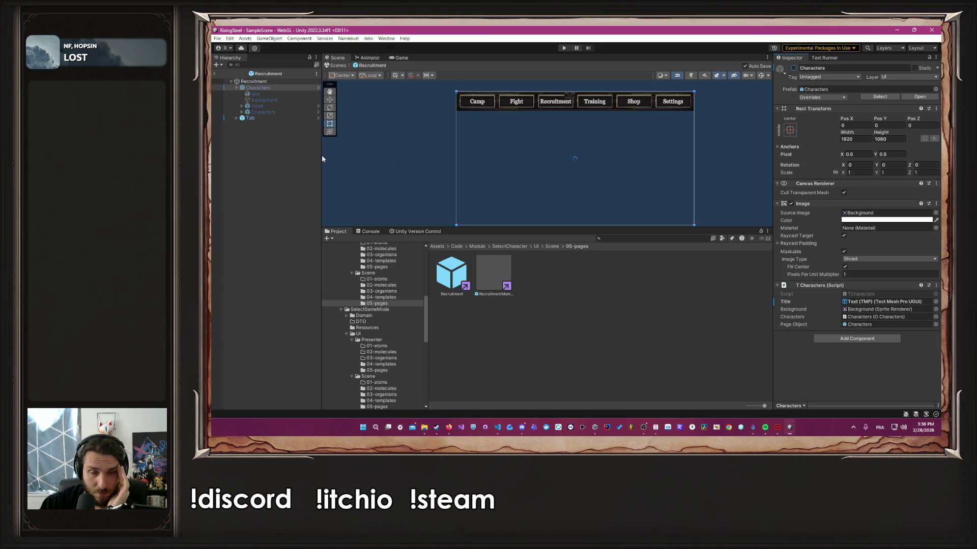
click(255, 93)
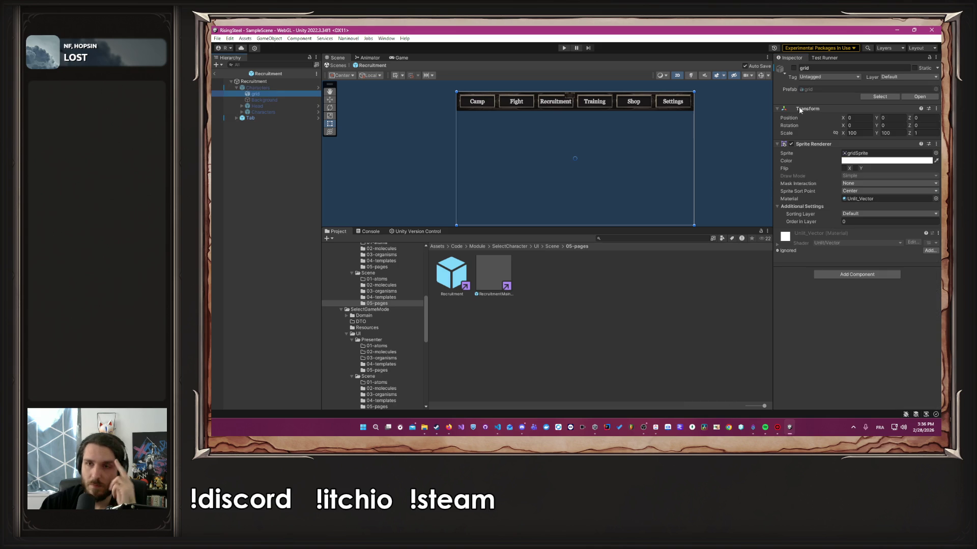
click(859, 153)
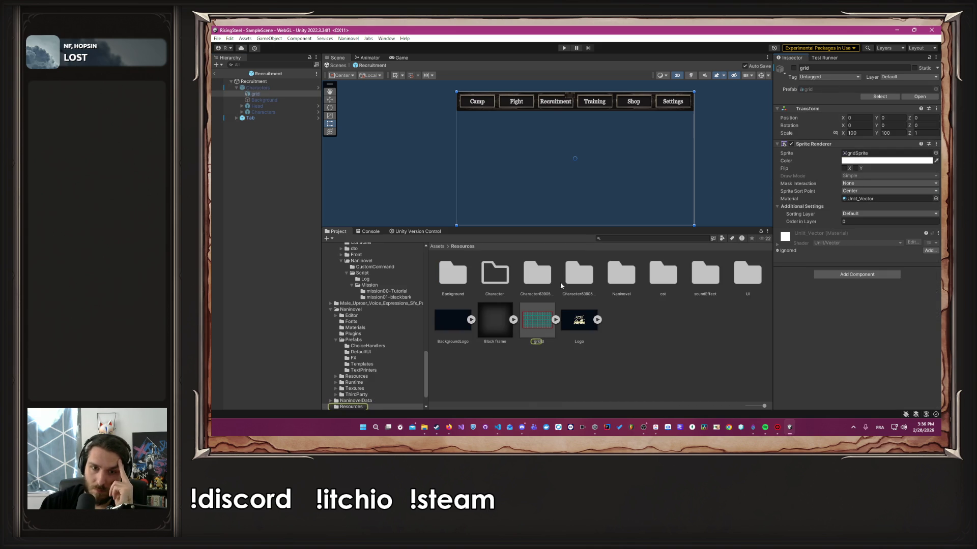
Step: Add a grid instance to the prefab, scale it 100 by 100, and save
drag(276, 264, 265, 263)
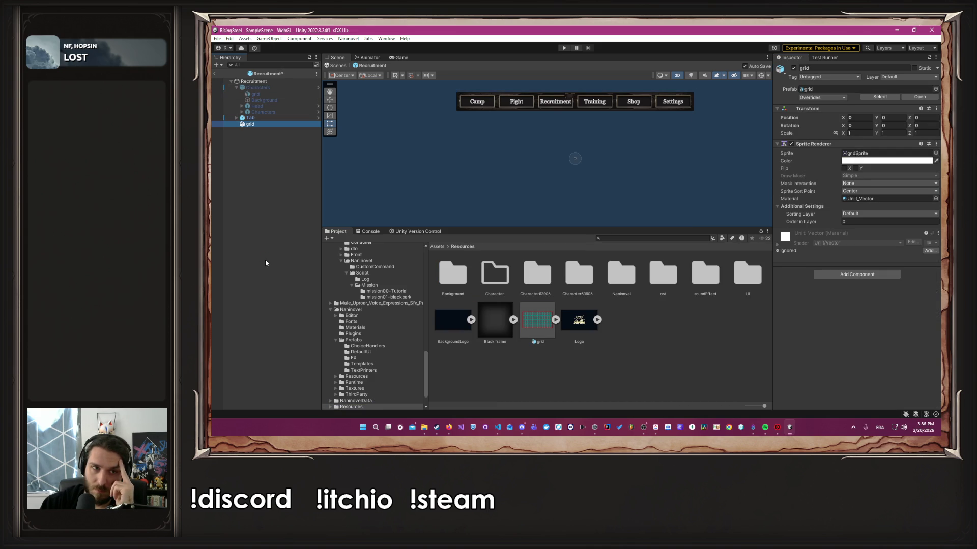
click(853, 133)
text(100)
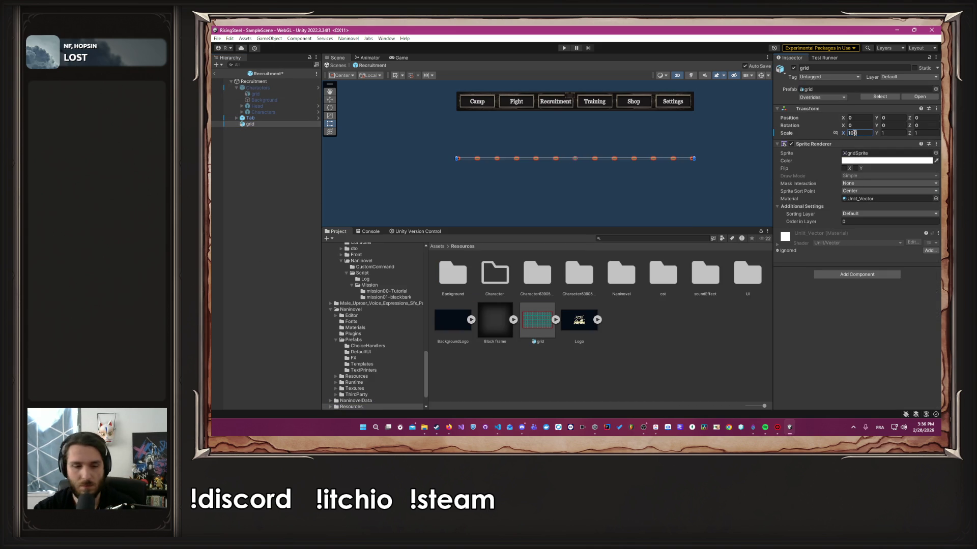
text(100)
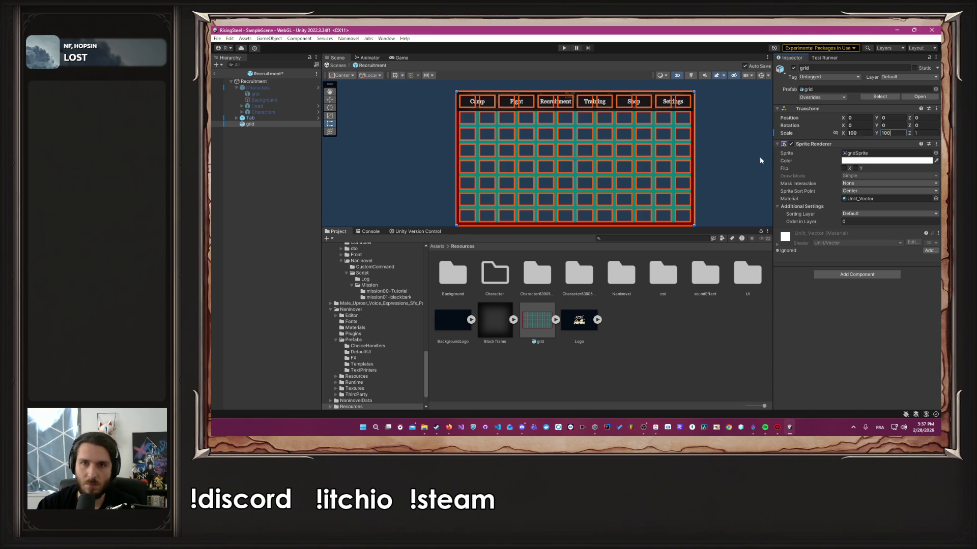
key(ctrl+s)
click(761, 160)
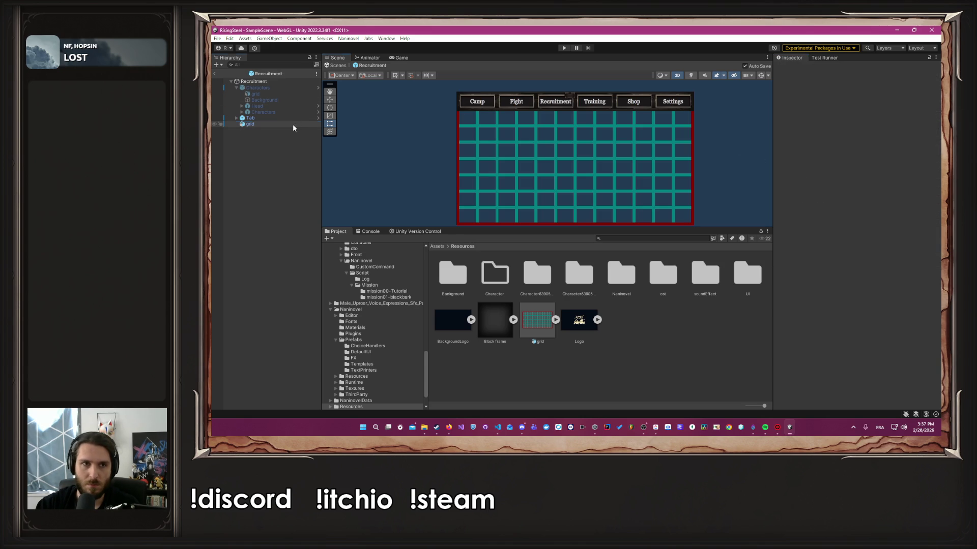
Step: Place grid above Characters in the hierarchy and move the tab bar down to its bottom edge
drag(292, 124, 292, 88)
click(719, 113)
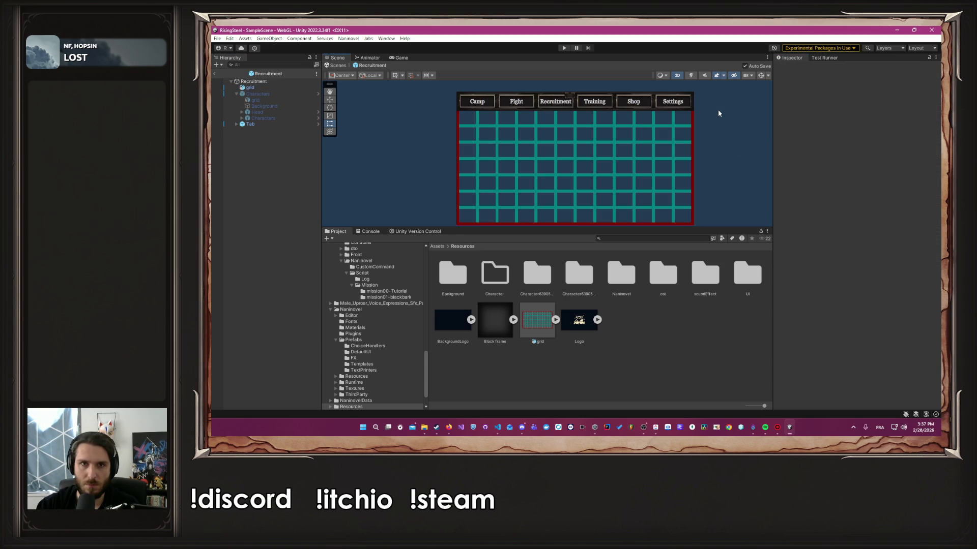
click(316, 125)
drag(492, 101, 507, 211)
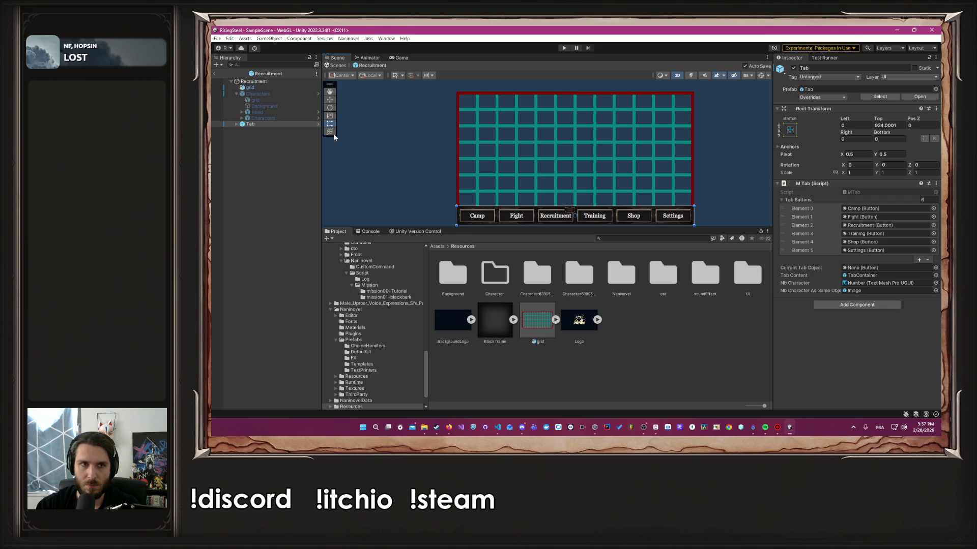
Step: Re-enable Characters, raise its card container to Pos Y 66 above the tabs, and save
click(258, 95)
click(794, 68)
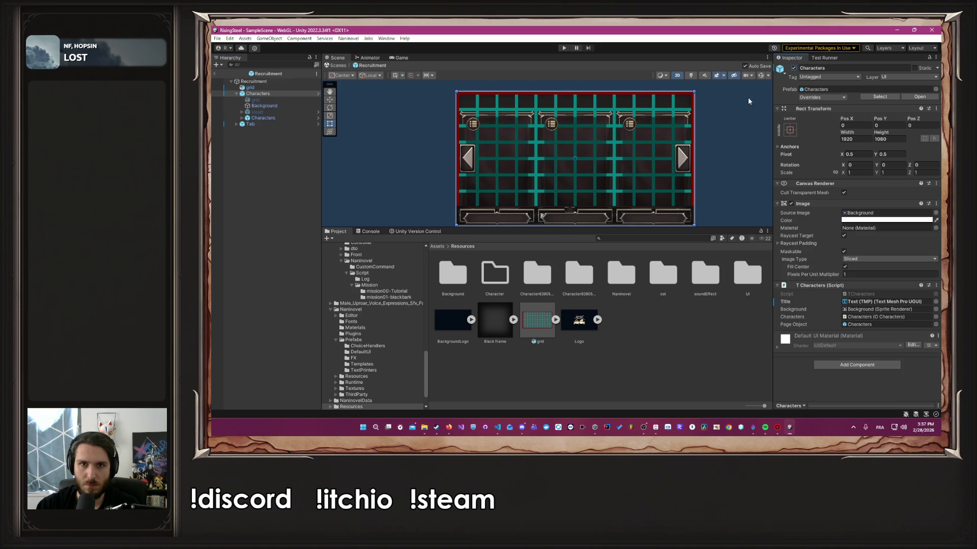
click(732, 128)
click(258, 94)
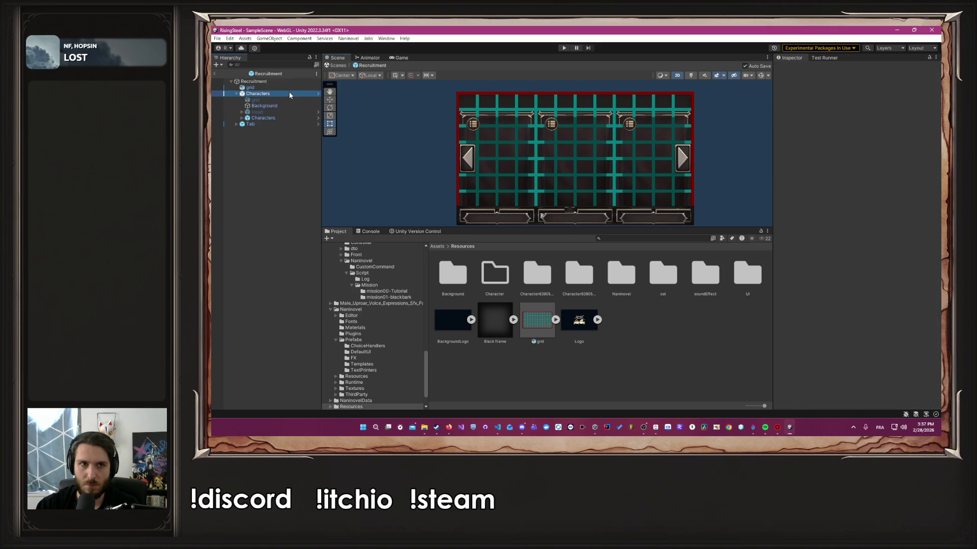
click(263, 118)
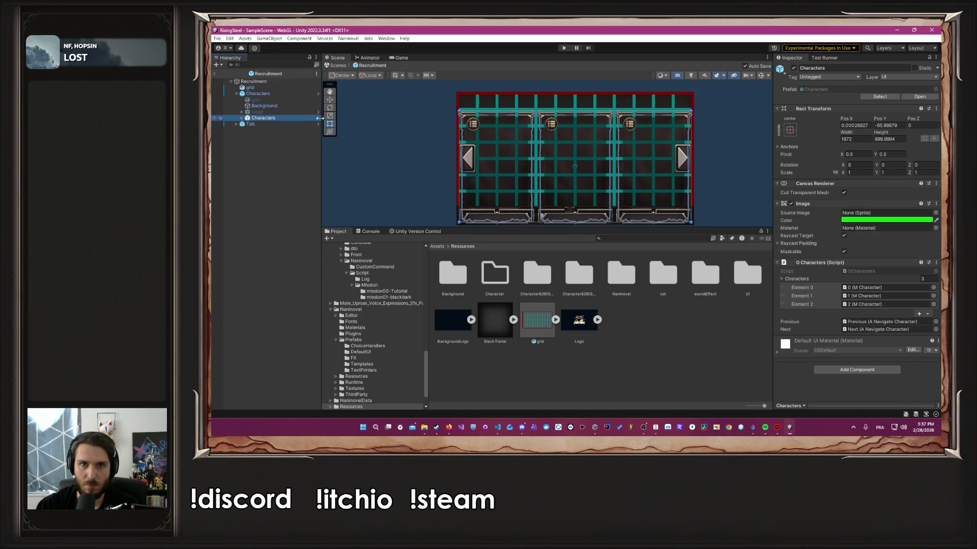
drag(495, 130, 494, 126)
key(ctrl+s)
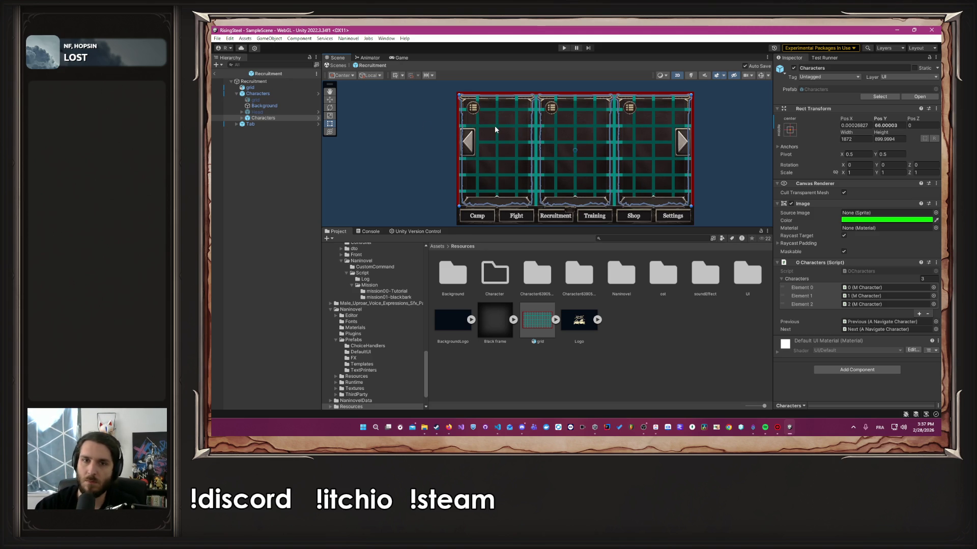
key(alt+Tab)
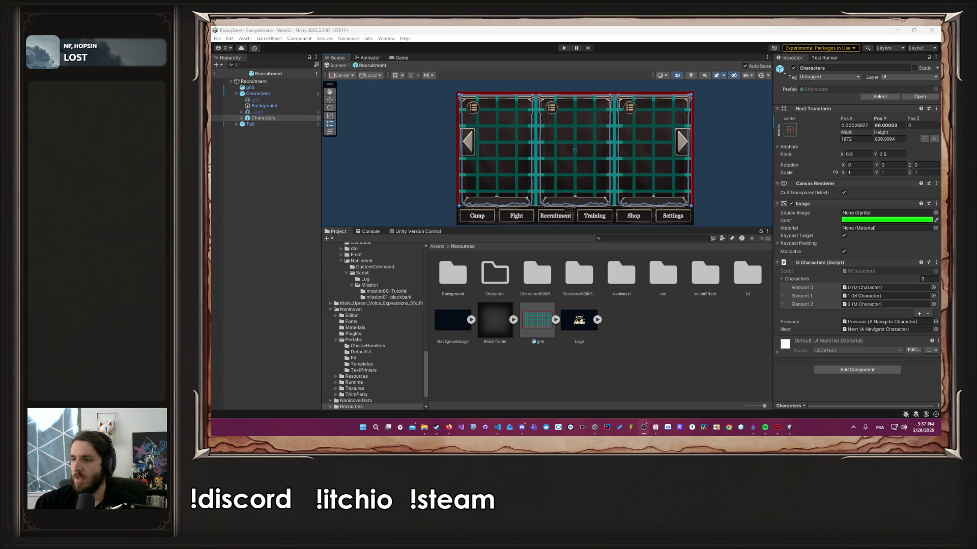
click(371, 130)
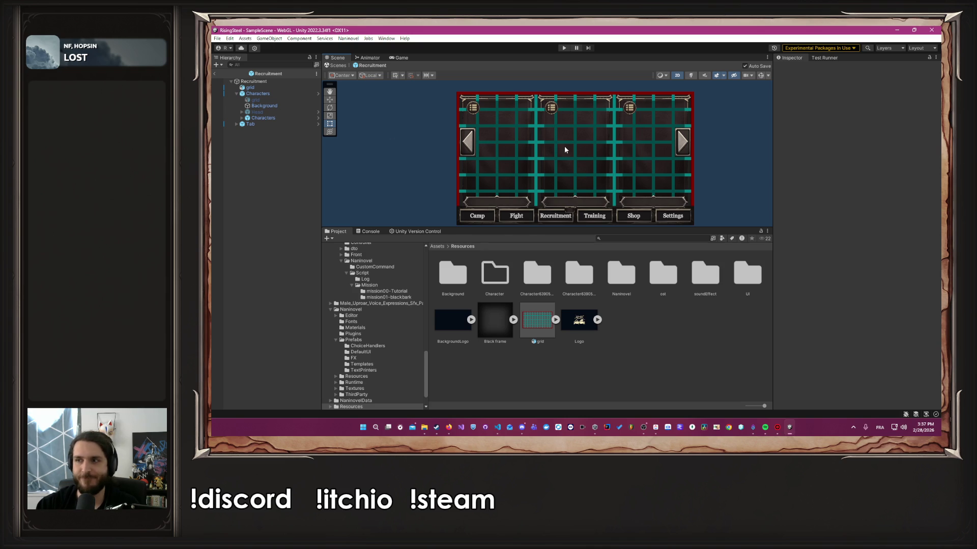
scroll(565, 149, up, 2)
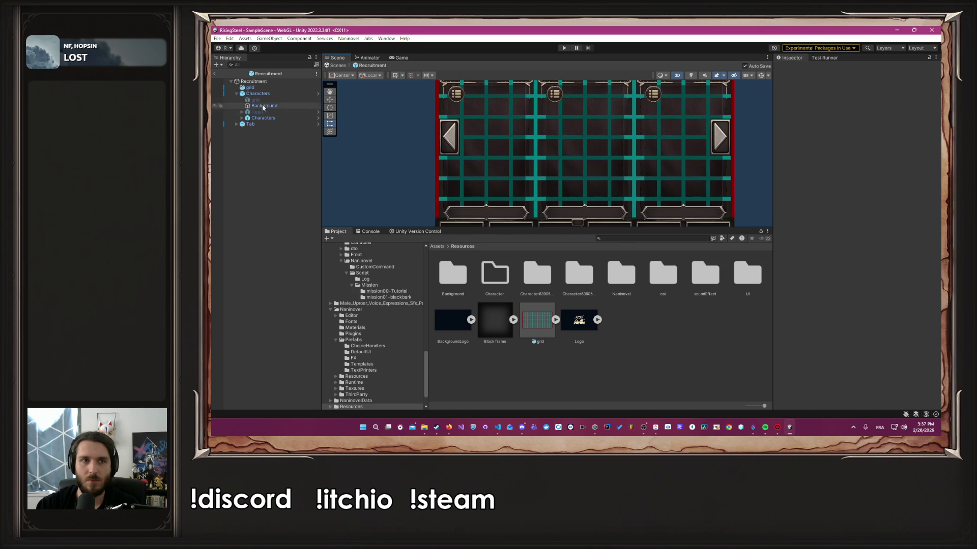
Step: Raise the bottom edges of the Characters panel and Background to end above the tabs
click(530, 142)
key(f)
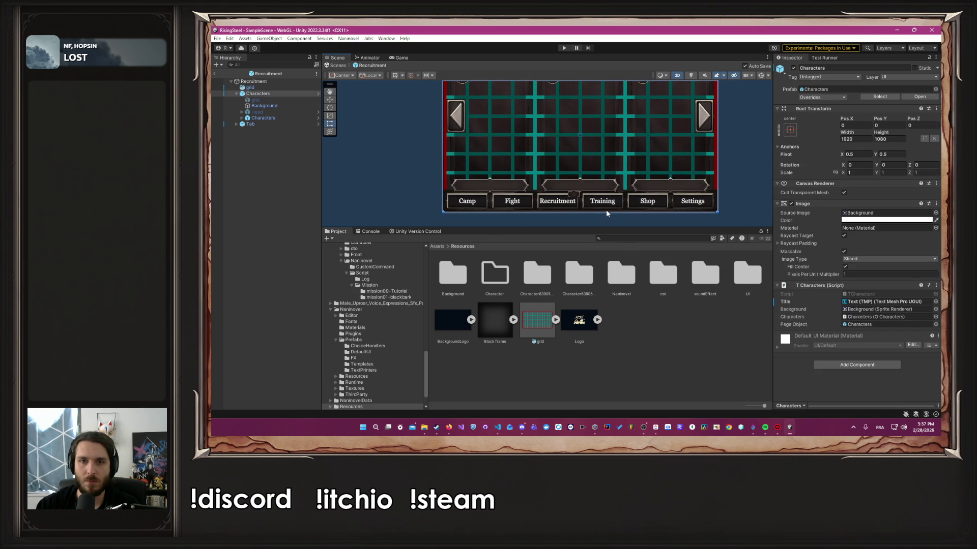
drag(606, 210, 608, 190)
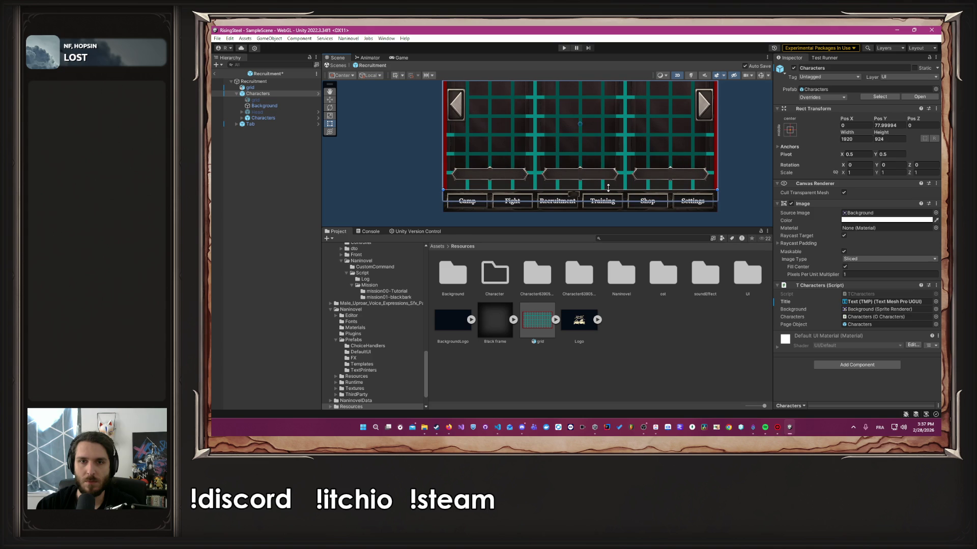
click(417, 146)
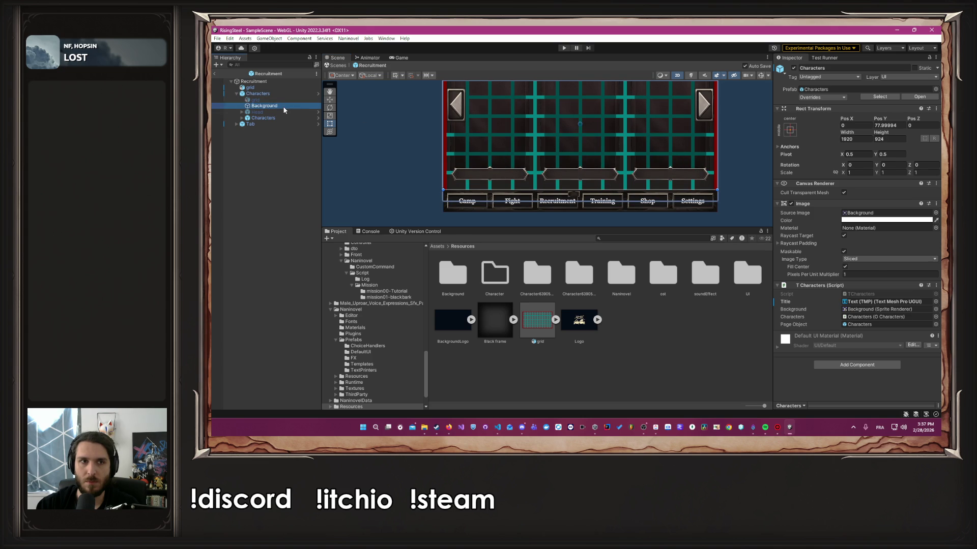
drag(614, 204, 614, 188)
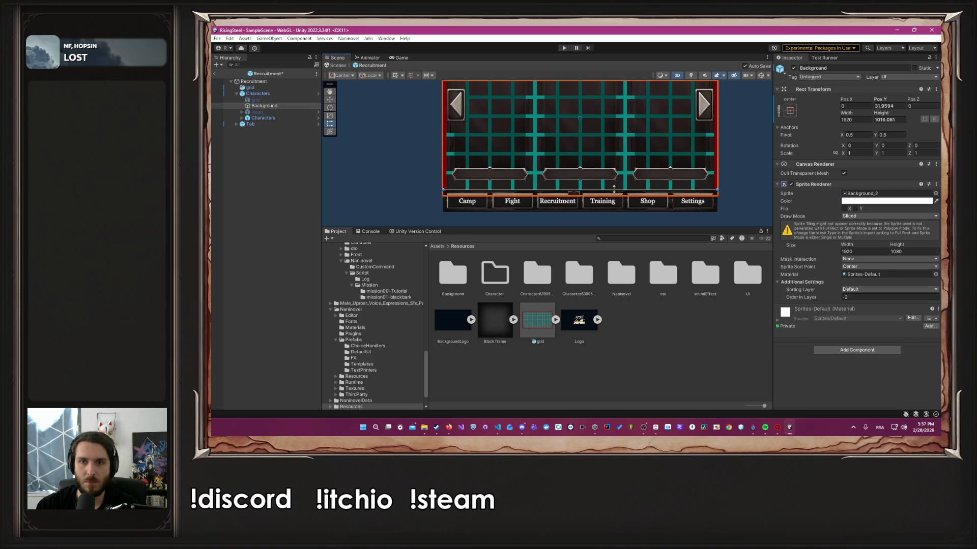
scroll(607, 137, up, 5)
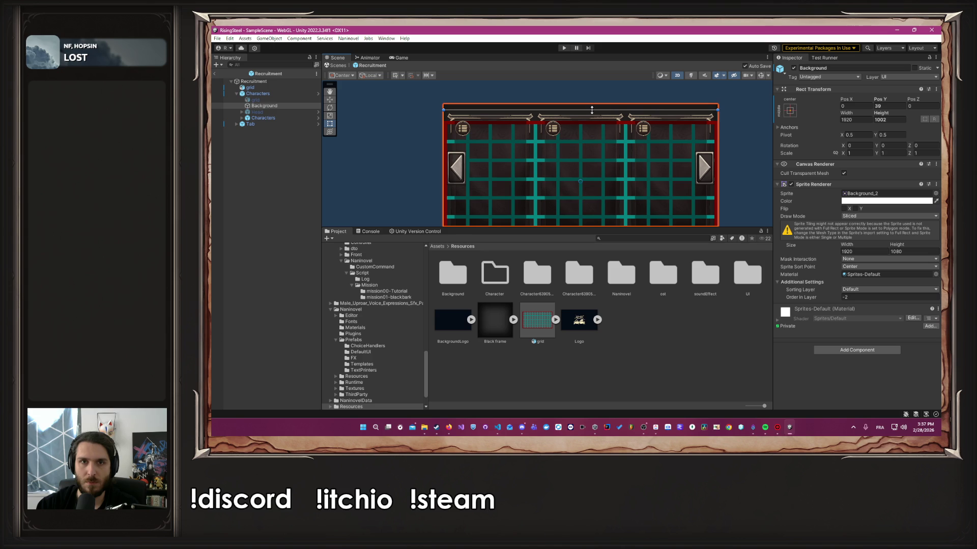
click(595, 111)
scroll(596, 116, down, 3)
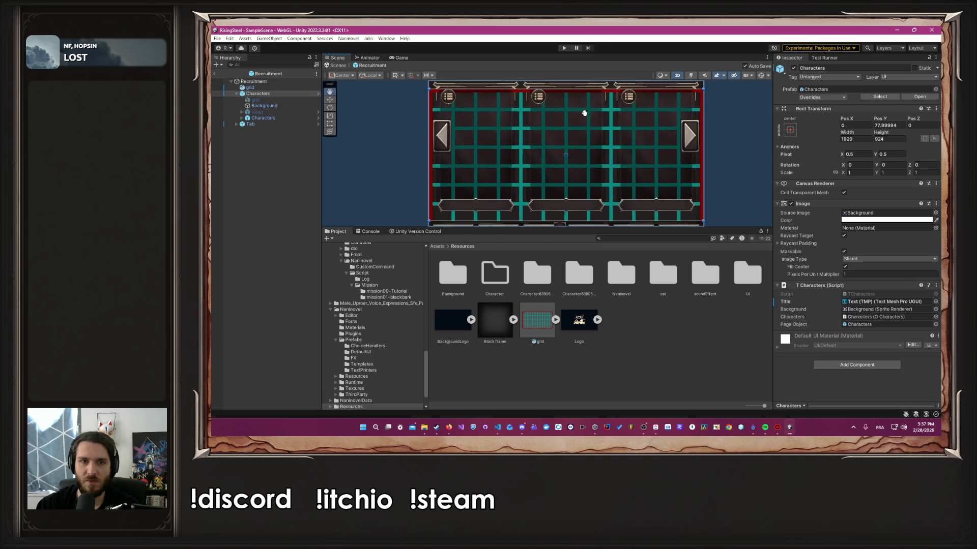
Step: Hide the grid overlay and try shifting the Background upward, then undo it
click(249, 87)
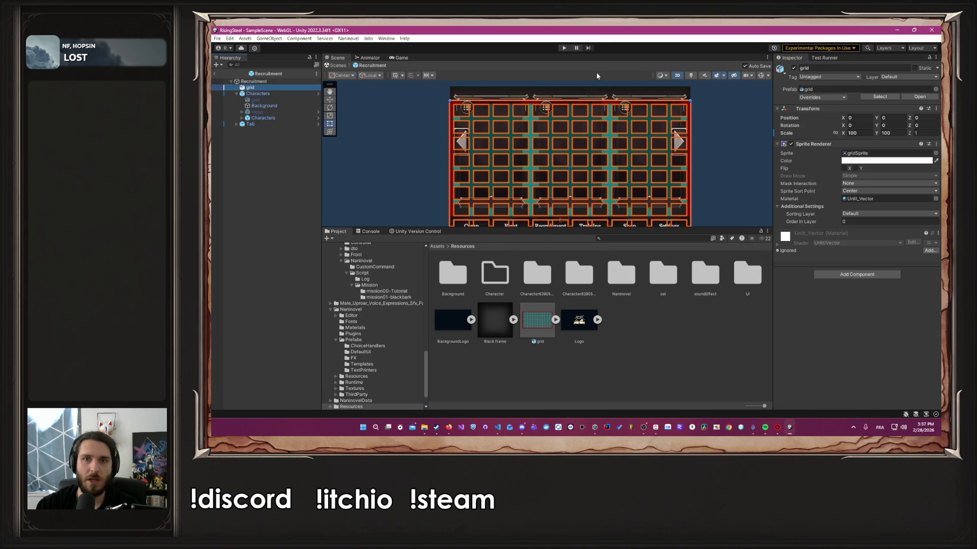
click(794, 68)
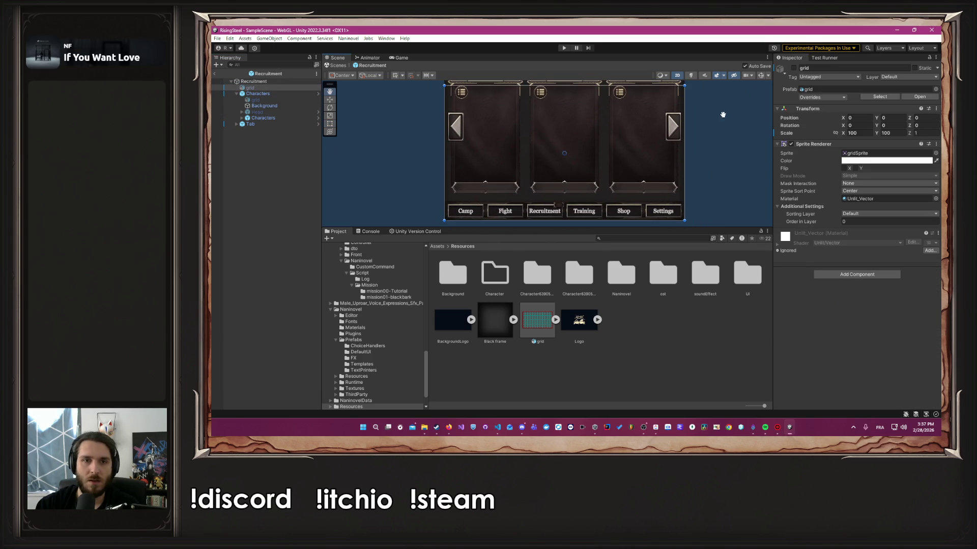
click(287, 106)
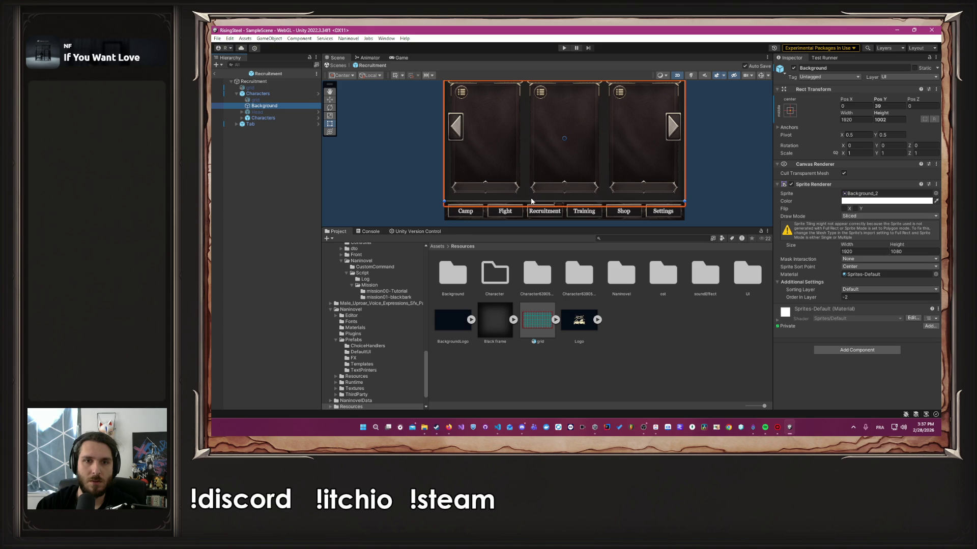
drag(531, 202, 532, 198)
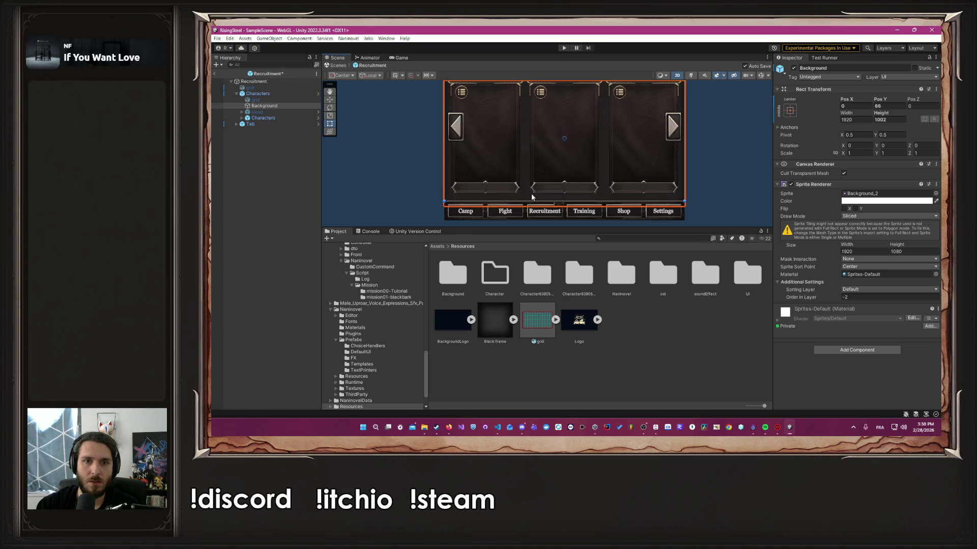
key(ctrl+z)
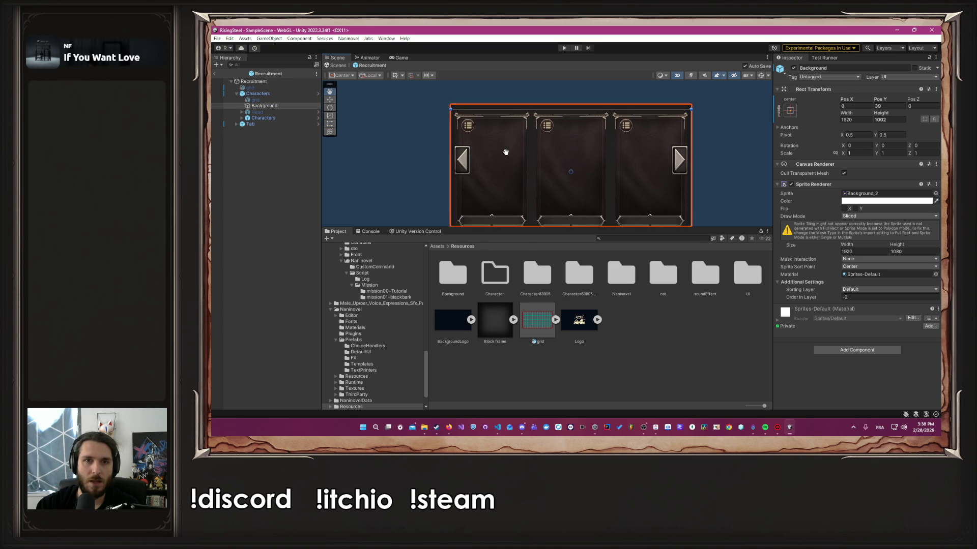
scroll(506, 152, up, 3)
scroll(498, 158, down, 2)
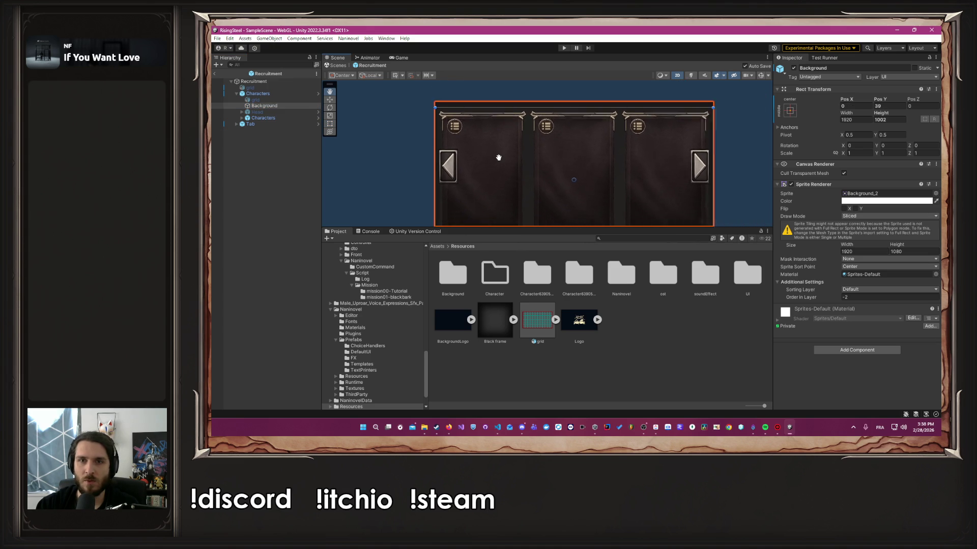
scroll(499, 158, up, 1)
drag(506, 157, 426, 134)
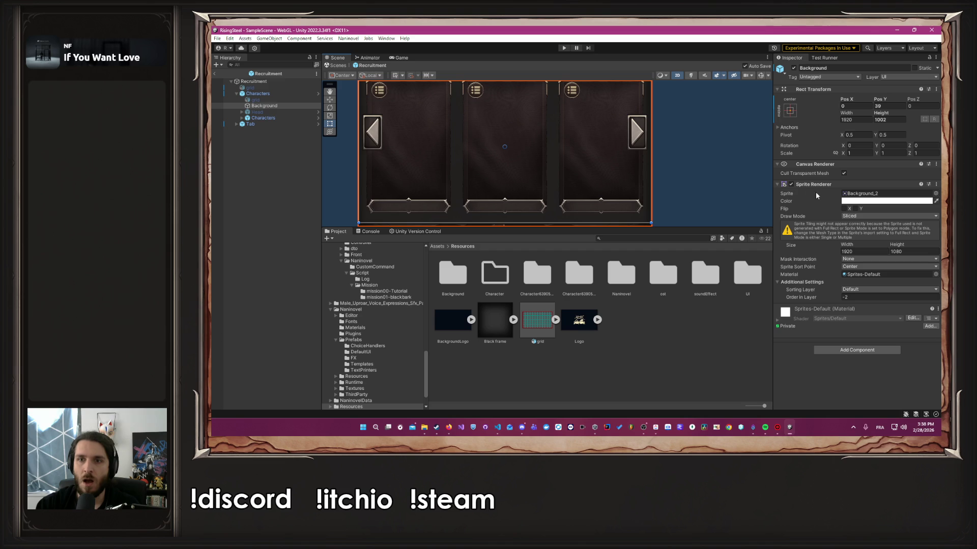
Step: Stretch the Background's top edge to height 1002.789 and lower its colour alpha to about 0.199
click(791, 184)
click(791, 184)
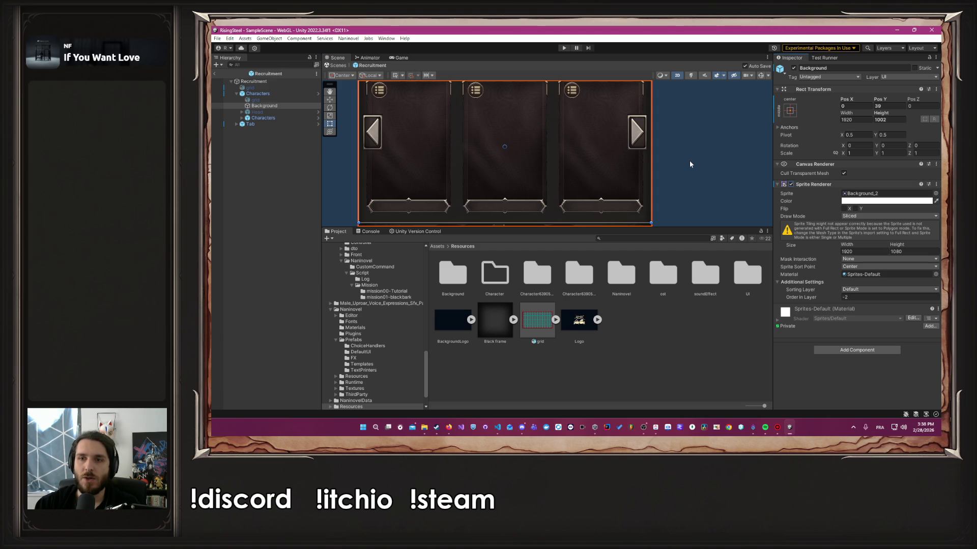
scroll(688, 162, down, 2)
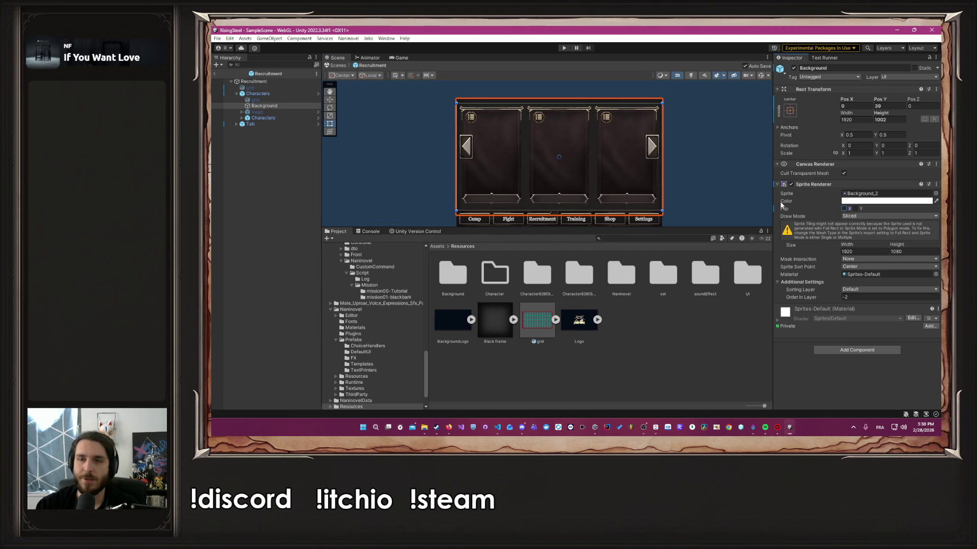
scroll(721, 188, up, 5)
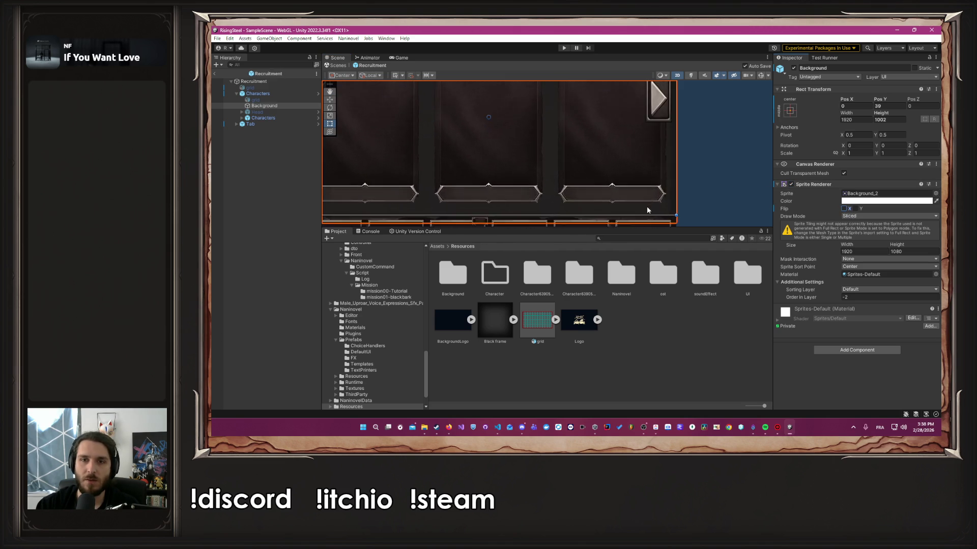
scroll(665, 182, up, 1)
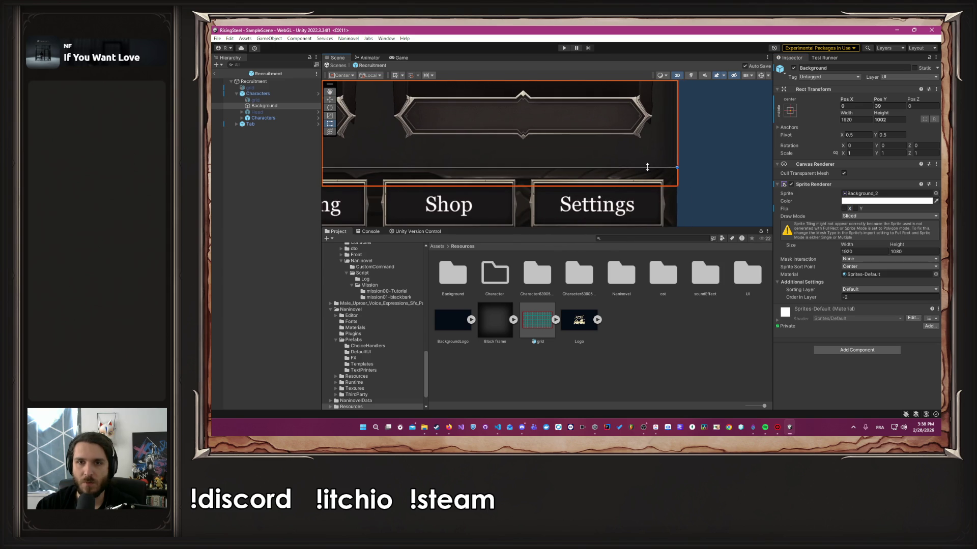
drag(693, 151, 697, 220)
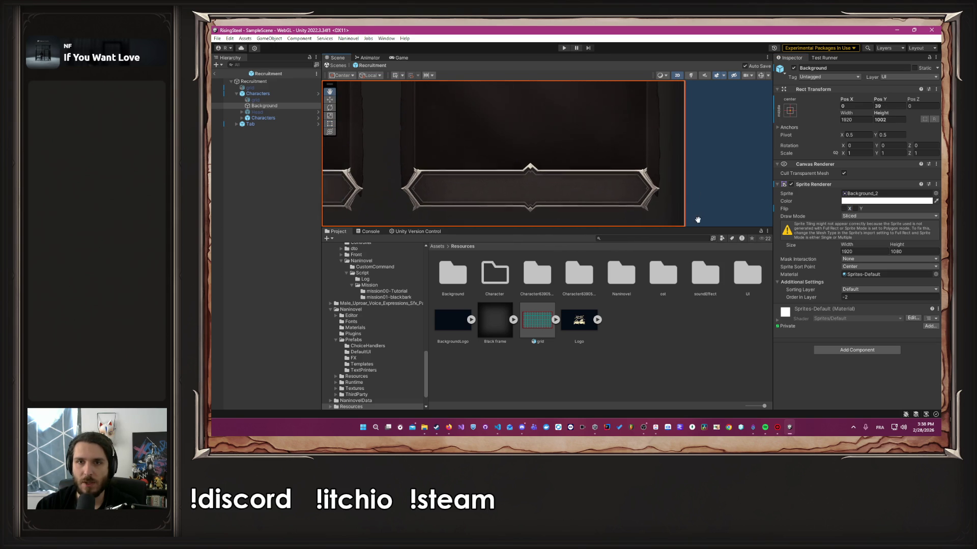
scroll(698, 220, down, 6)
scroll(656, 119, up, 5)
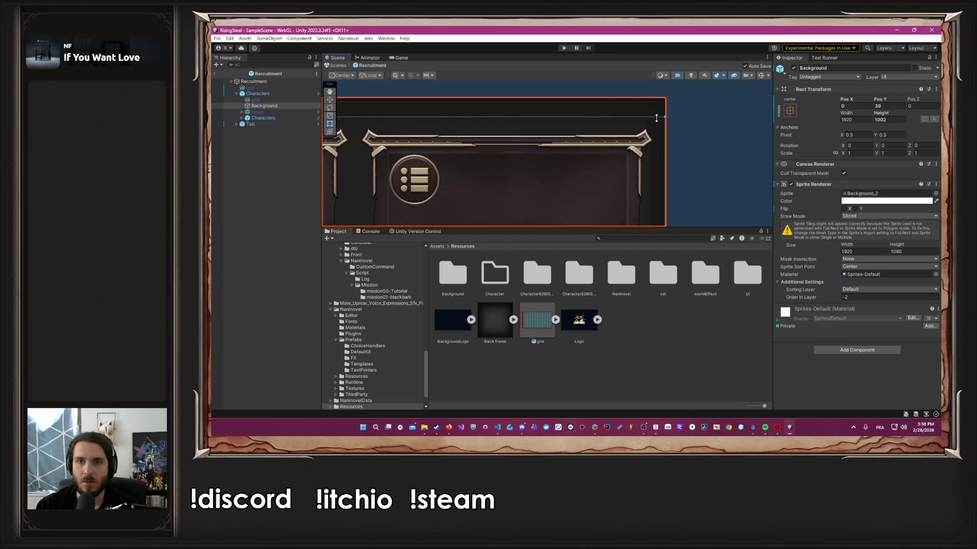
drag(657, 118, 656, 118)
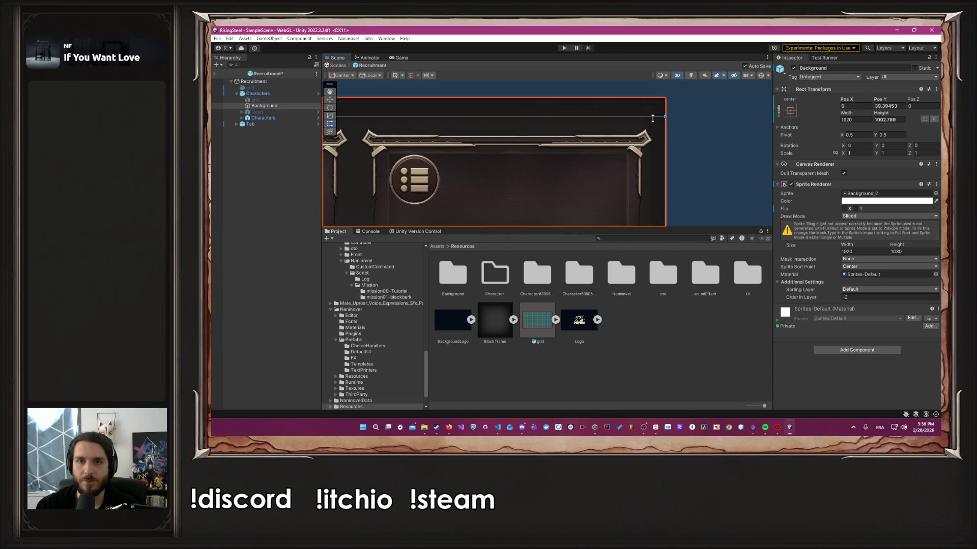
click(896, 203)
click(871, 349)
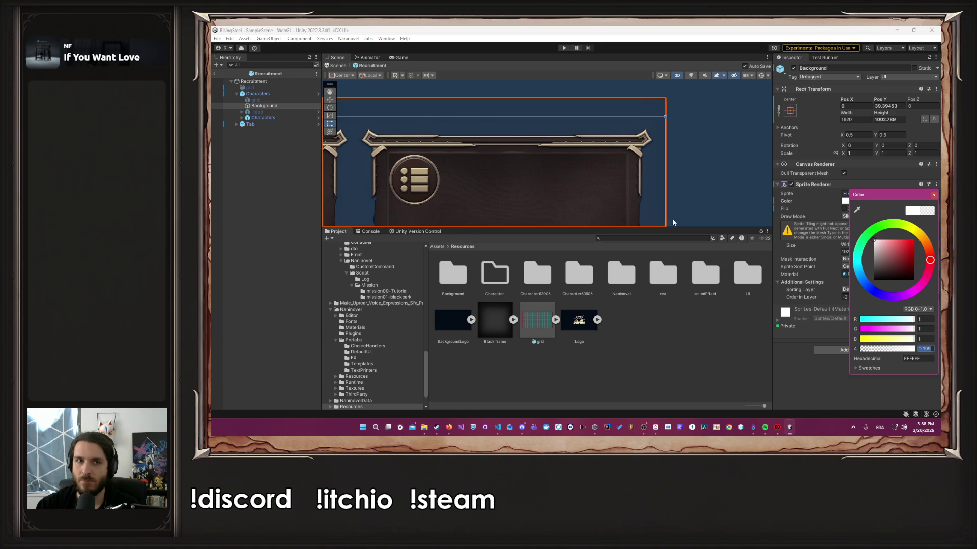
Step: Show the grid again and shrink the Background rect to 924 high at Pos Y 0
click(305, 88)
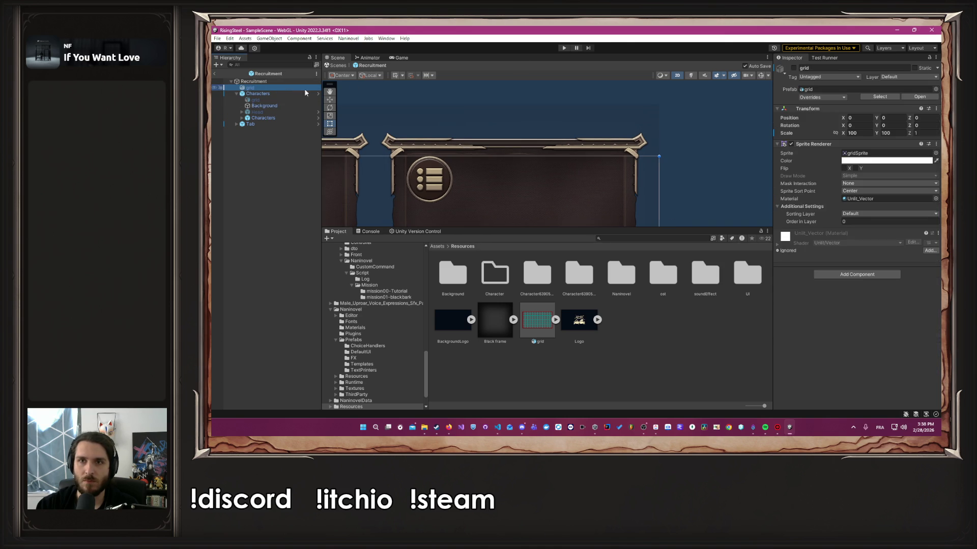
click(795, 67)
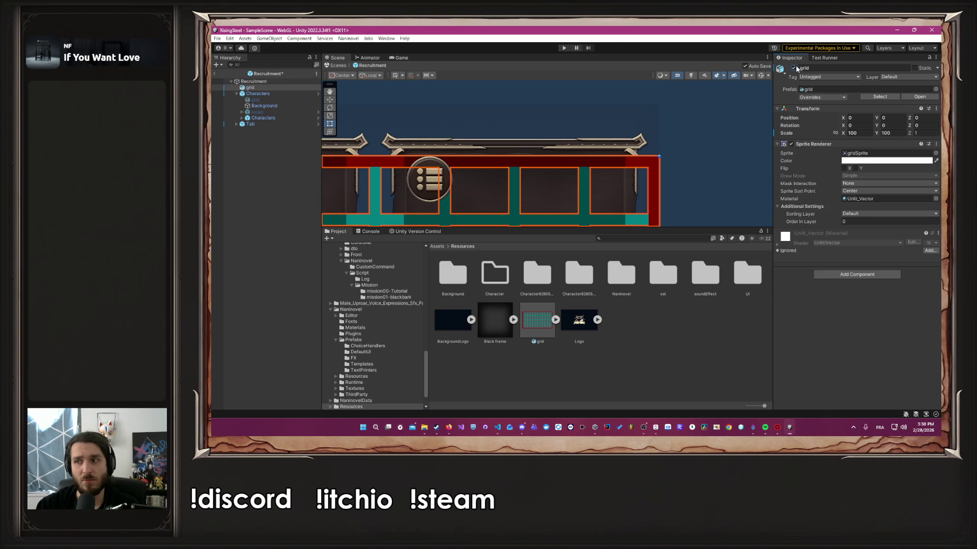
click(299, 106)
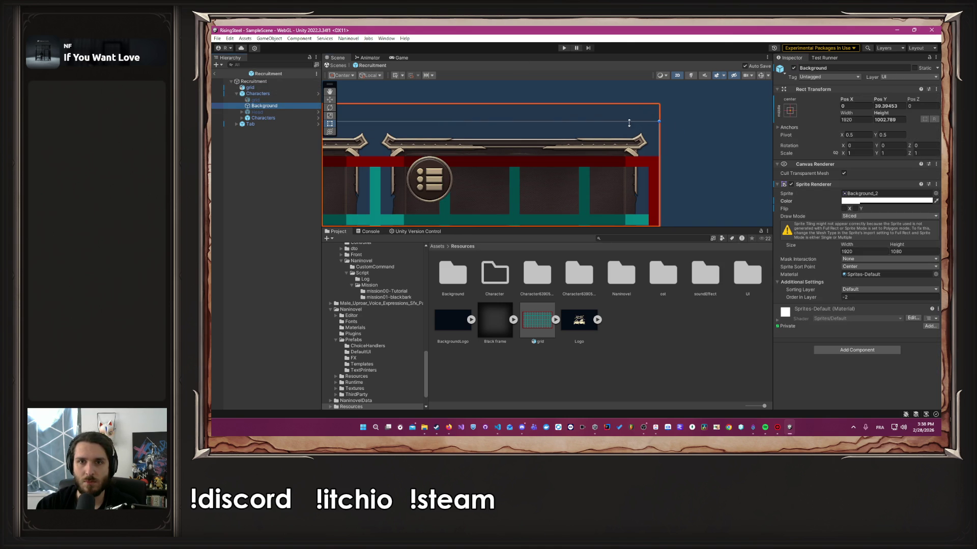
drag(629, 123, 631, 145)
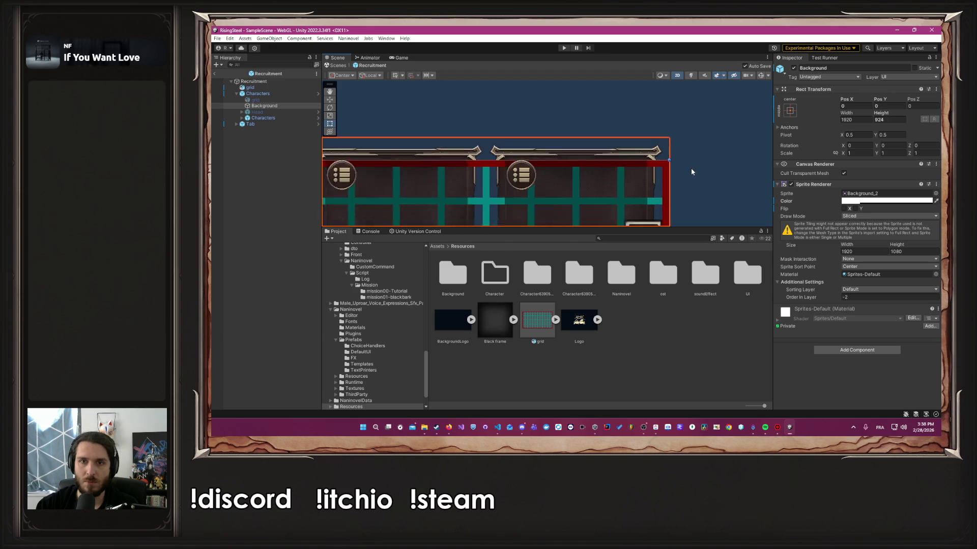
drag(691, 172, 693, 131)
scroll(693, 108, down, 2)
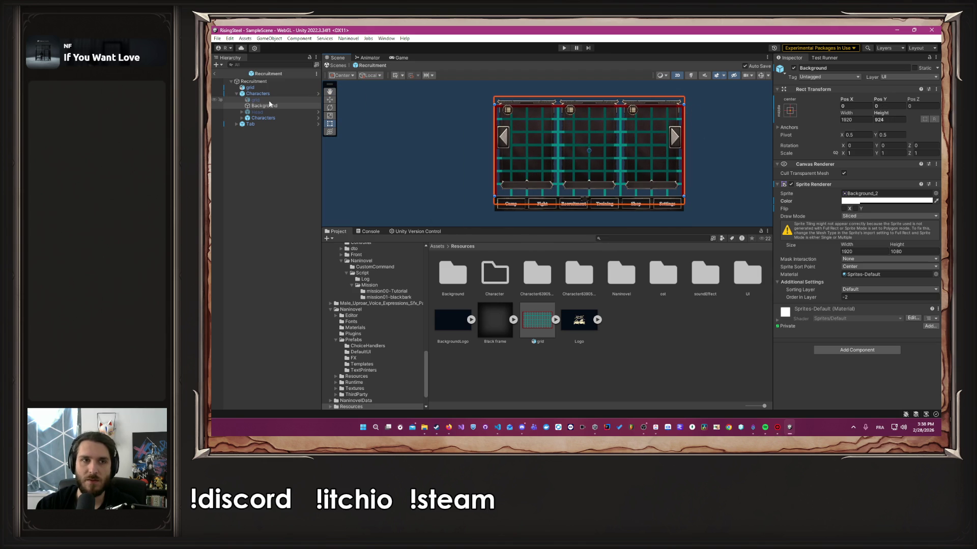
Step: Set the Background sprite height to 824 and make its colour fully opaque
click(903, 252)
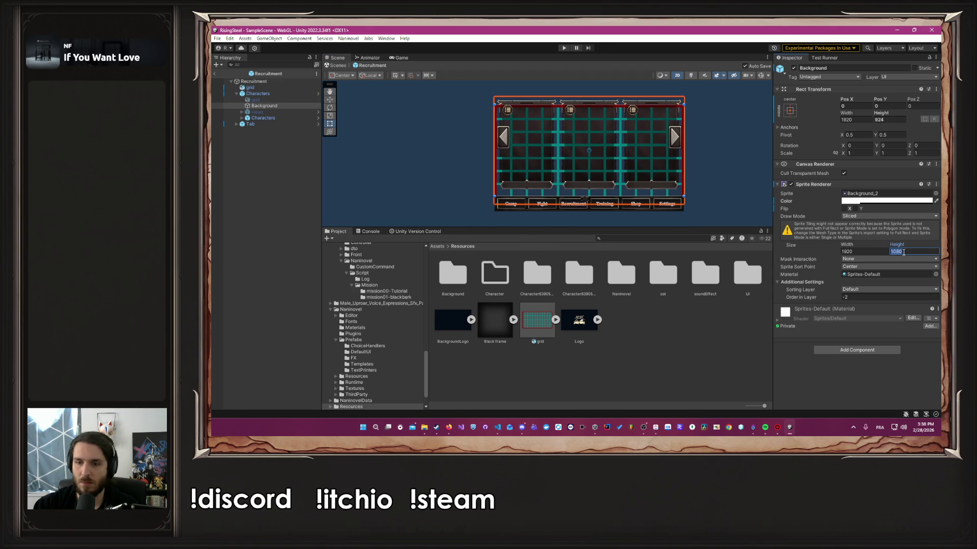
text(824)
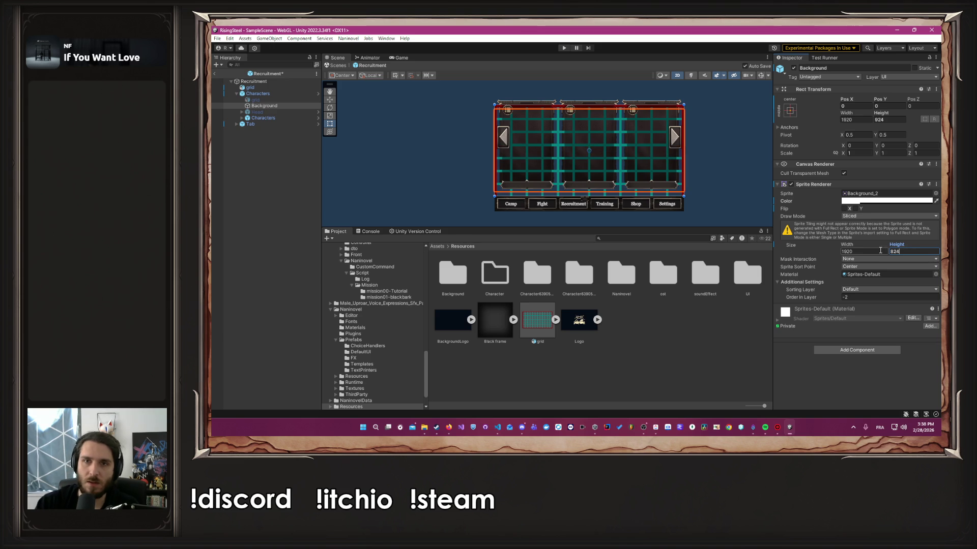
click(887, 202)
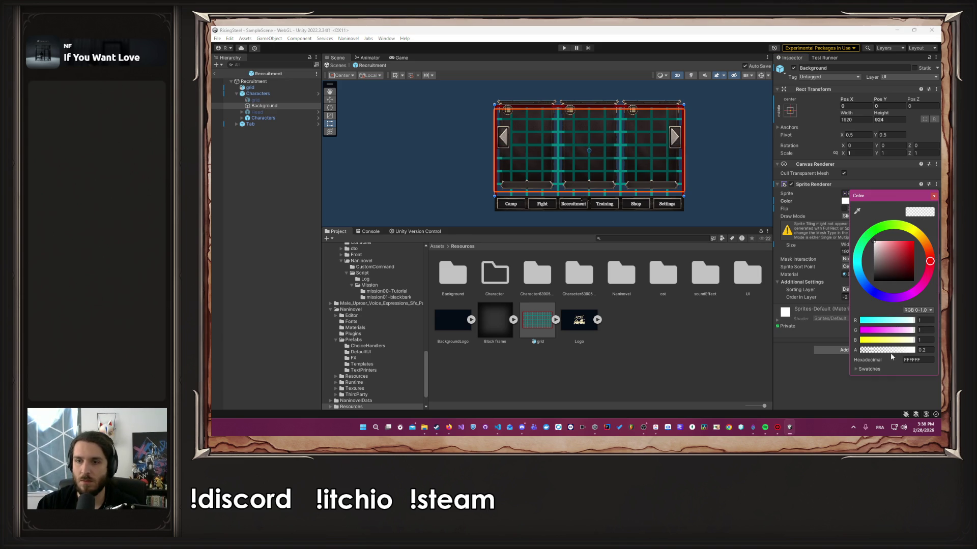
drag(891, 351, 915, 350)
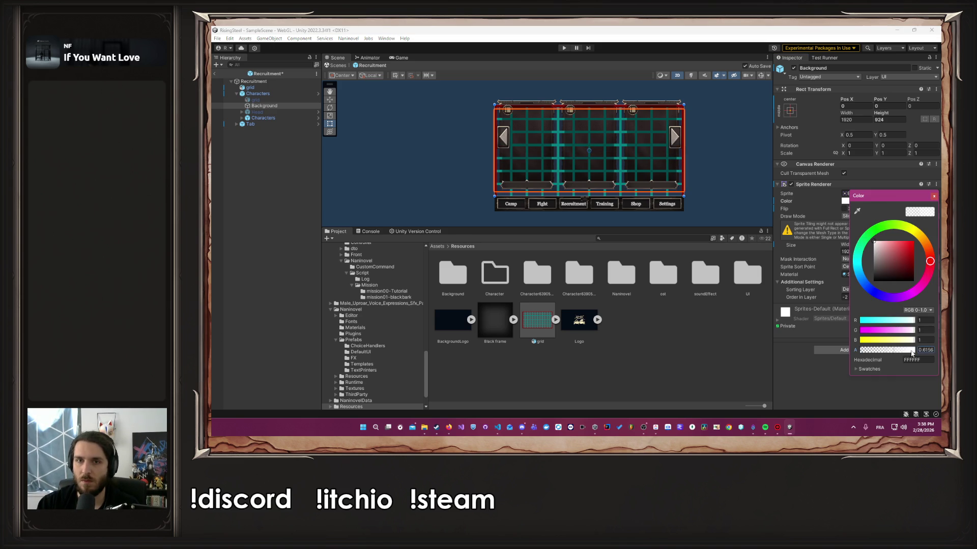
click(934, 197)
click(722, 168)
scroll(719, 171, up, 3)
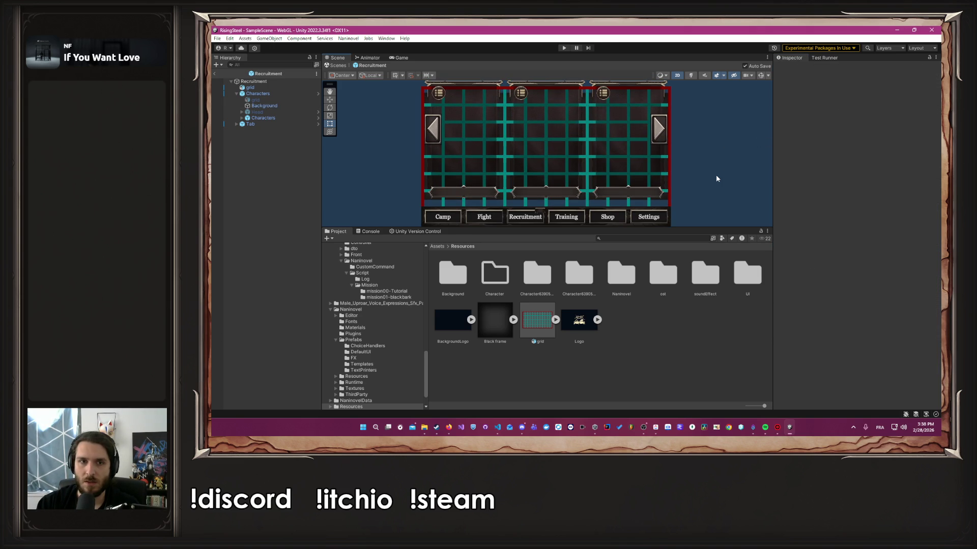
Step: Check the Characters panel's left edge against the Background object
click(279, 106)
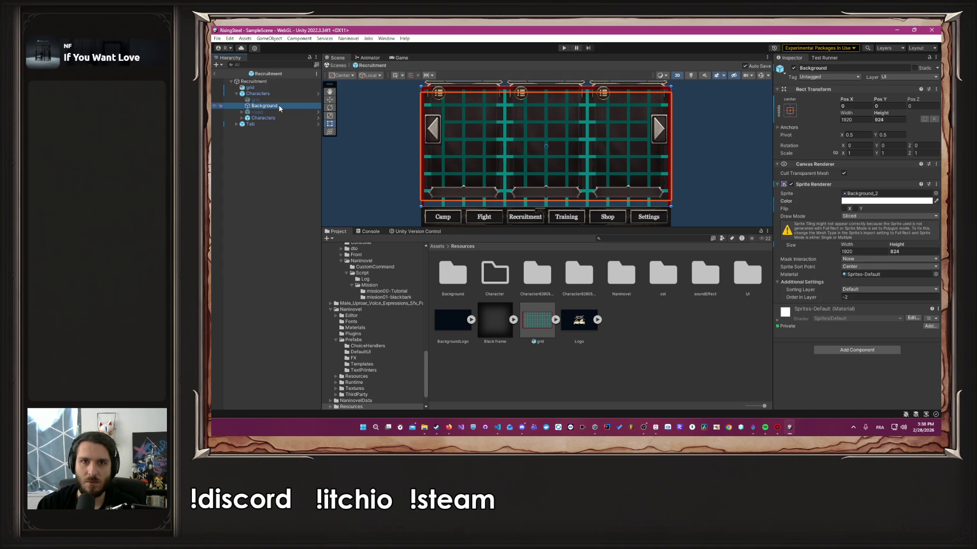
click(288, 94)
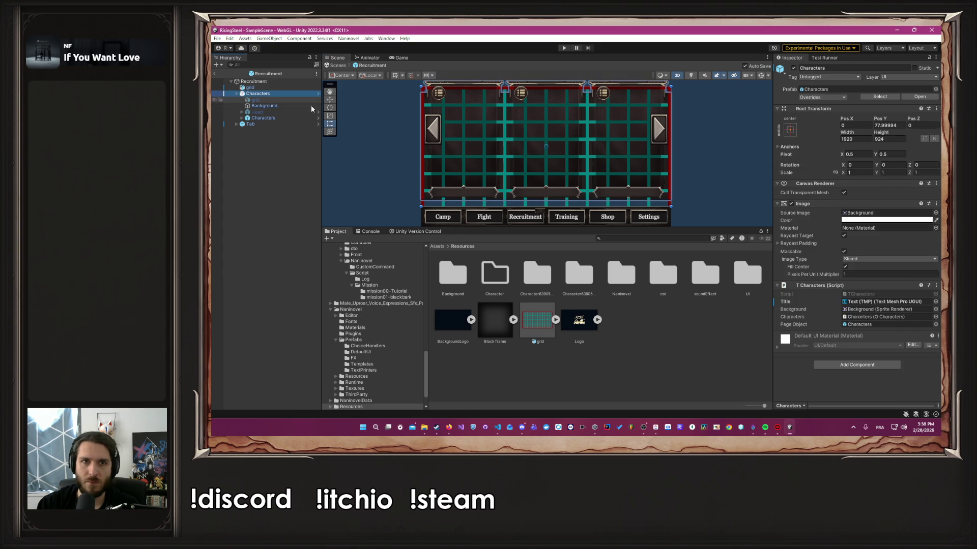
scroll(399, 131, down, 2)
scroll(464, 126, up, 5)
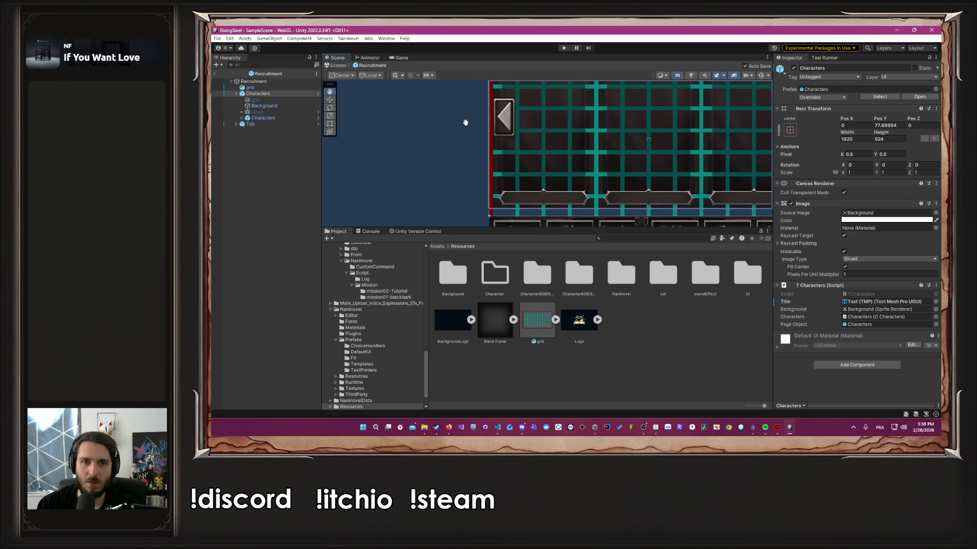
mouse_move(464, 126)
mouse_down()
mouse_move(445, 86)
mouse_move(369, 168)
mouse_up()
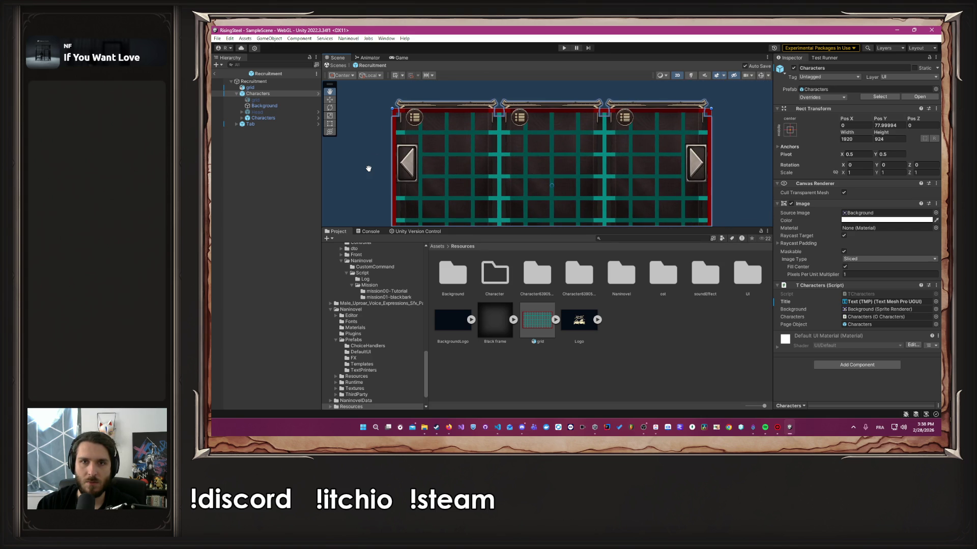
Step: Drag the Background down and slightly left to Pos X -14, Pos Y -106
click(280, 105)
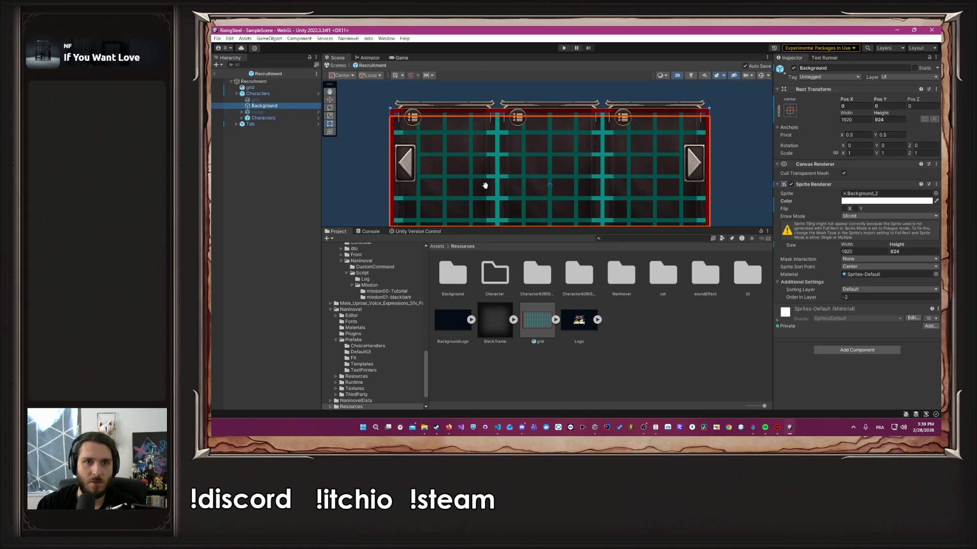
drag(485, 186, 490, 200)
scroll(536, 133, up, 4)
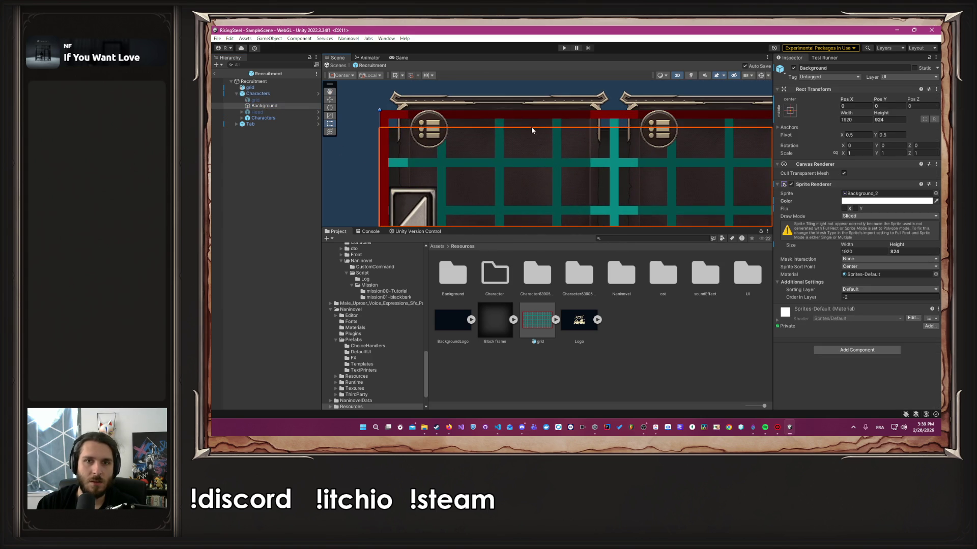
mouse_move(531, 130)
mouse_down()
mouse_move(529, 115)
mouse_move(527, 170)
mouse_up()
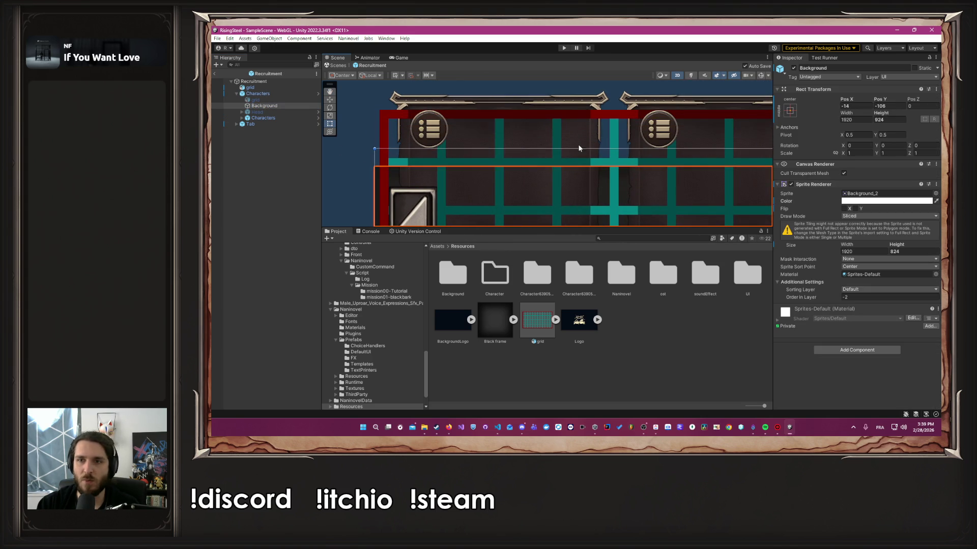
scroll(579, 148, down, 8)
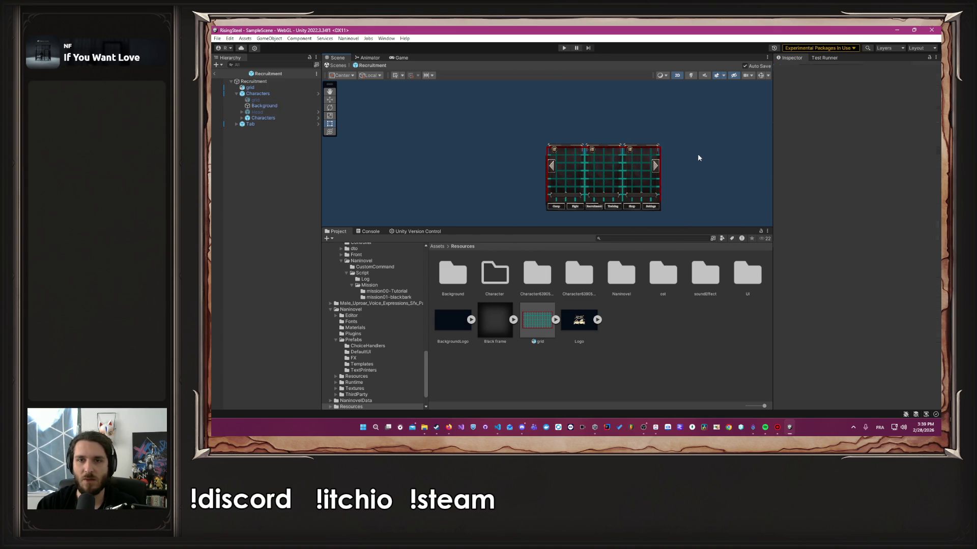
Step: Undo the Background move and set its Sprite Renderer height to 924
key(ctrl+z)
click(924, 249)
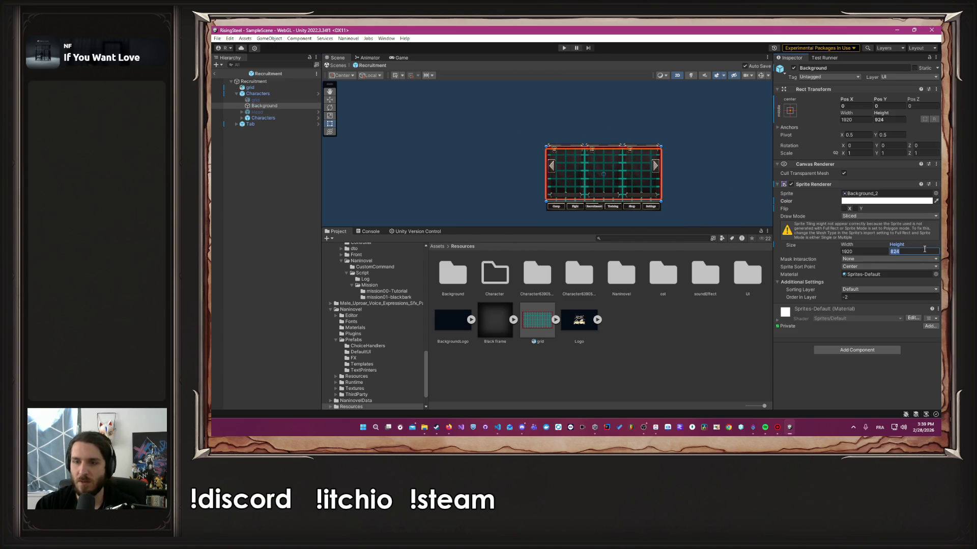
text(924)
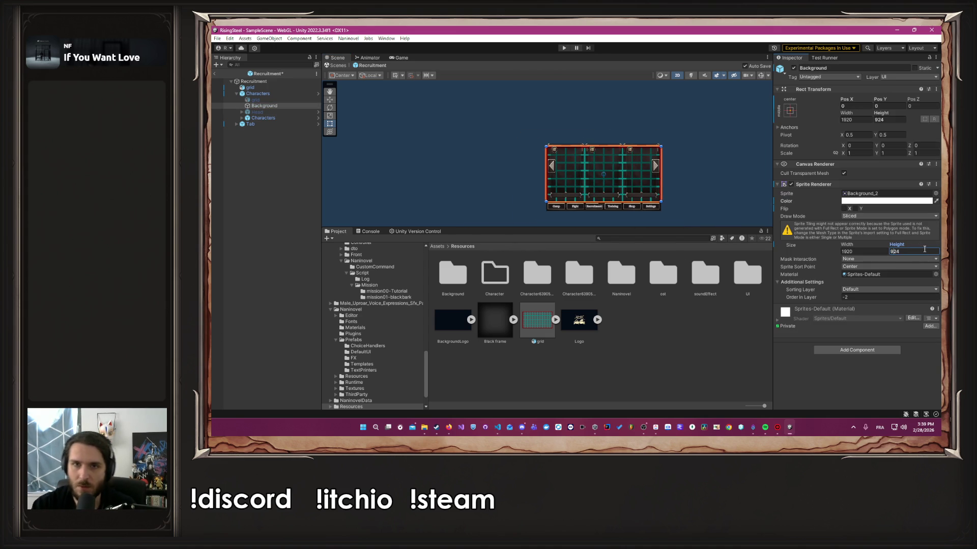
click(688, 201)
Step: Hide the grid overlay so the three character cards show above the tabs
scroll(712, 174, up, 5)
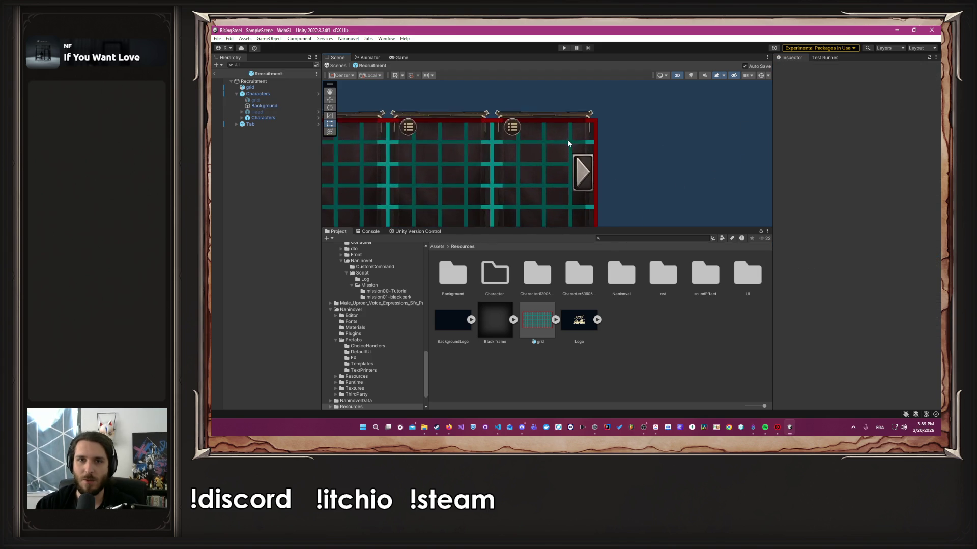
mouse_move(633, 200)
mouse_down()
mouse_move(667, 176)
mouse_move(663, 157)
mouse_up()
scroll(663, 157, down, 4)
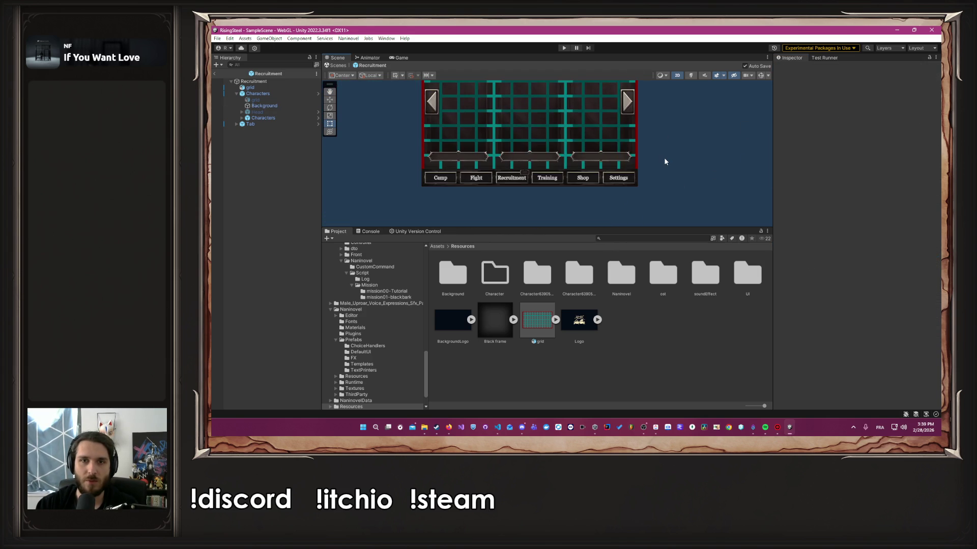
drag(741, 223, 672, 156)
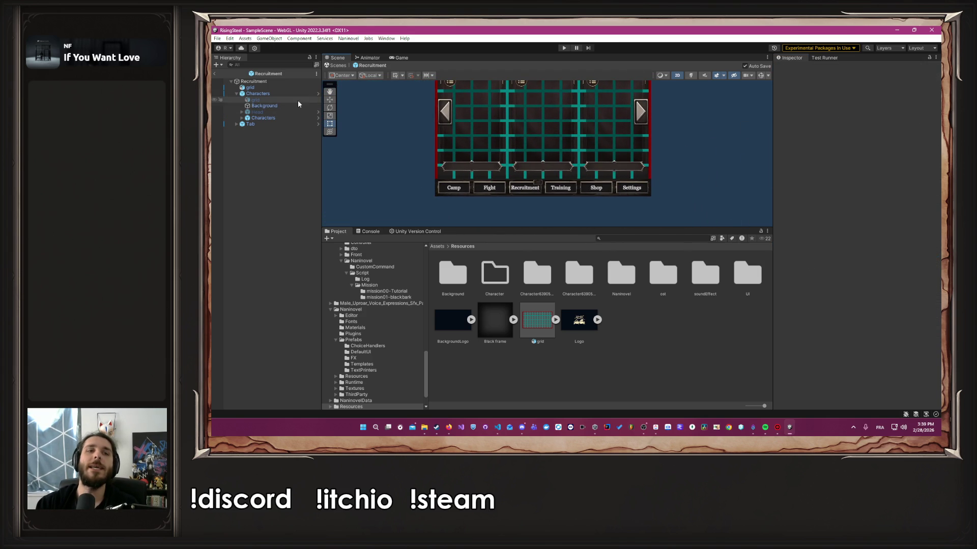
click(250, 88)
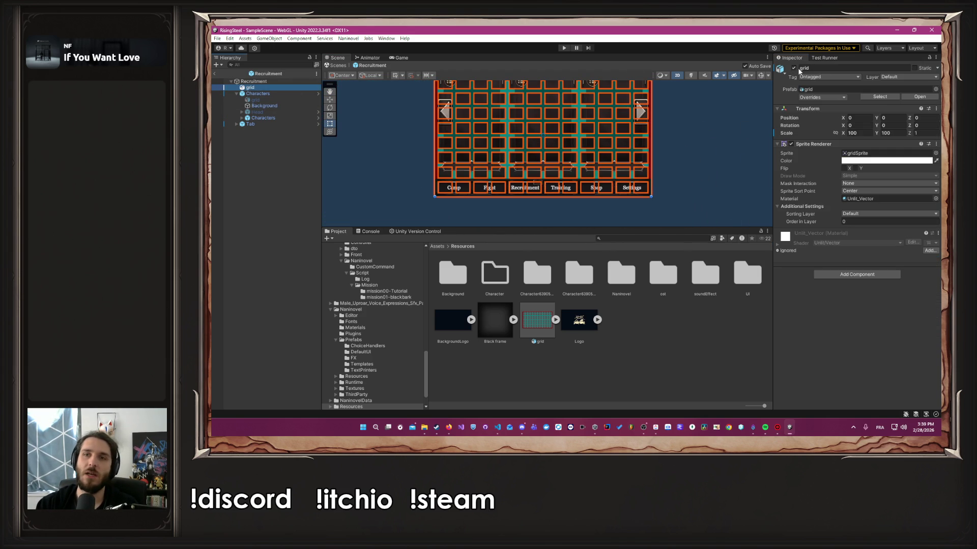
click(794, 67)
scroll(677, 133, down, 2)
Step: Drag the nested Characters card container down from Pos Y 30 to 0, just above the tabs
click(427, 106)
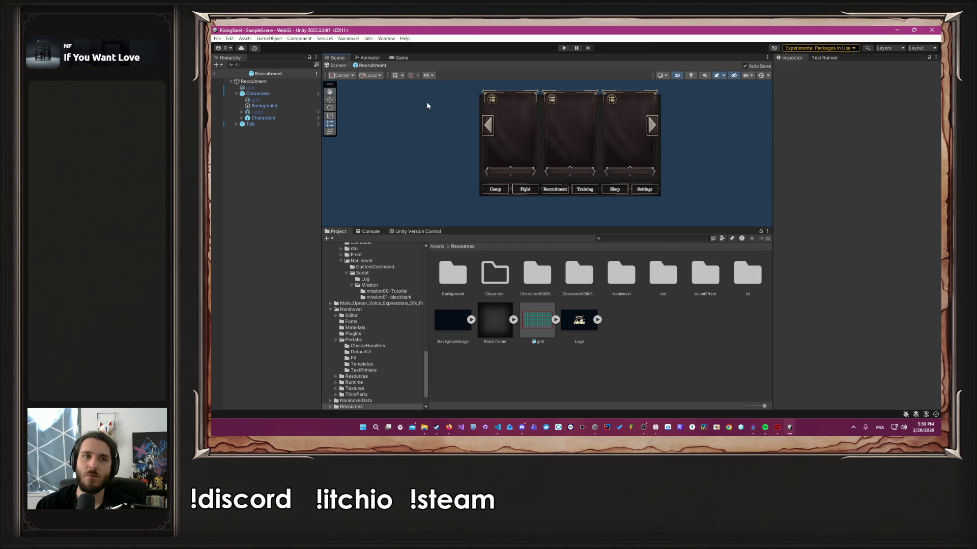
click(518, 106)
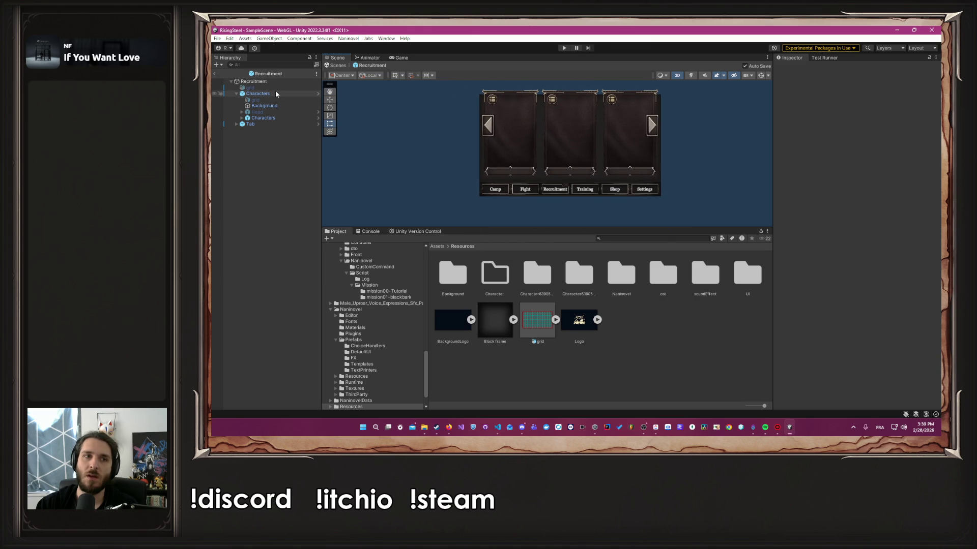
click(278, 118)
scroll(575, 142, up, 3)
drag(572, 135, 576, 147)
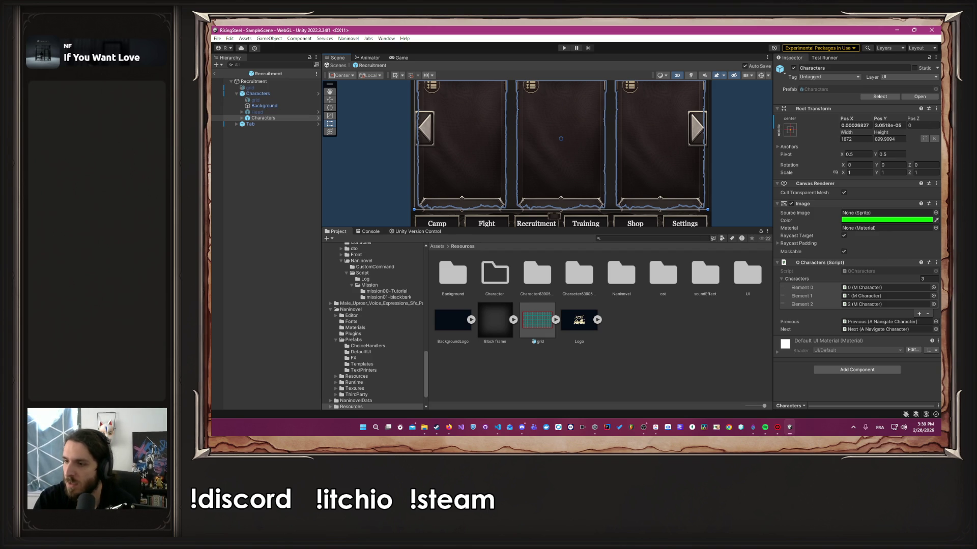
key(alt+Tab)
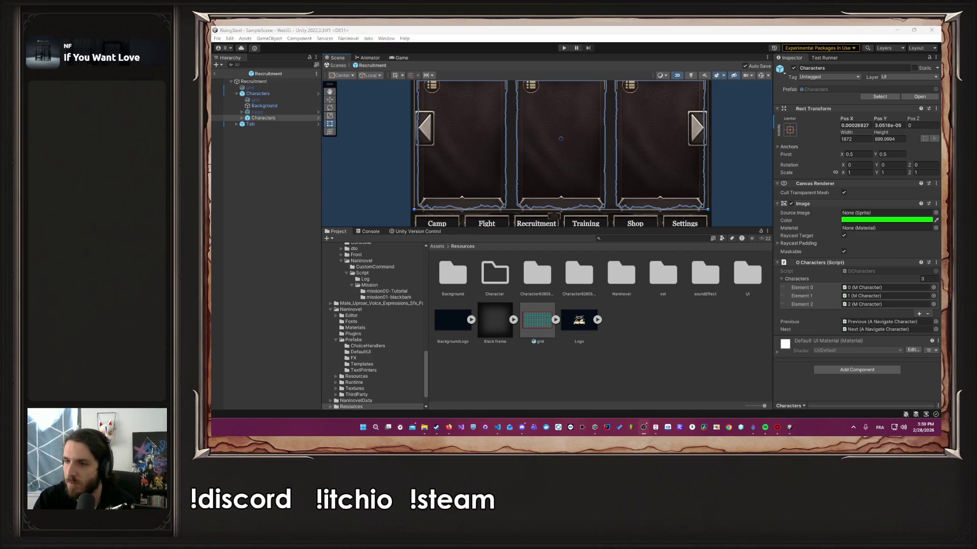
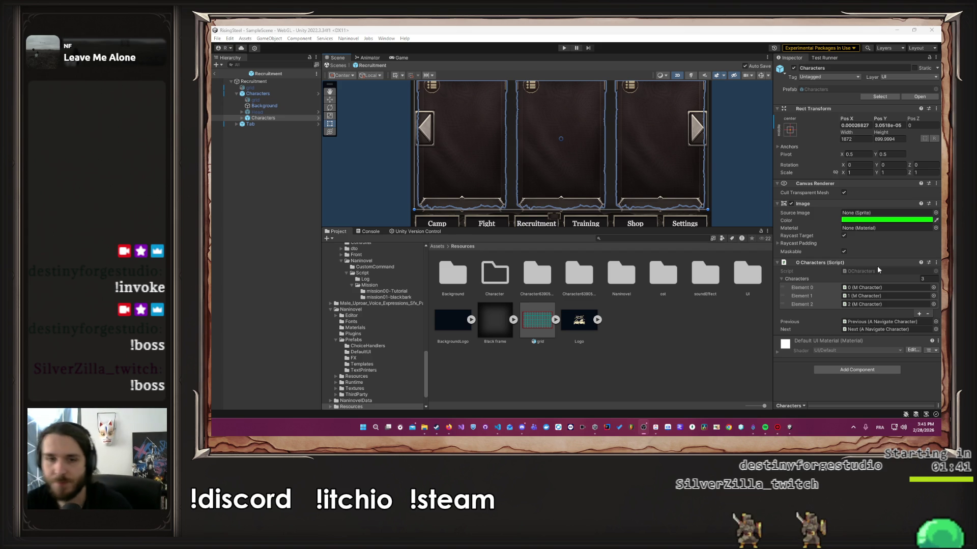
Step: Expand Characters > 0 in the Recruitment Hierarchy and open the Character card prefab
click(719, 148)
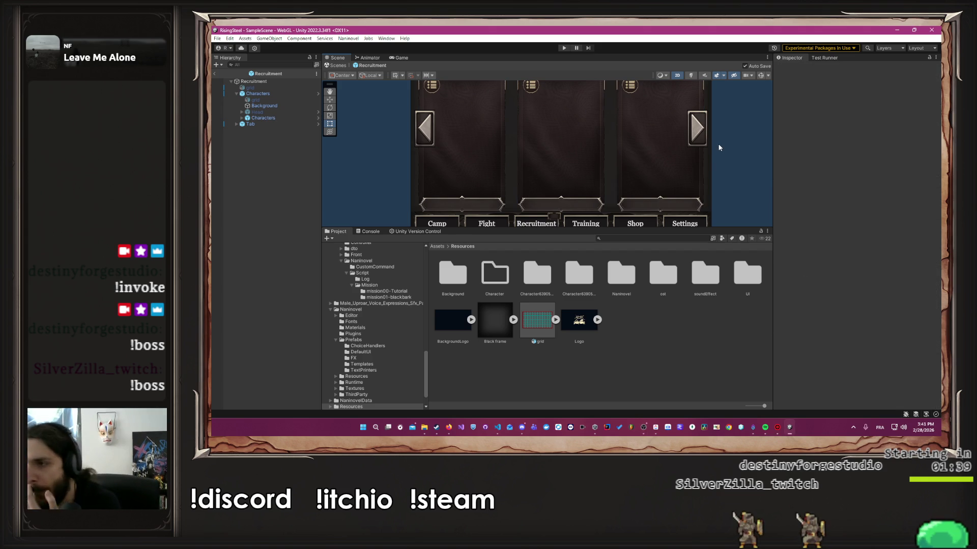
scroll(723, 142, down, 1)
scroll(724, 146, down, 2)
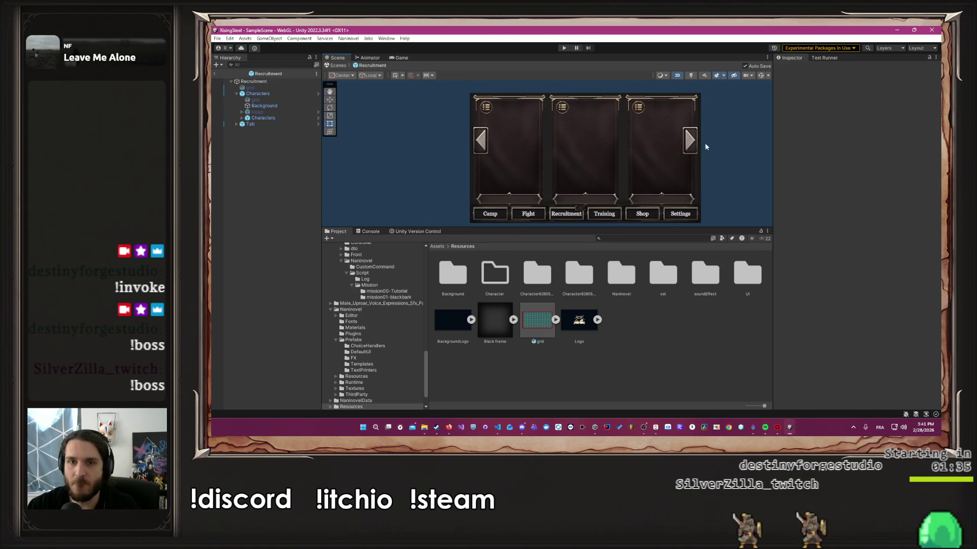
click(242, 118)
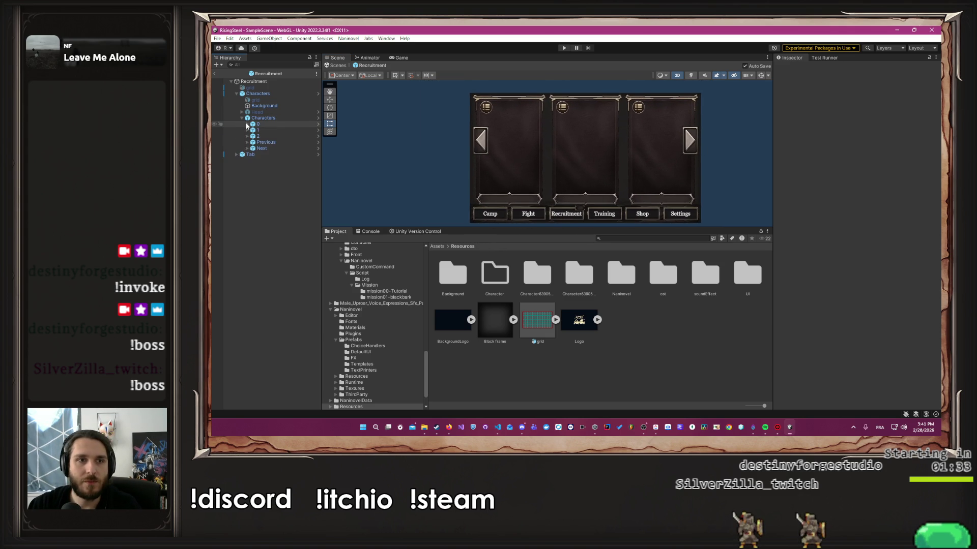
click(248, 124)
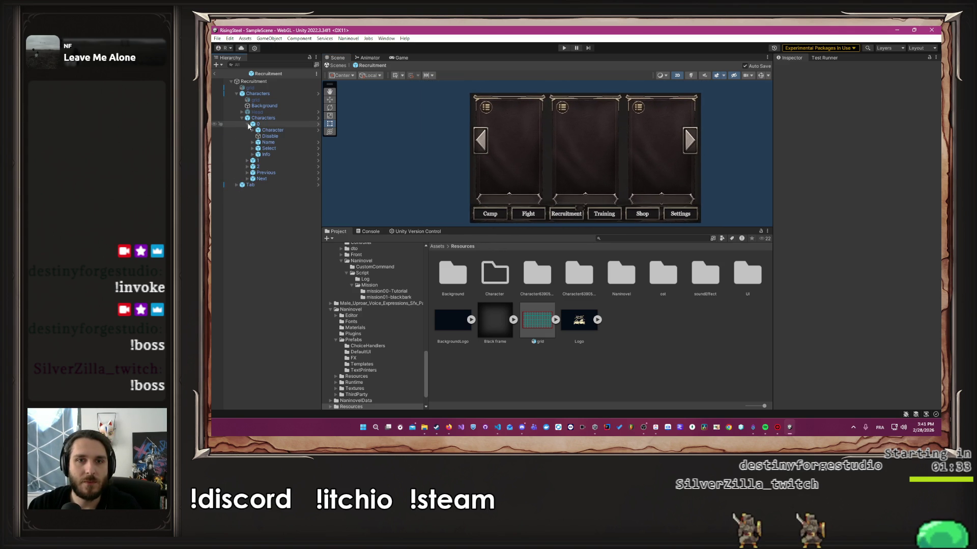
click(318, 125)
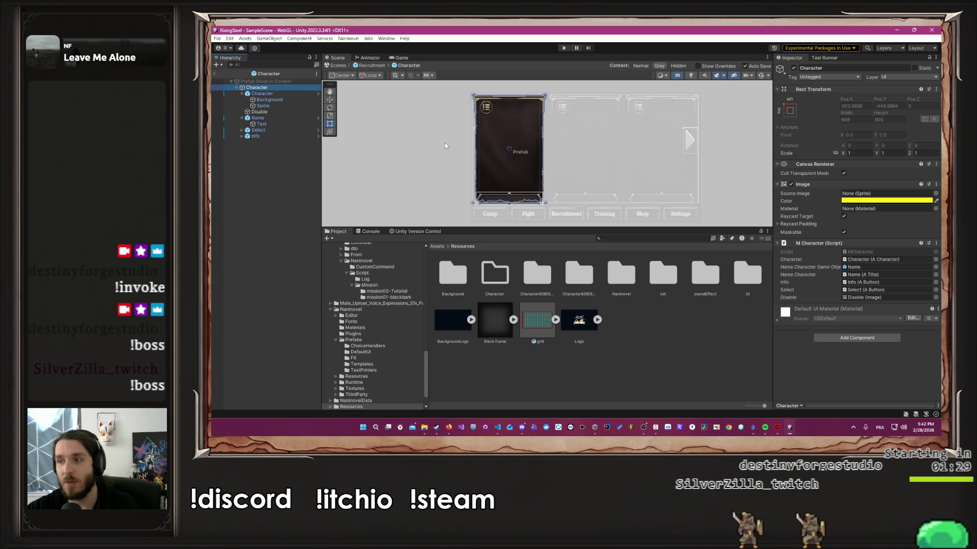
Step: Place the Character card's Name bar at the bottom edge (Pos Y -416), then return to the Recruitment scene
click(425, 158)
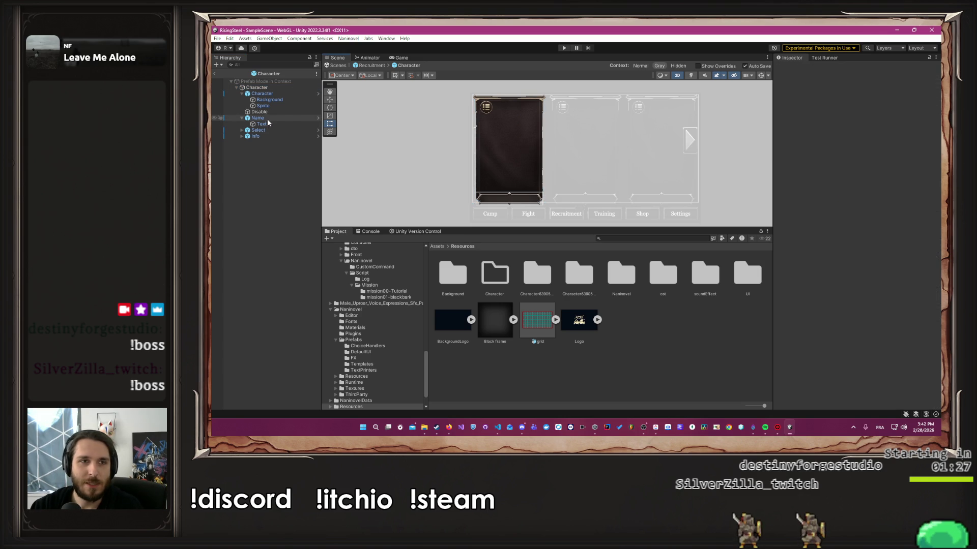
click(257, 118)
click(535, 184)
drag(534, 185, 526, 97)
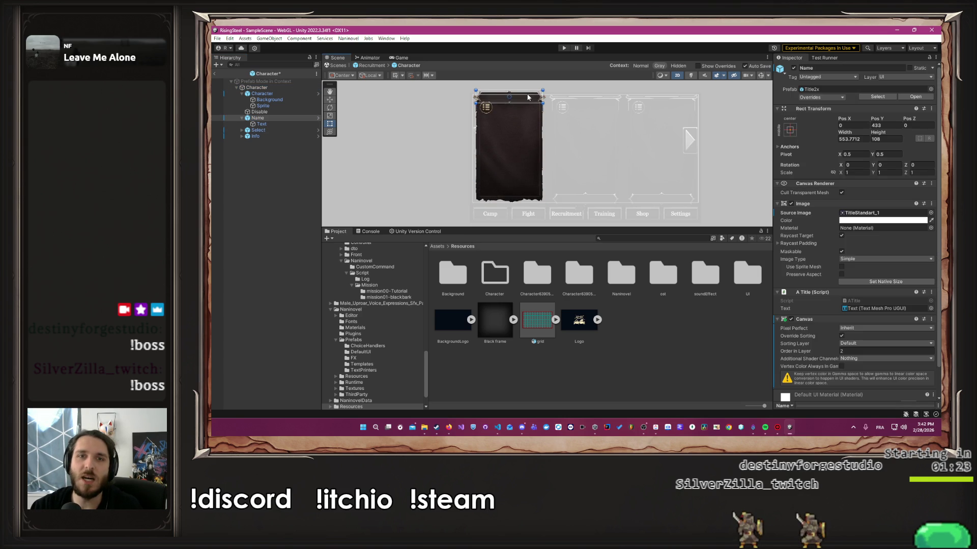
scroll(501, 99, up, 3)
scroll(492, 100, up, 3)
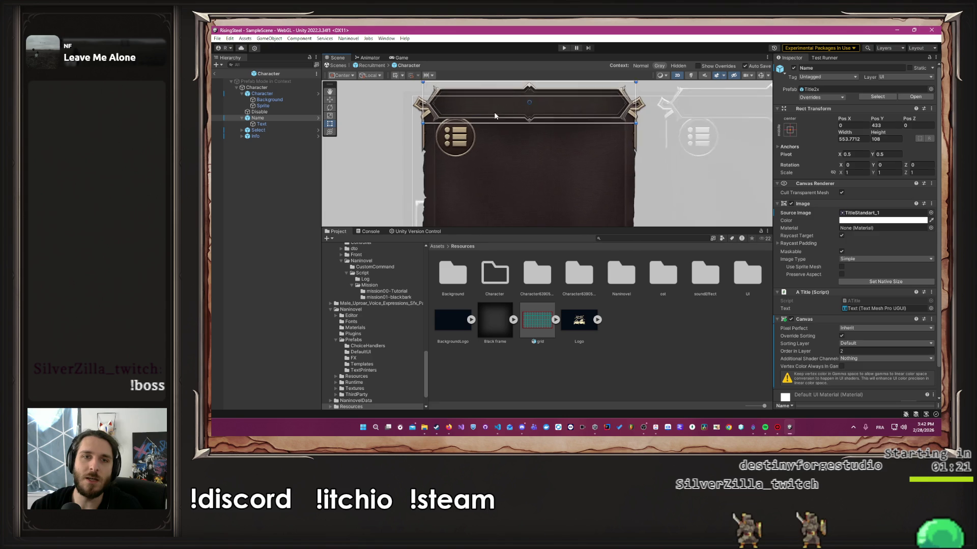
scroll(538, 154, down, 3)
mouse_move(538, 154)
mouse_down()
mouse_move(530, 137)
mouse_move(538, 197)
mouse_up()
scroll(529, 109, down, 3)
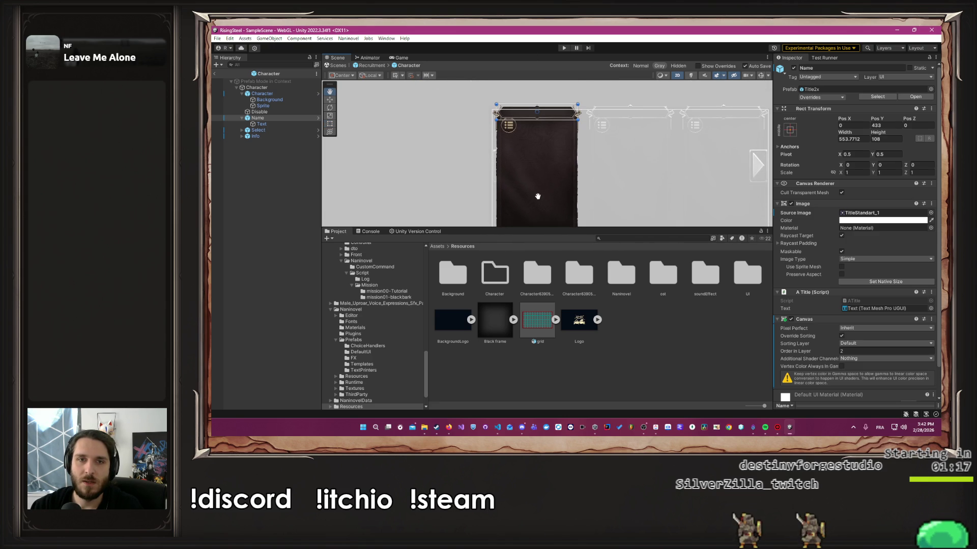
key(ctrl+z)
scroll(532, 191, down, 2)
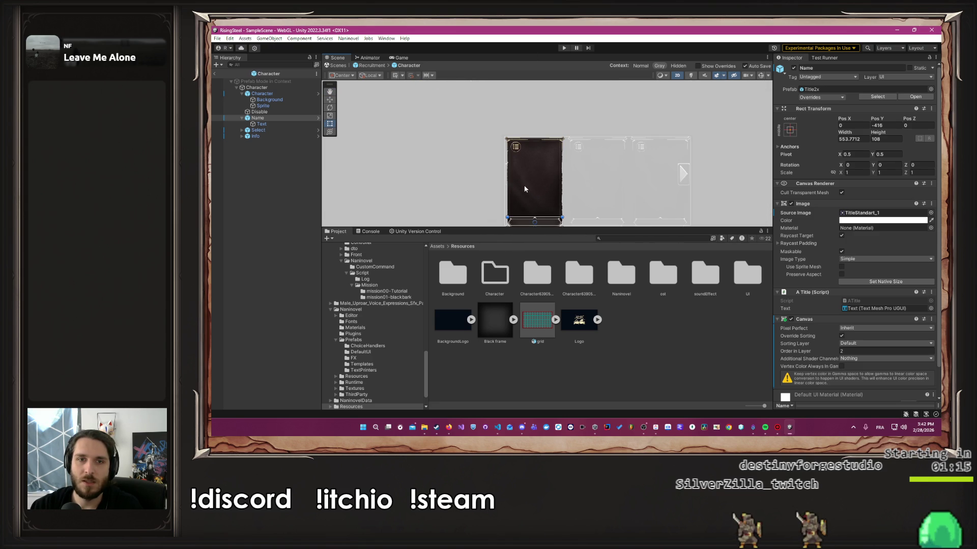
click(376, 65)
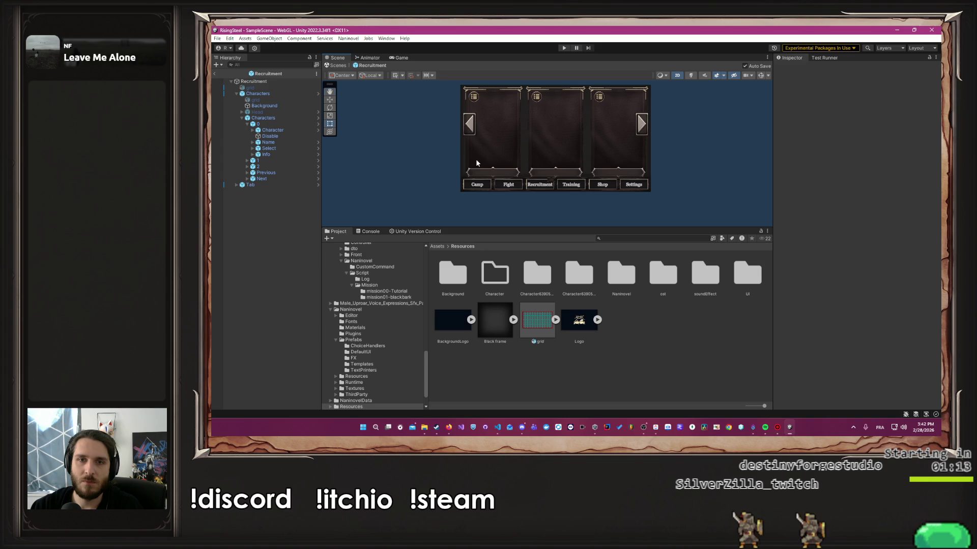
Step: Scroll the Project tree to SelectGameMode/UI/Scene/05-pages and show its contents
scroll(535, 180, up, 3)
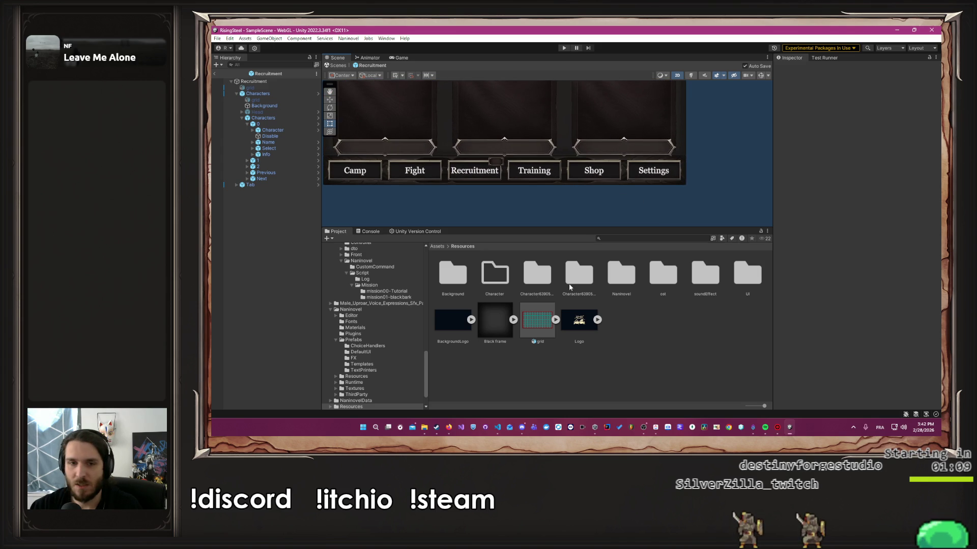
scroll(519, 203, down, 5)
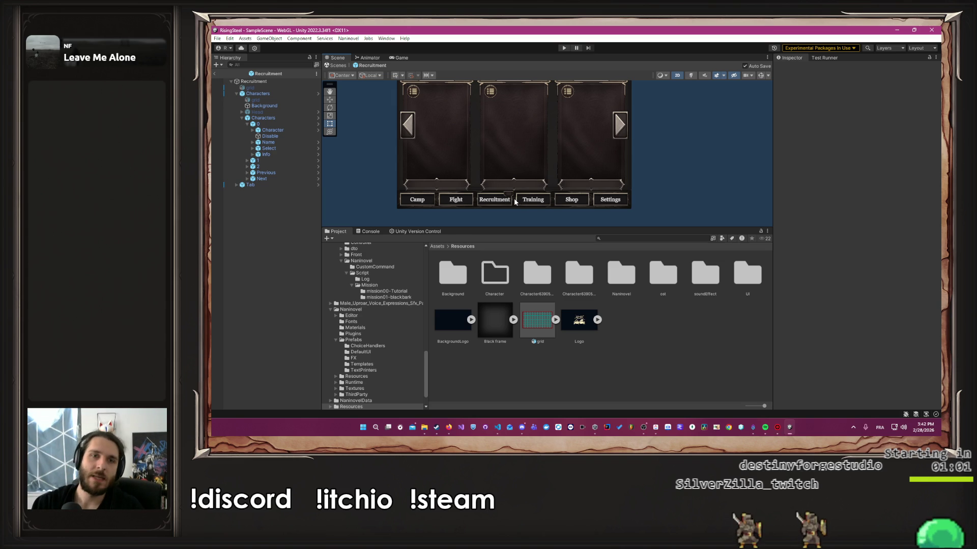
scroll(390, 164, up, 1)
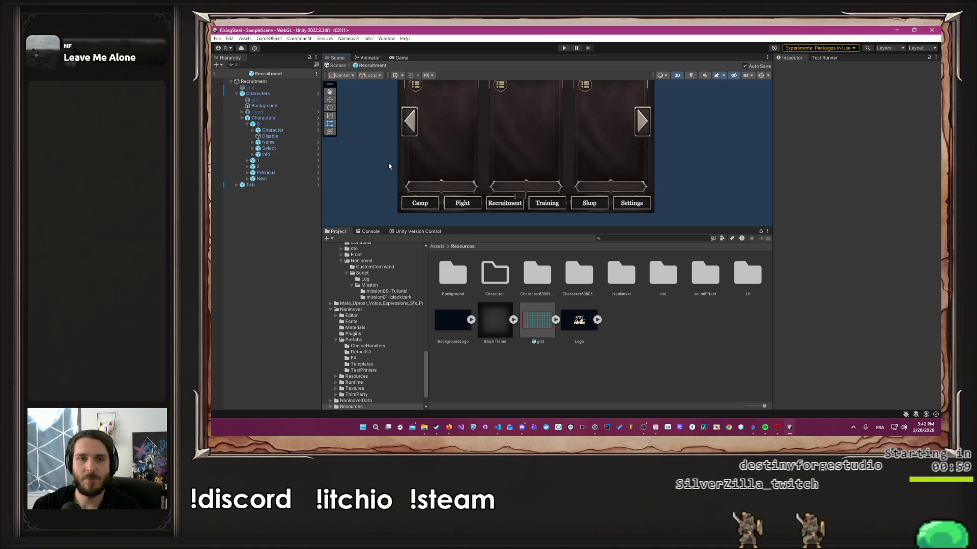
scroll(380, 300, up, 10)
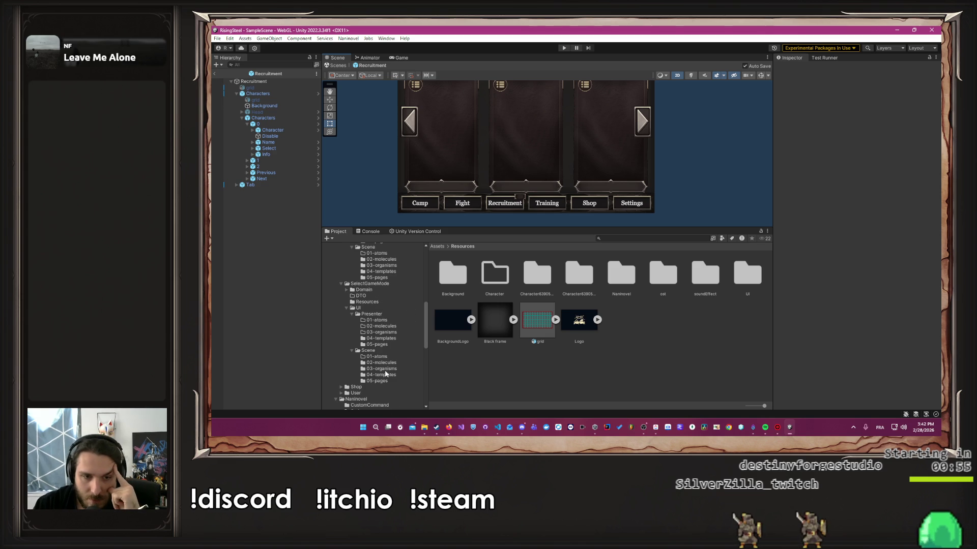
click(382, 382)
Step: Open the SelectGameMode prefab, undo so the tab bar sits on top, and select GameModes
double_click(451, 275)
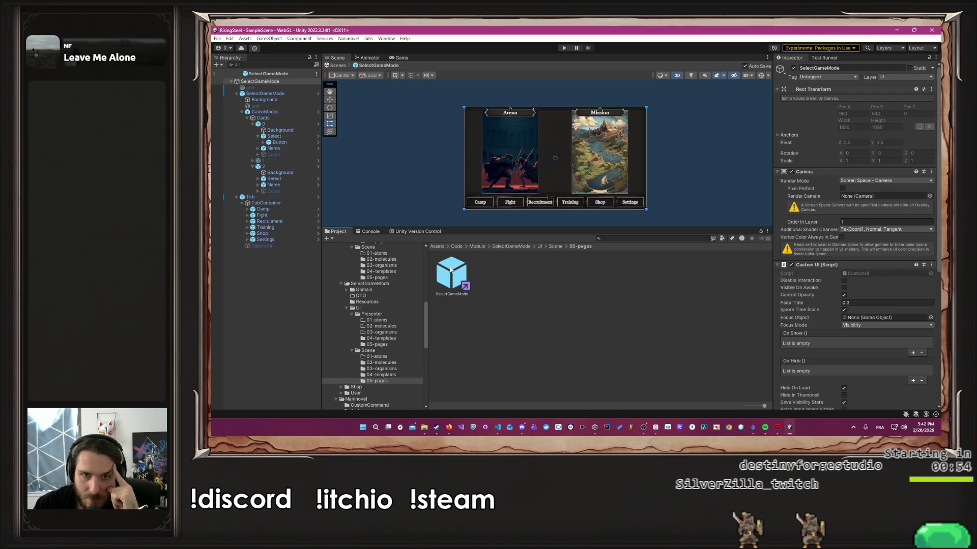
click(444, 176)
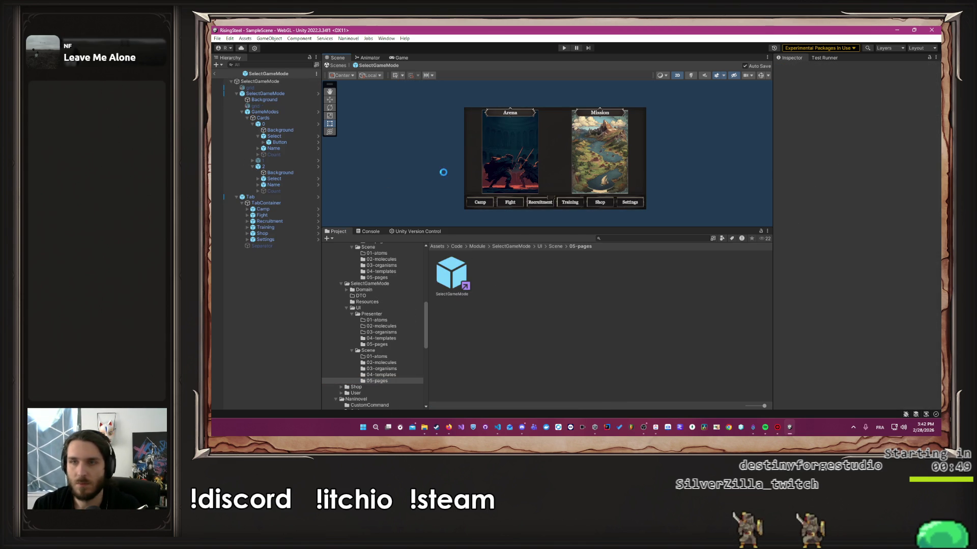
key(ctrl+z)
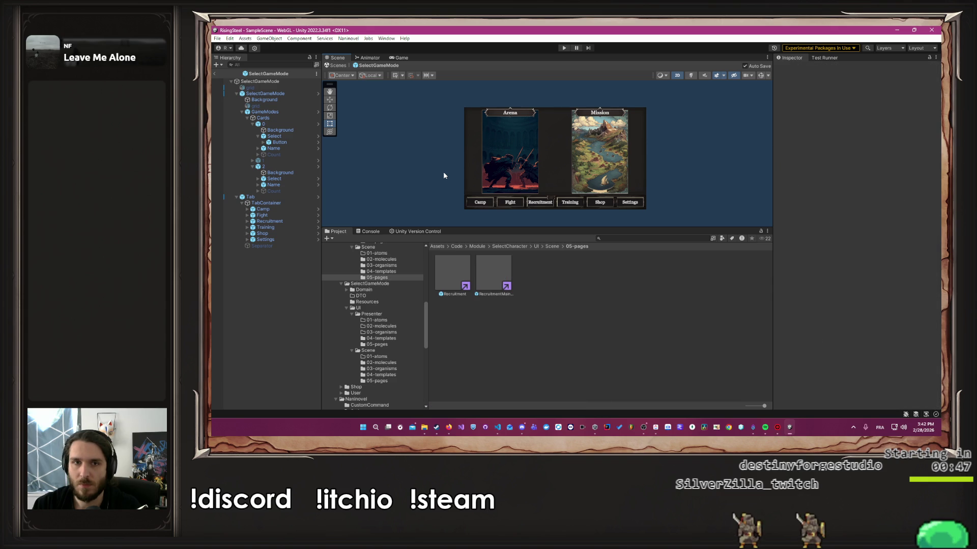
key(ctrl+z)
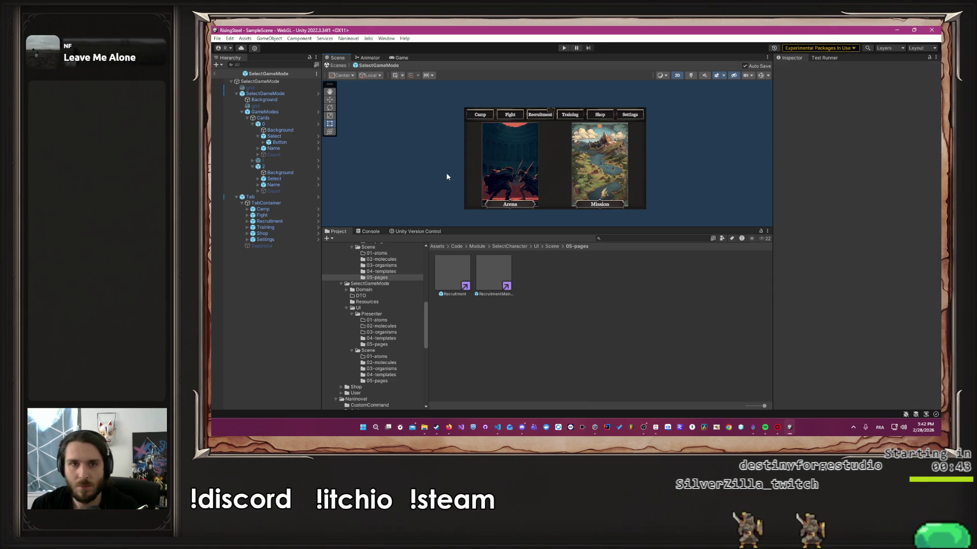
click(278, 112)
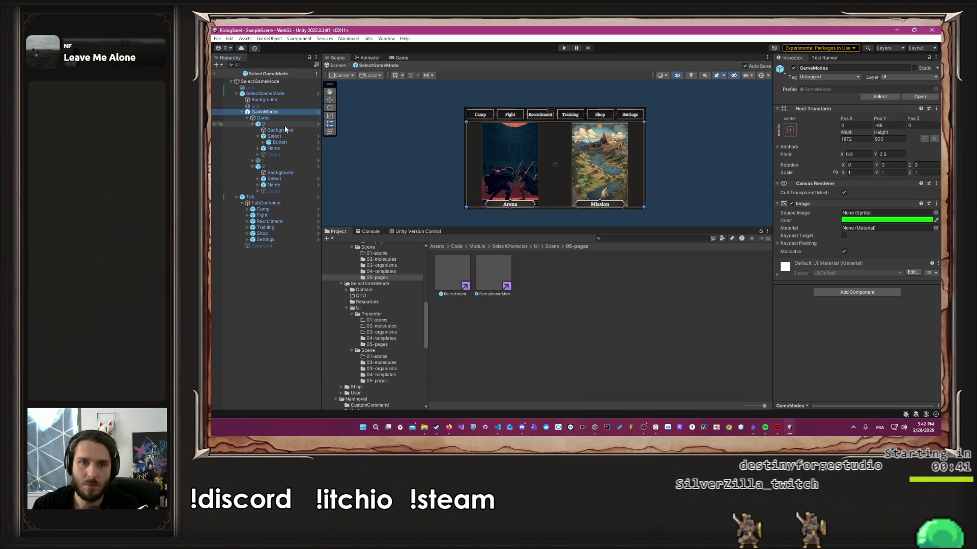
Step: Browse the Project window to Code/Module/Camp/UI/Scene and its 05-pages folder
scroll(386, 318, up, 10)
scroll(386, 319, down, 1)
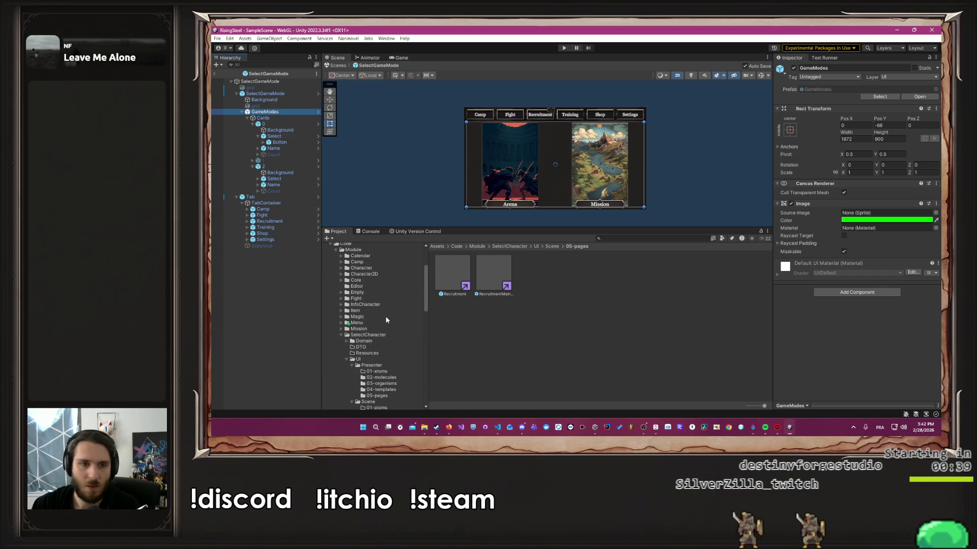
scroll(386, 319, up, 4)
click(357, 284)
double_click(575, 270)
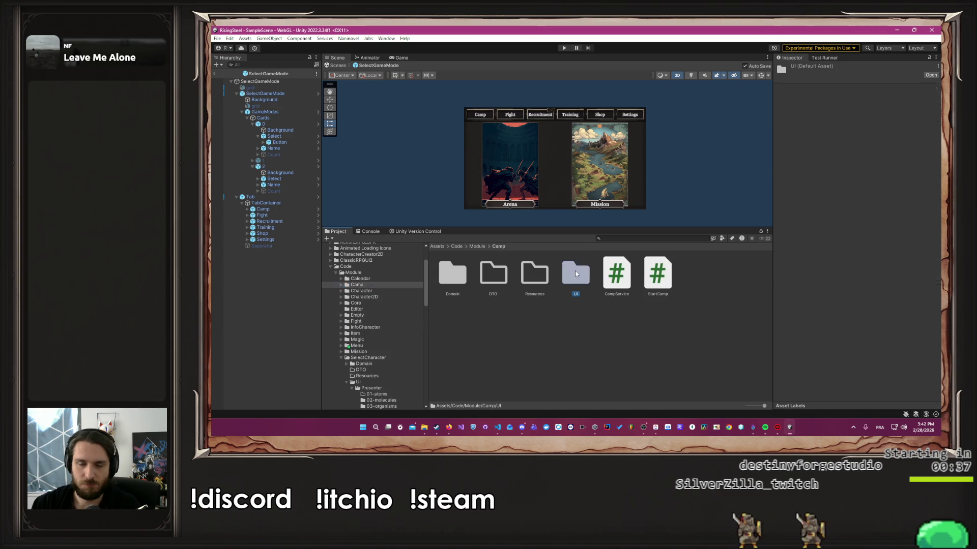
double_click(493, 276)
click(617, 275)
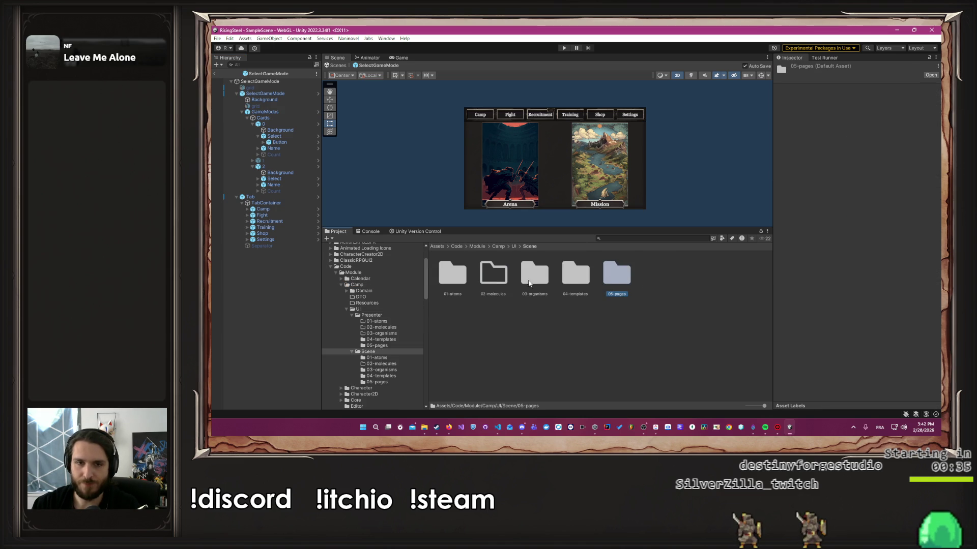
Step: Open Camp's 05-pages folder and load the Camp prefab for editing
double_click(617, 277)
double_click(454, 277)
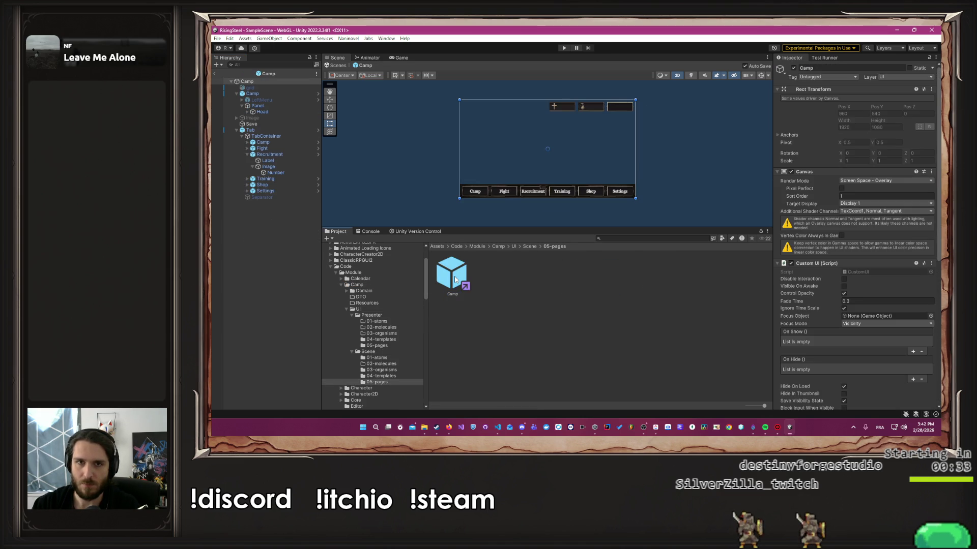
click(642, 198)
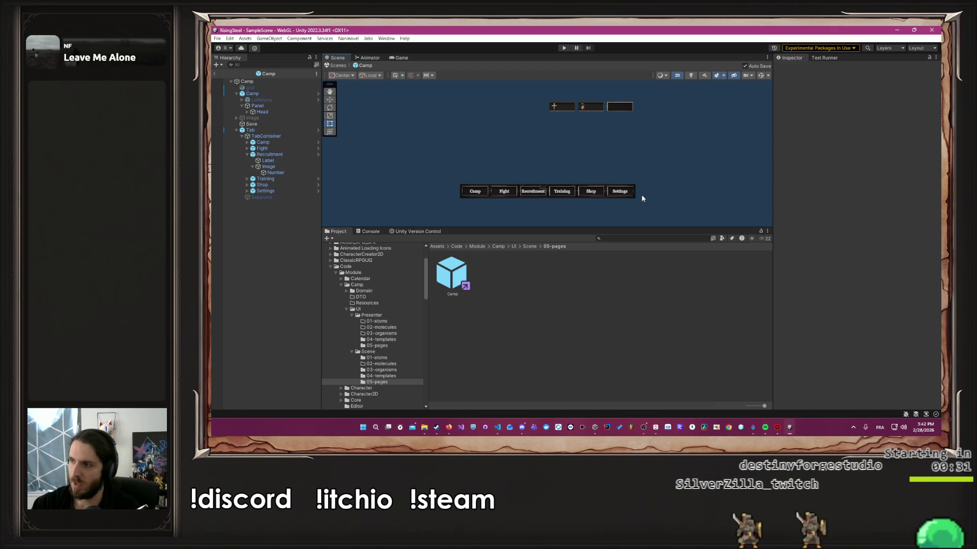
Step: Show the SelectCharacter UI/Scene/05-pages folder with its two page prefabs
scroll(395, 304, down, 3)
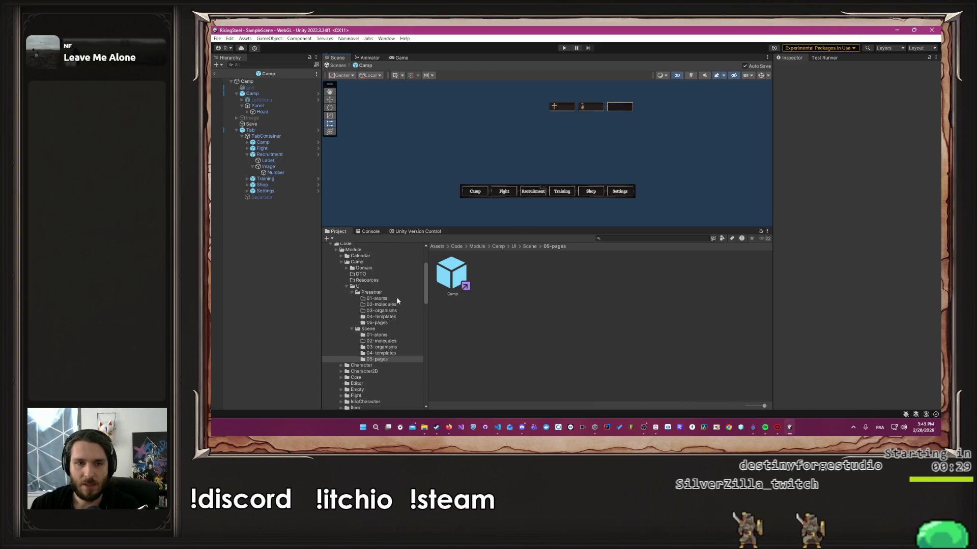
scroll(395, 304, down, 5)
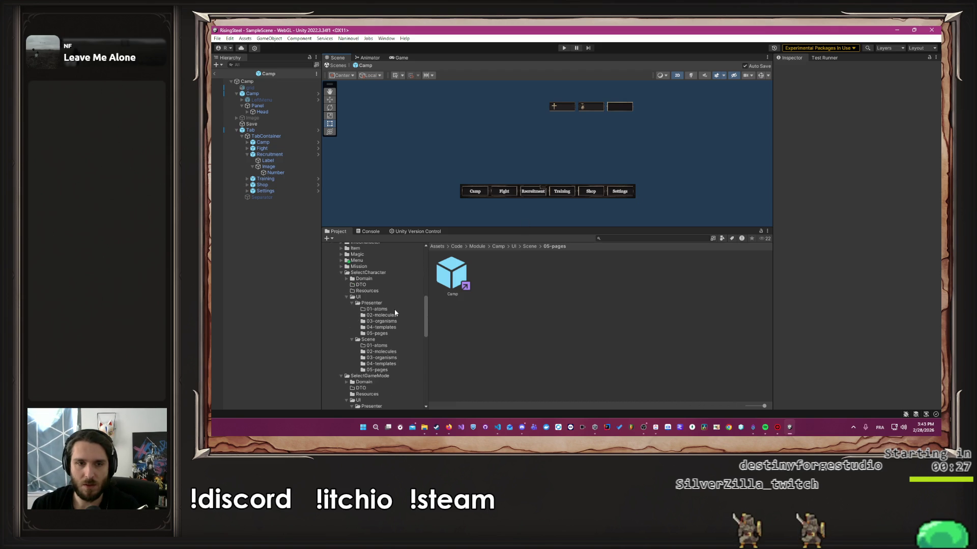
click(376, 370)
scroll(376, 379, down, 4)
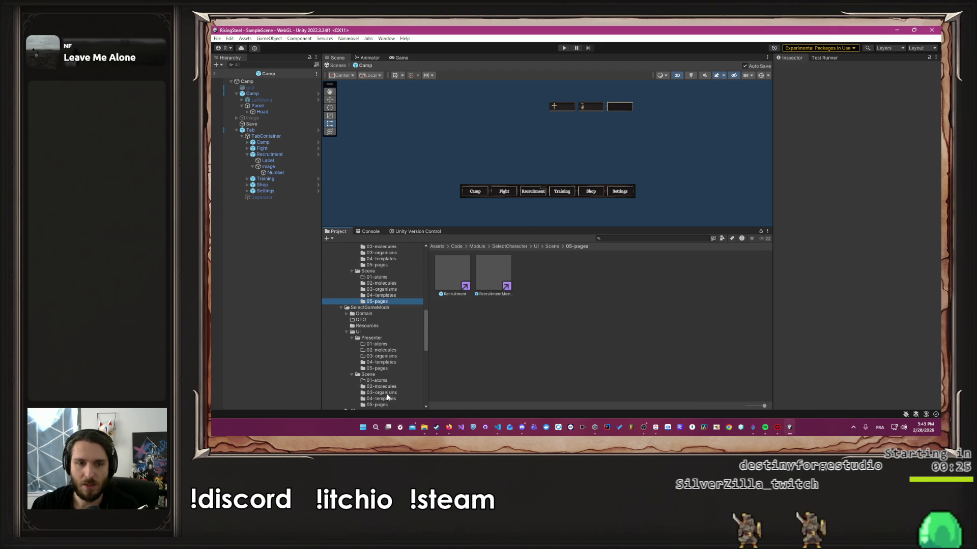
Step: Open the SelectGameMode prefab, hide its inner page, and turn on the layout grid
click(377, 382)
double_click(451, 273)
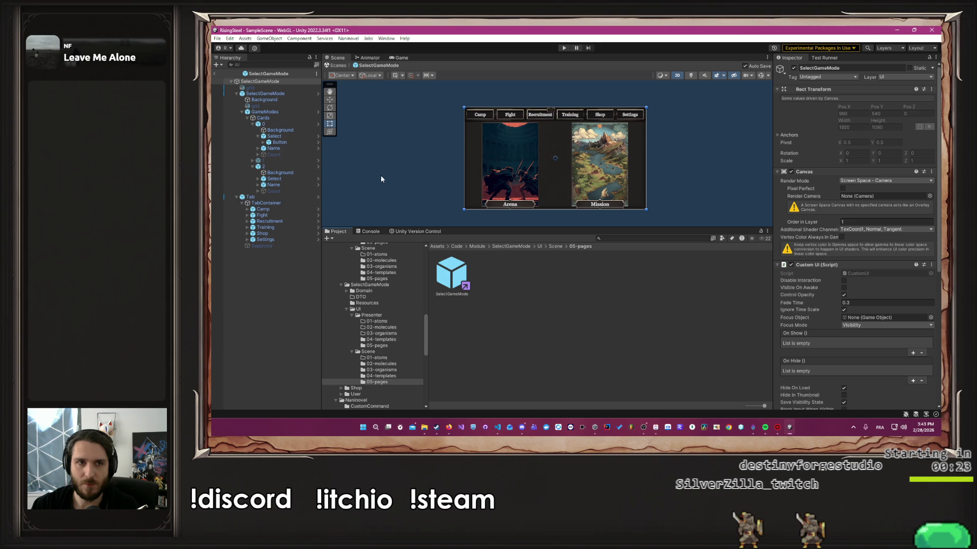
click(265, 93)
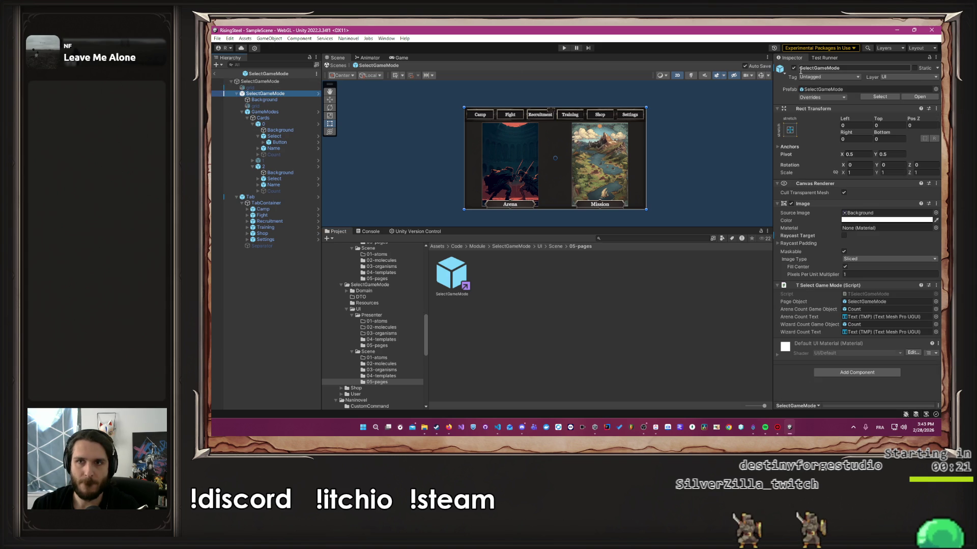
click(250, 87)
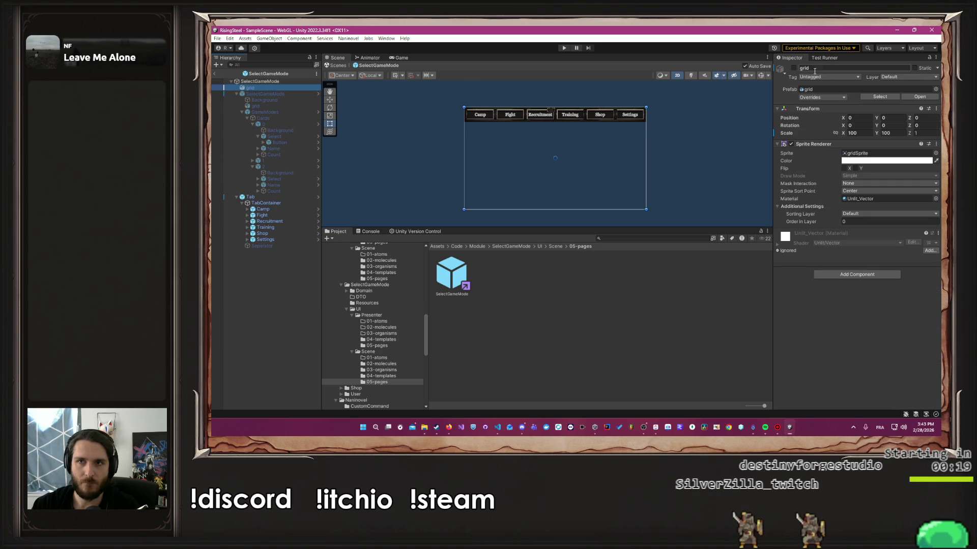
click(794, 68)
Step: Drag the Tab bar to the page bottom and raise GameModes to Pos Y 90
click(281, 197)
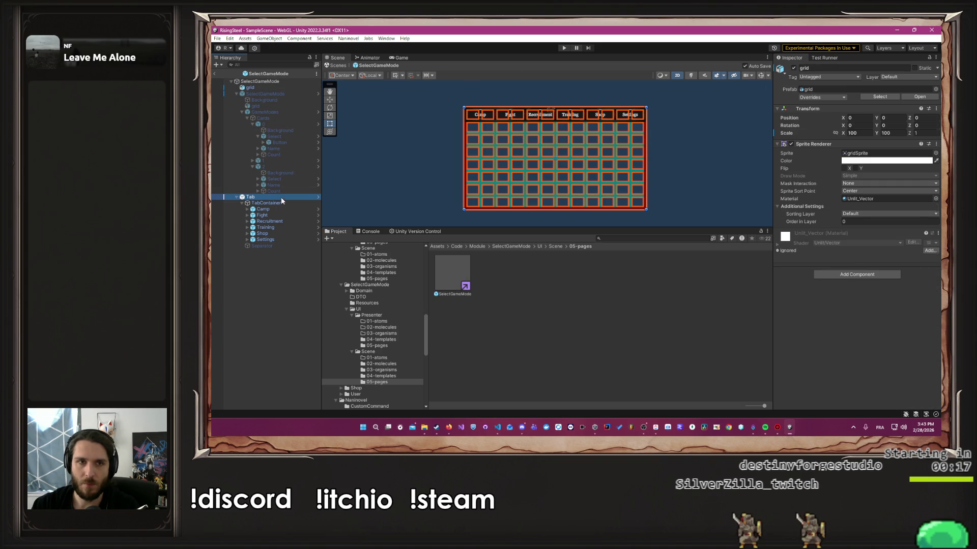
drag(526, 118, 532, 207)
click(264, 94)
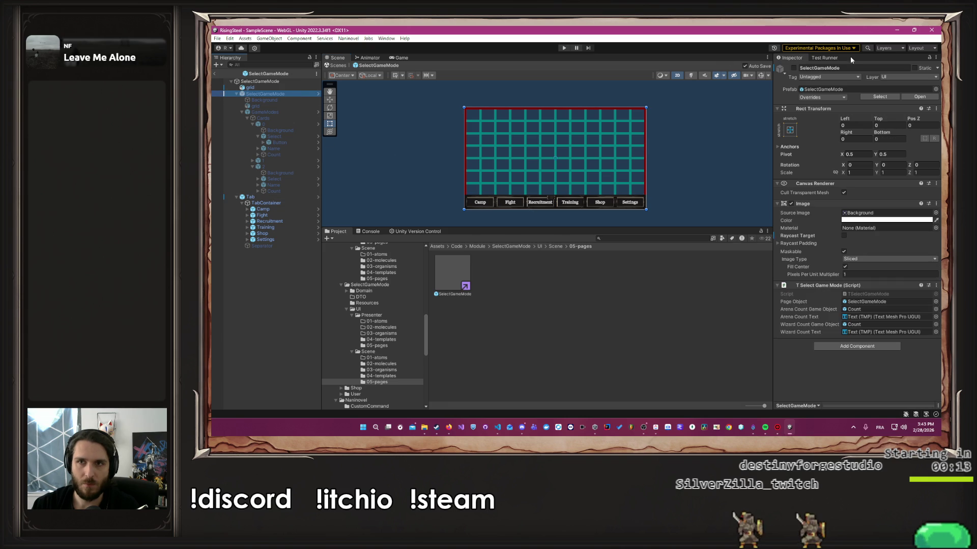
click(794, 68)
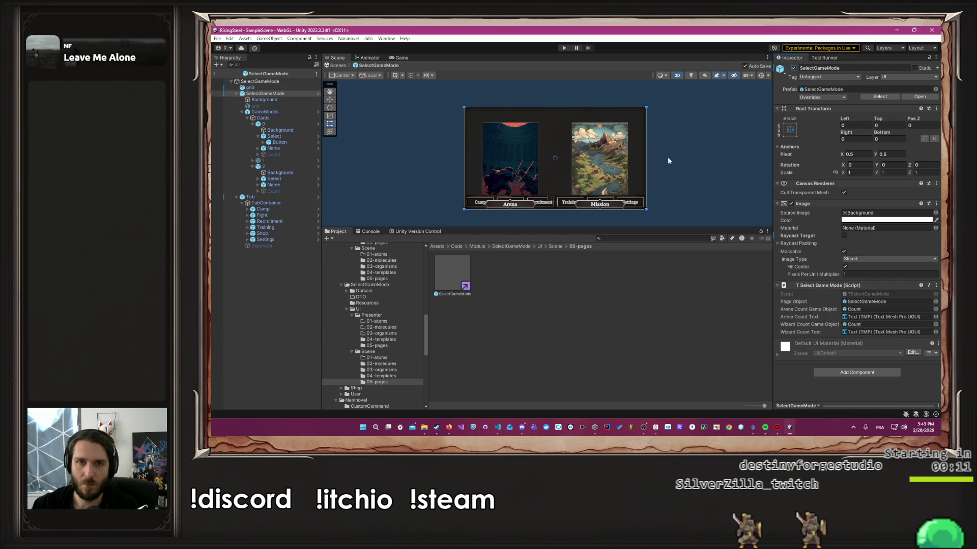
click(265, 112)
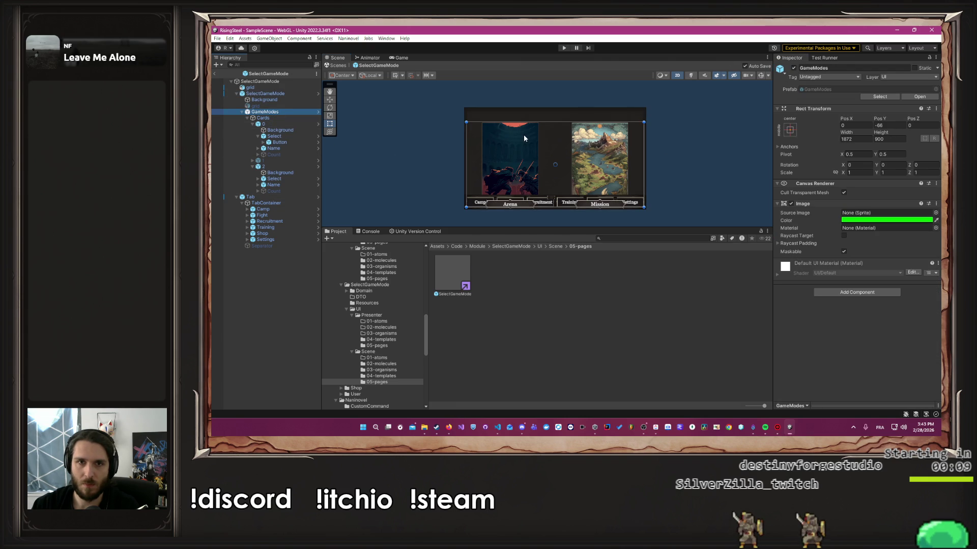
drag(525, 131, 526, 119)
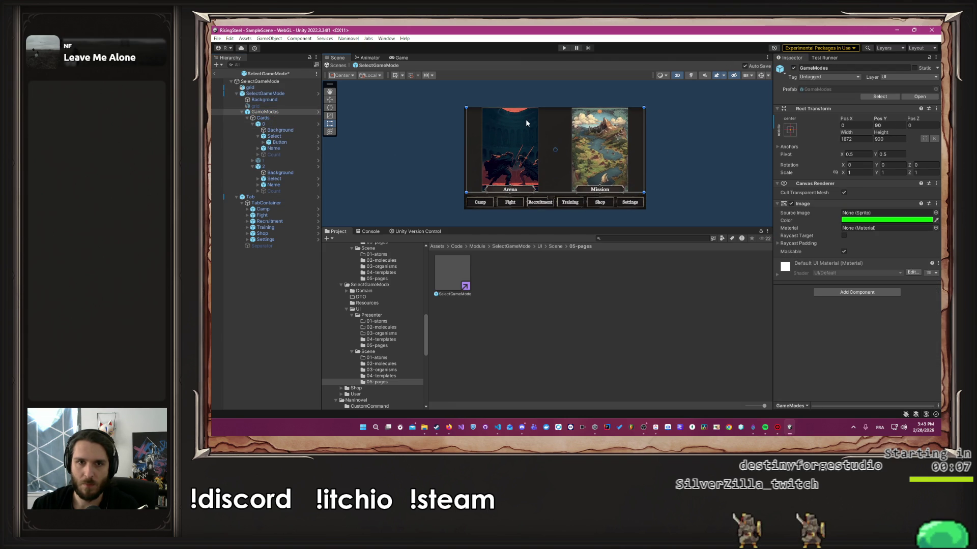
click(704, 147)
Step: Launch Play mode to test the new SelectGameMode layout
scroll(667, 201, up, 5)
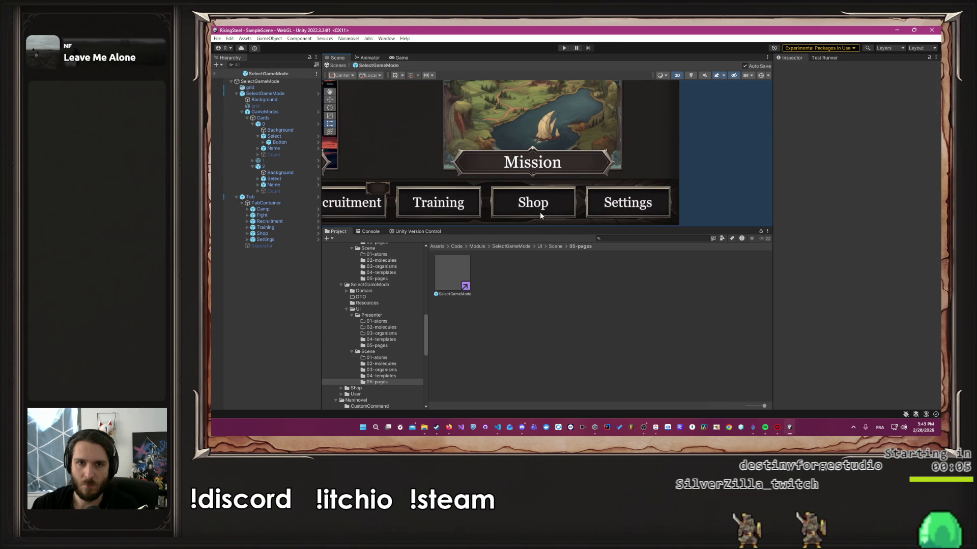
scroll(579, 223, down, 5)
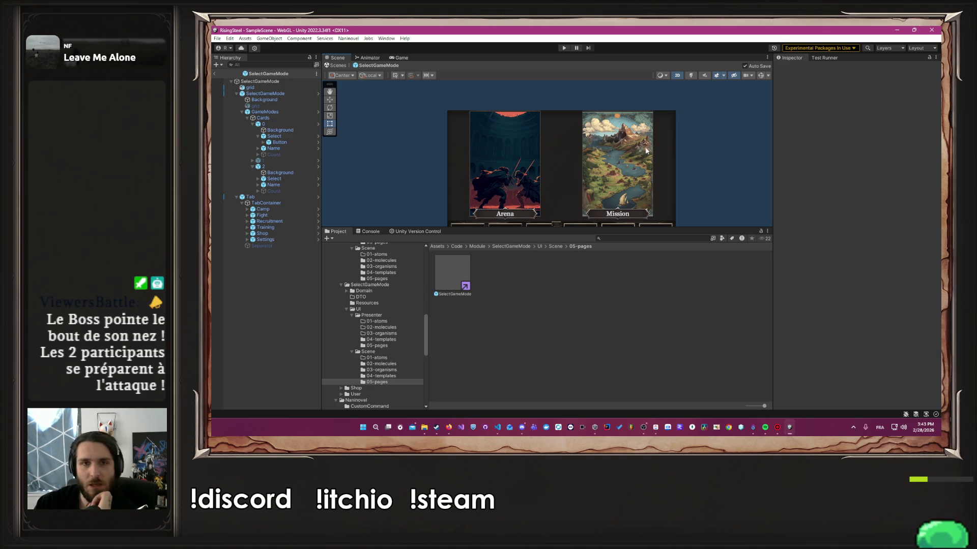
scroll(436, 148, down, 2)
click(564, 47)
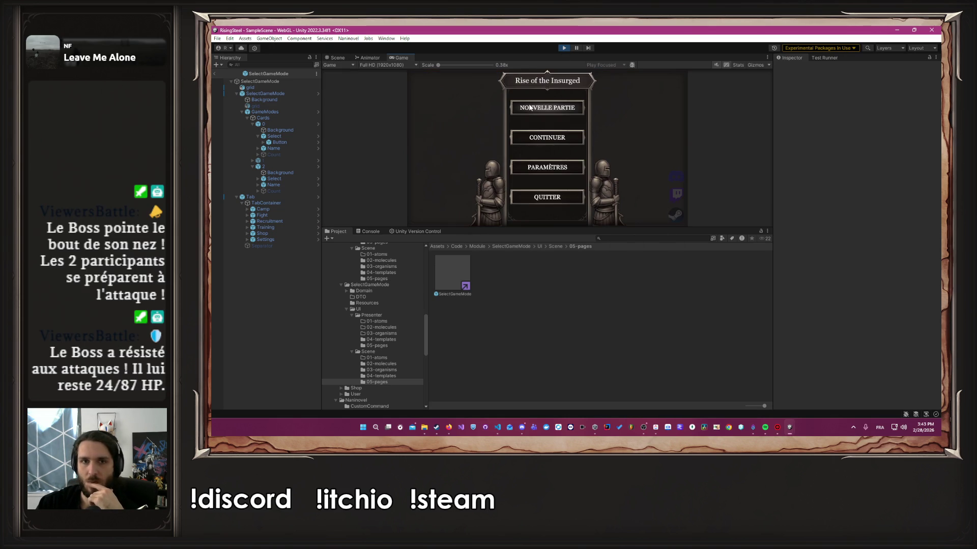
Step: Stop Play, hide the layout grid object, and run the game again
click(564, 48)
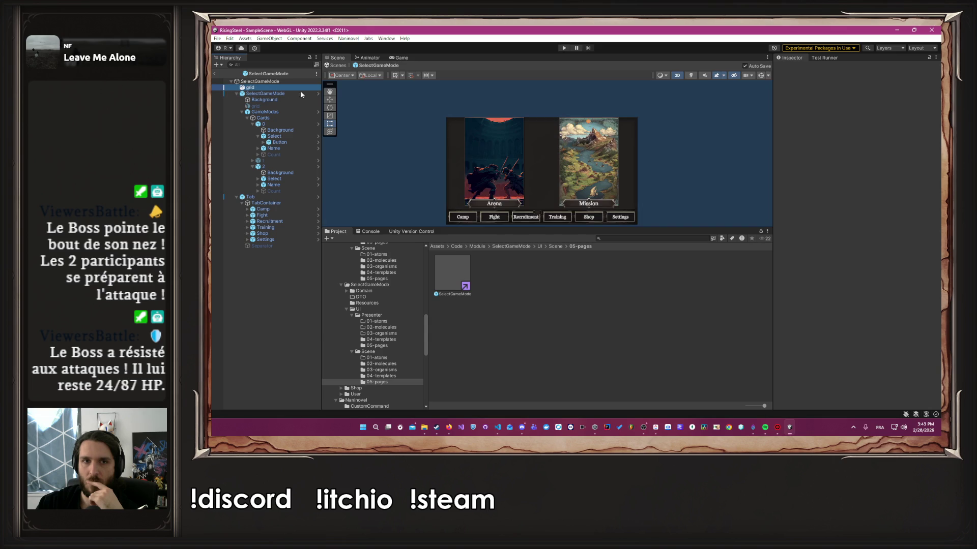
click(795, 69)
click(564, 48)
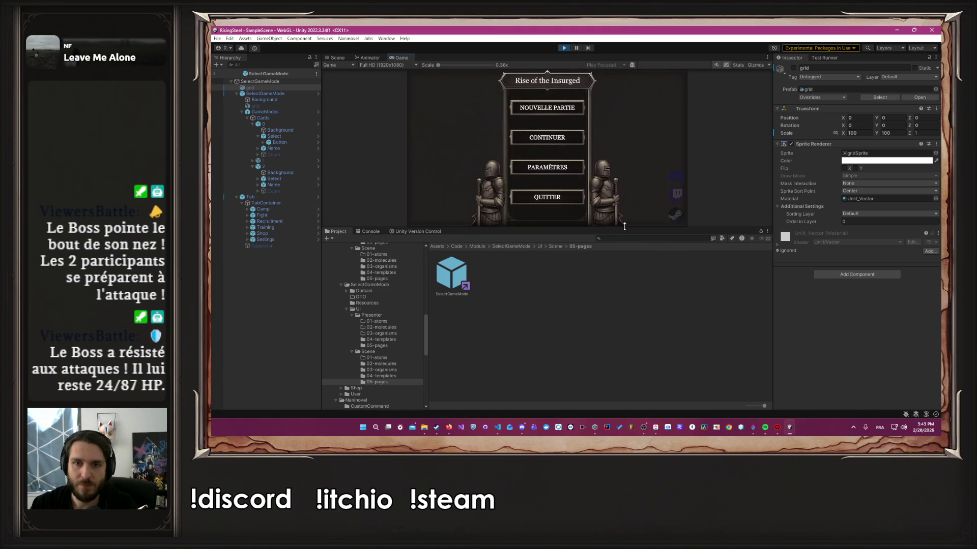
Step: Start a new game, visit the Fight, Recruitment and Fight pages, then stop Play
mouse_move(625, 228)
mouse_down()
mouse_move(607, 276)
mouse_move(607, 313)
mouse_up()
click(554, 137)
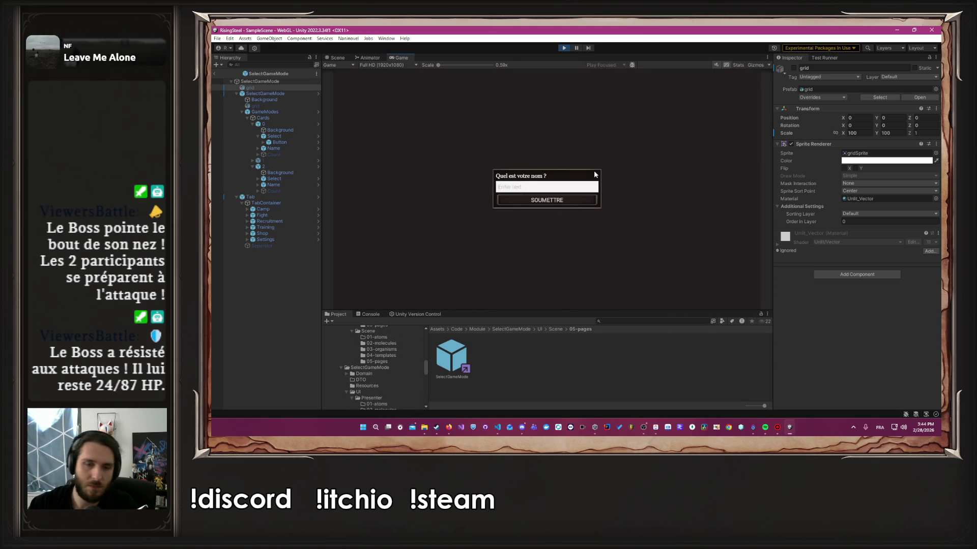
text(Alber)
key(Return)
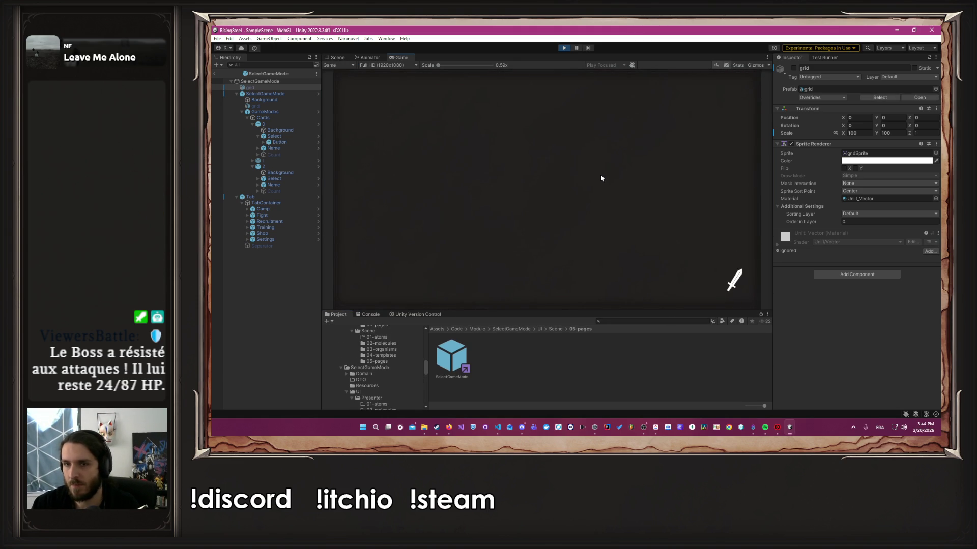
click(655, 199)
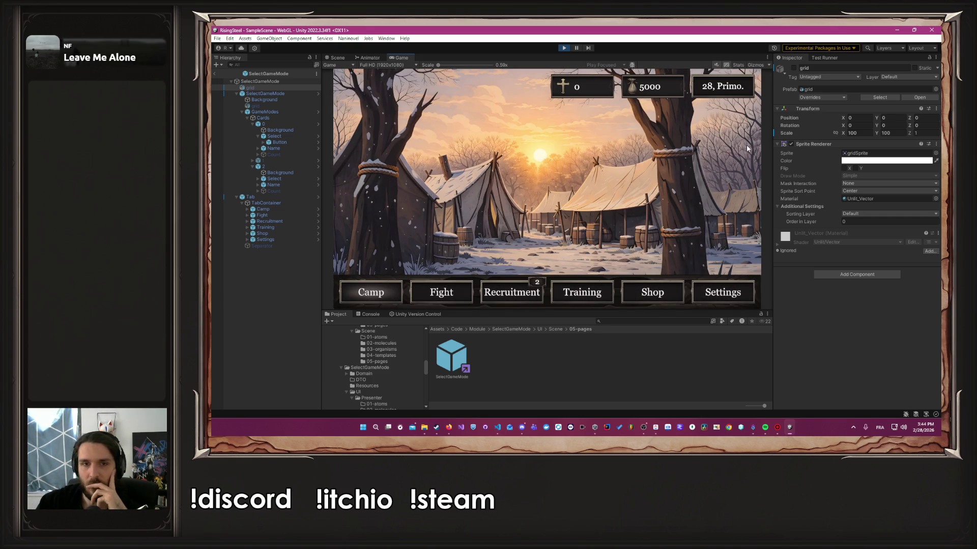
click(442, 291)
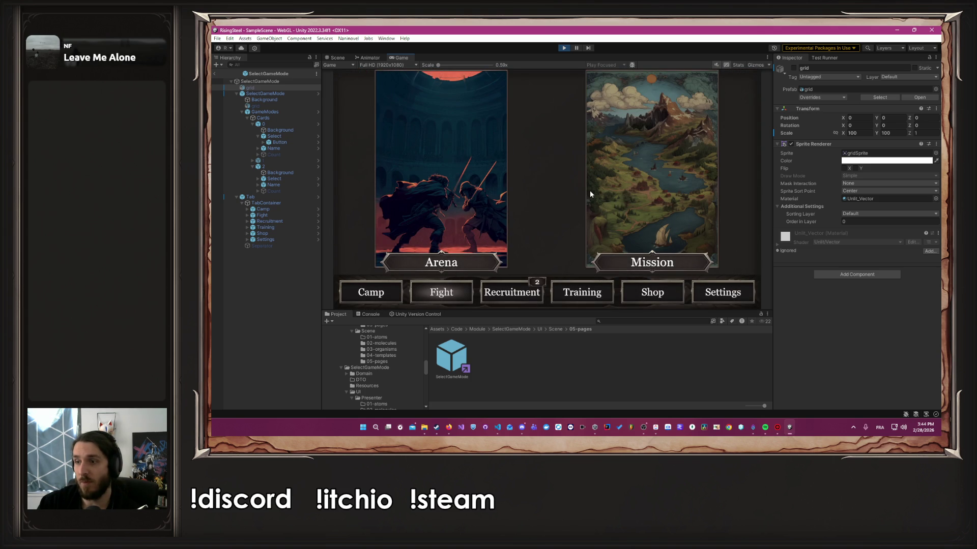
click(590, 194)
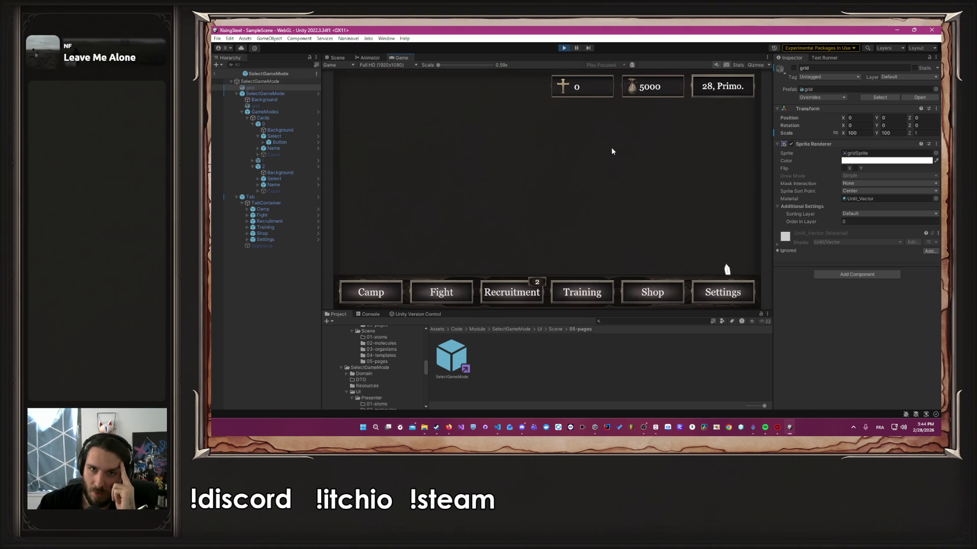
click(529, 297)
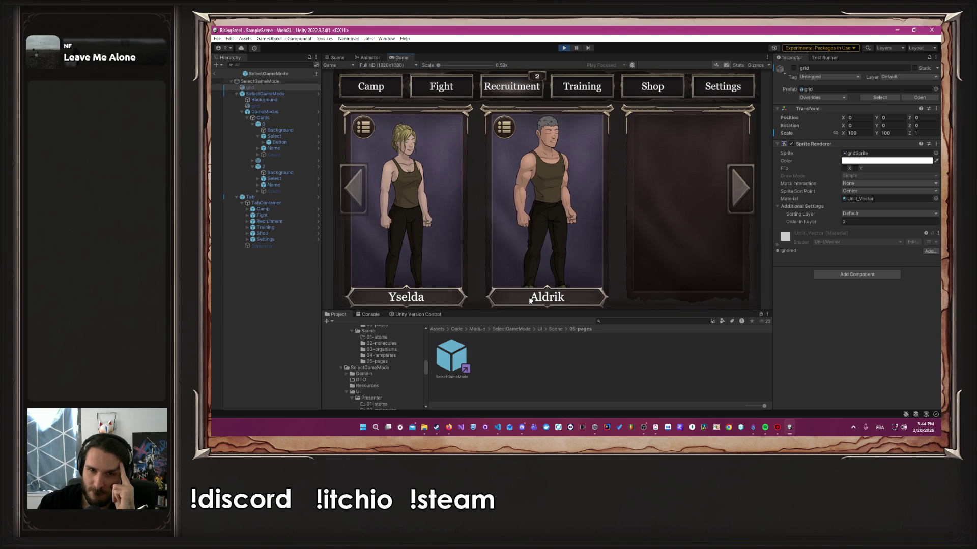
click(441, 87)
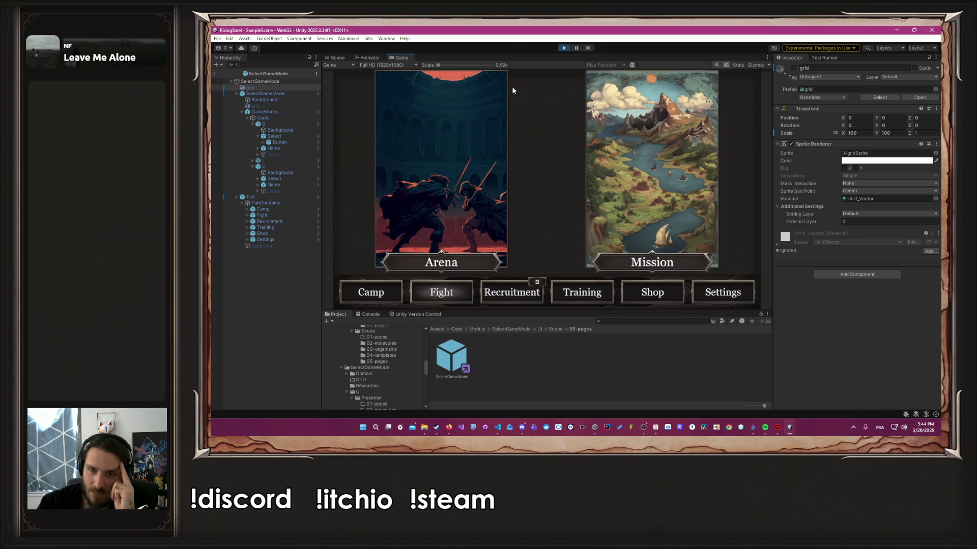
click(564, 49)
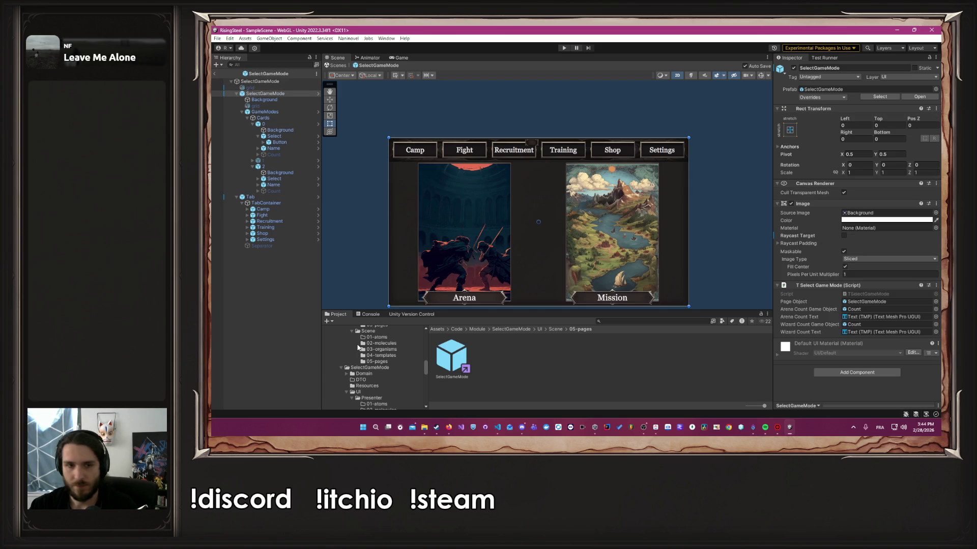
Step: Open the Camp prefab from Camp/UI/Scene/05-pages and start Play mode
scroll(399, 356, down, 5)
scroll(397, 355, down, 5)
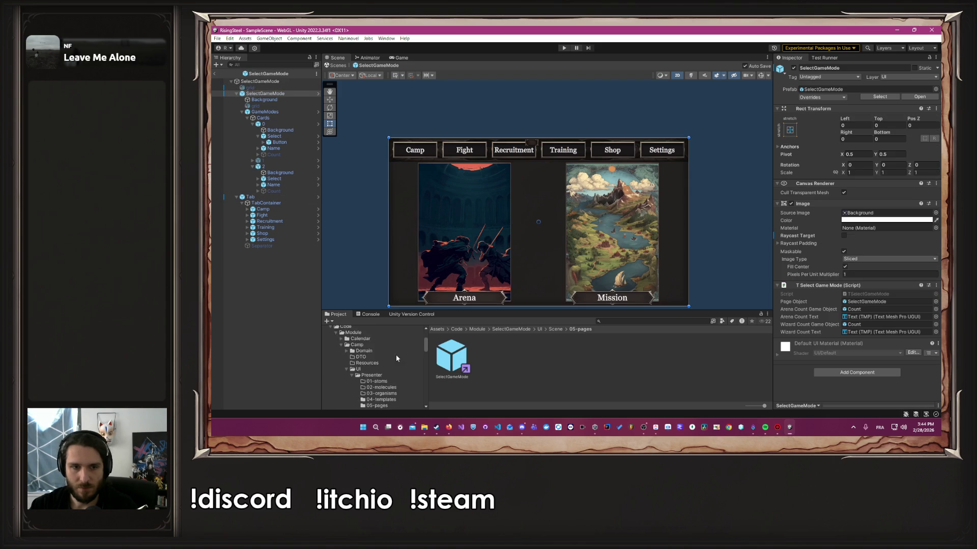
click(377, 374)
double_click(465, 361)
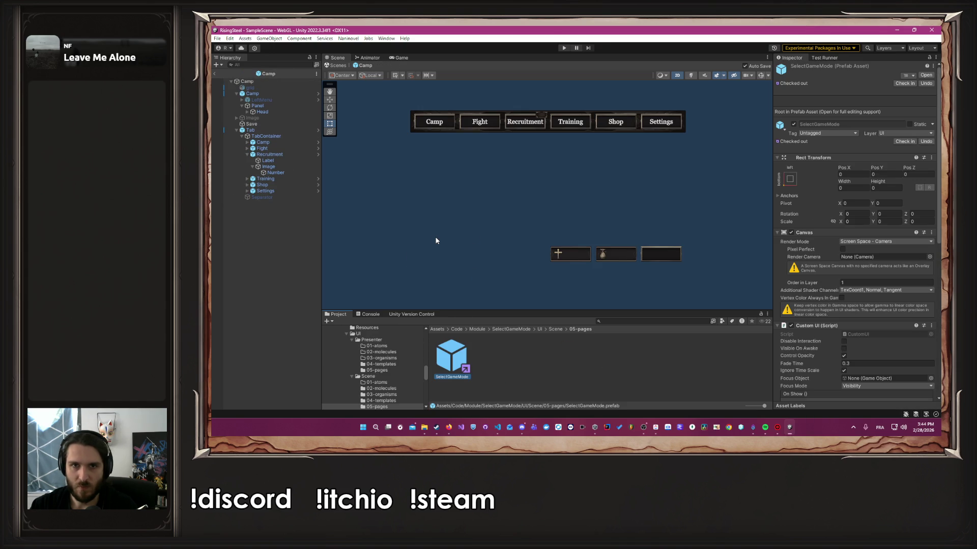
click(563, 49)
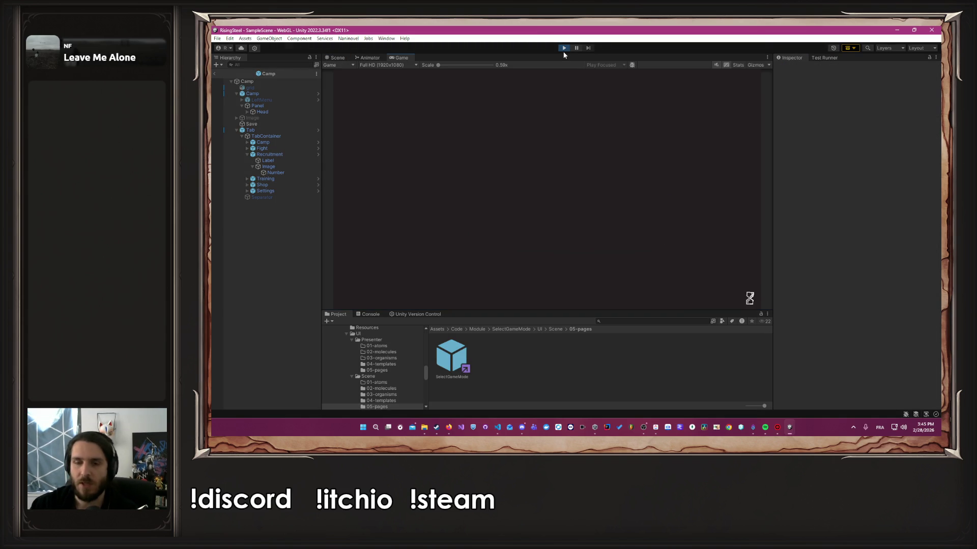
Step: Start a new game, pick the right-hand character, skip the tutorial, visit Fight, Recruitment, Shop, Settings, then stop
click(580, 121)
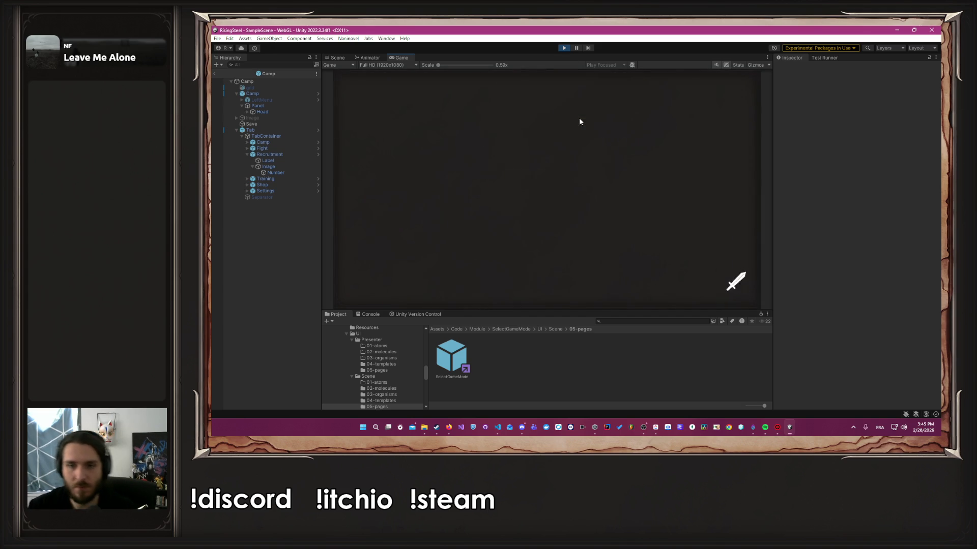
text(Albe)
key(Return)
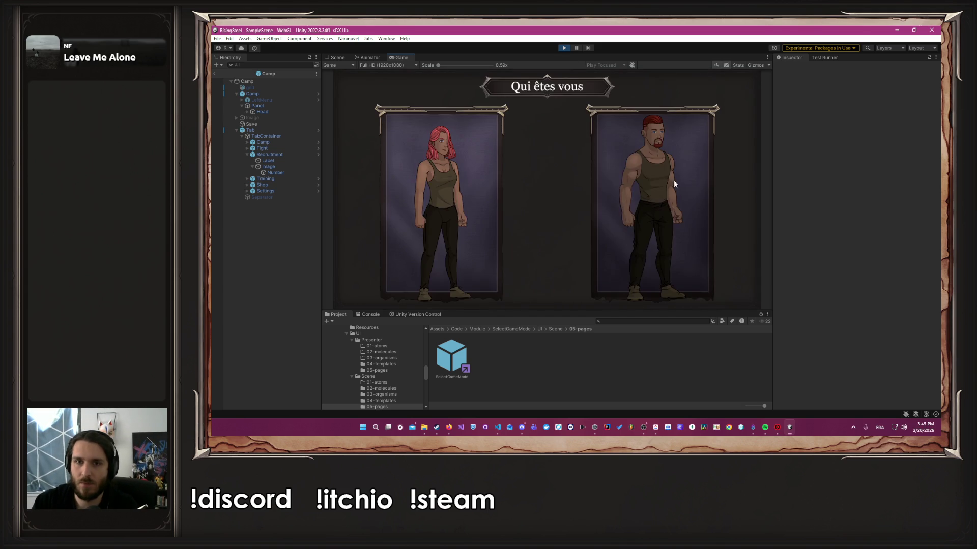
click(673, 179)
click(568, 181)
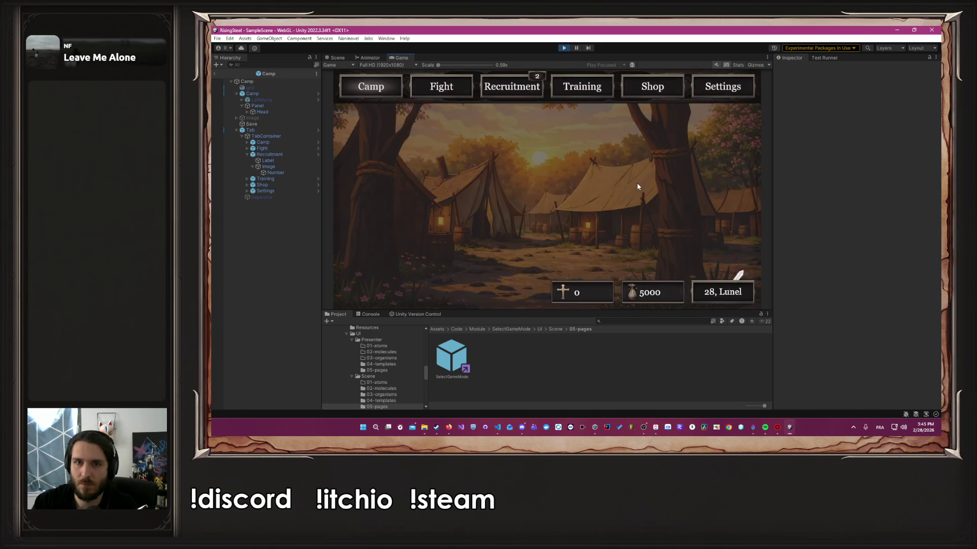
click(457, 89)
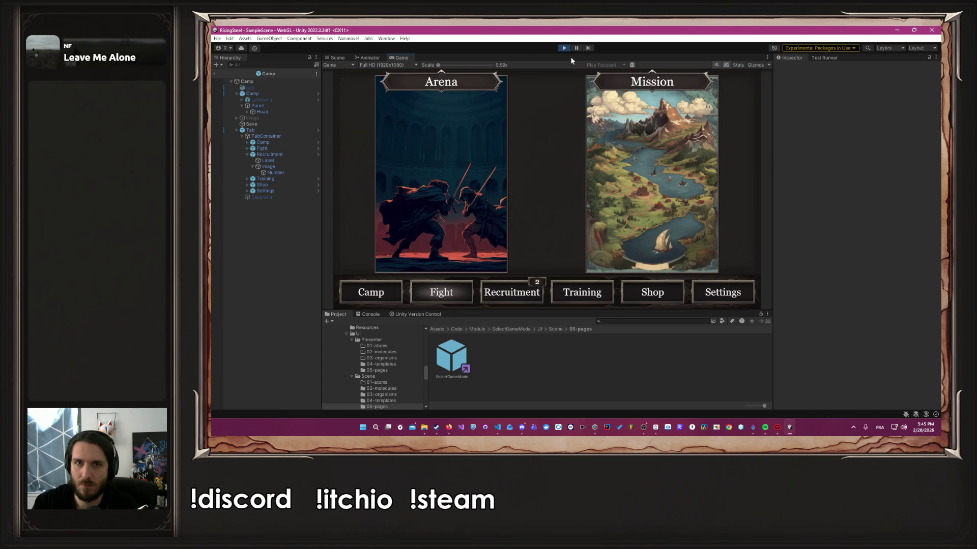
click(527, 281)
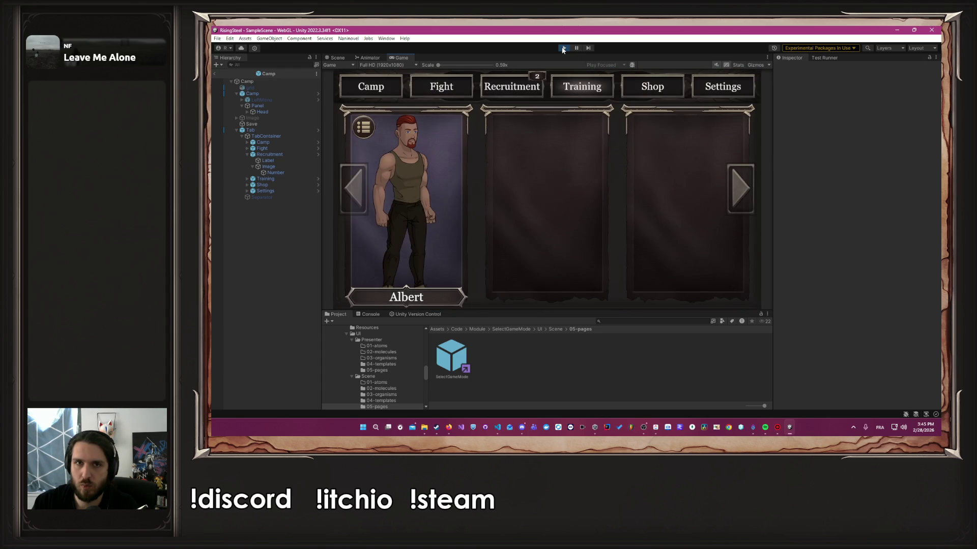
click(649, 95)
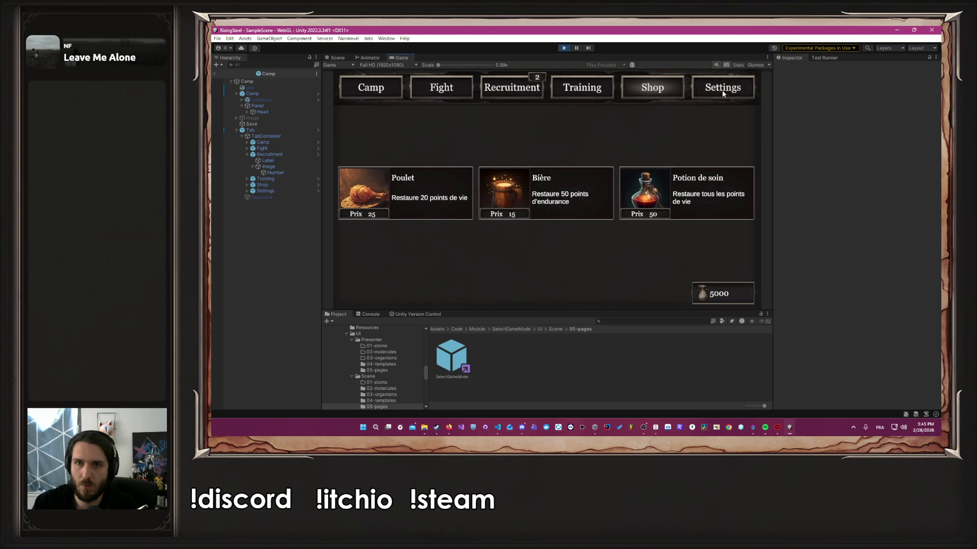
click(722, 87)
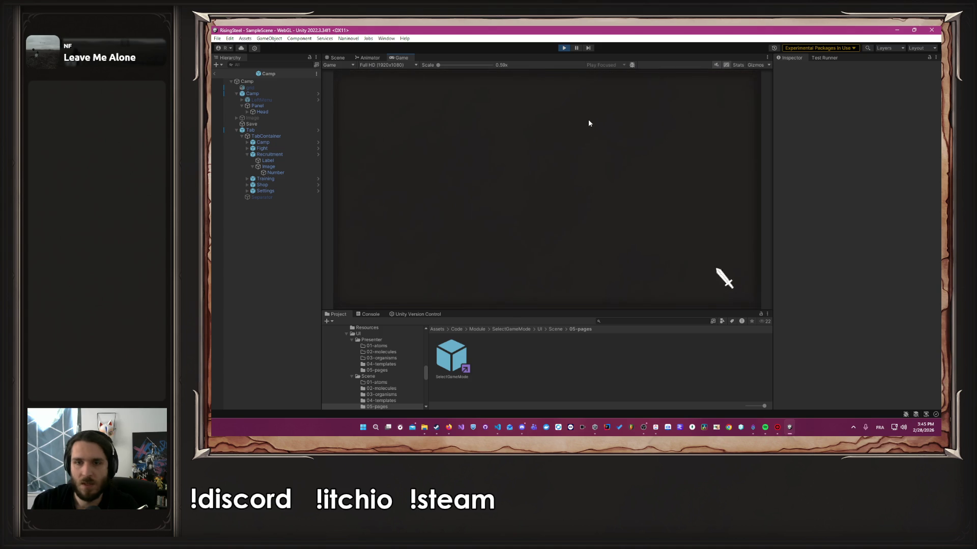
click(565, 49)
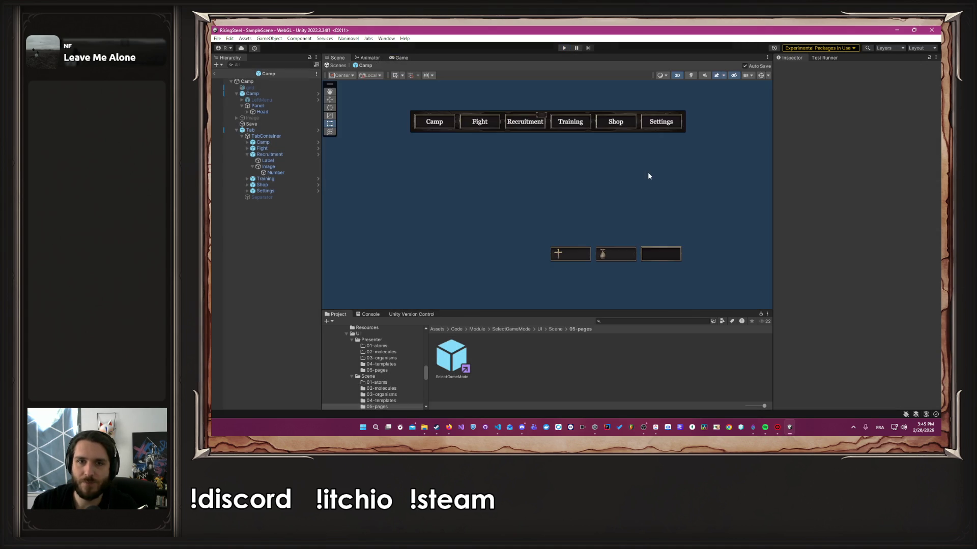
Step: Back in Unity, open the SelectGameMode prefab for editing and clear the selection
key(alt+Tab)
key(alt+Tab)
key(alt+Tab)
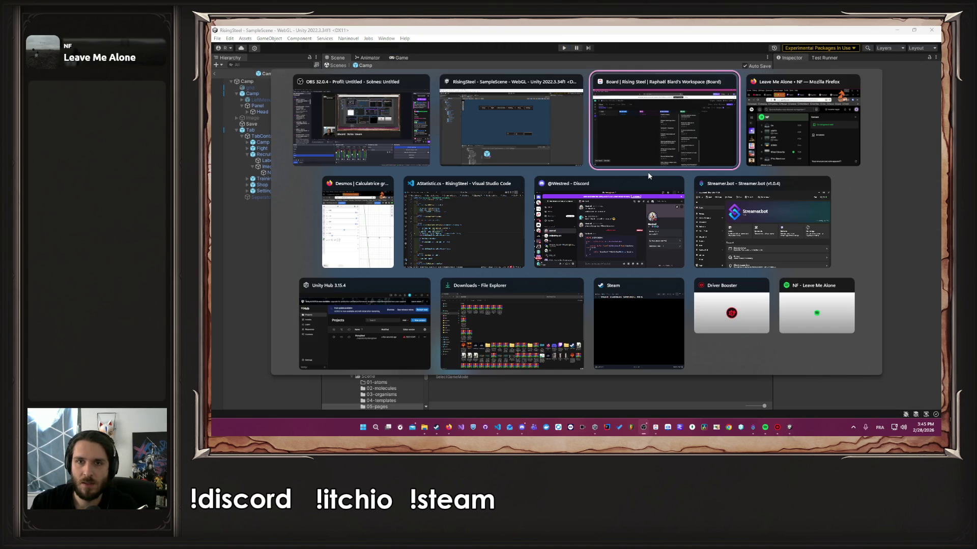
key(alt+shift+Tab)
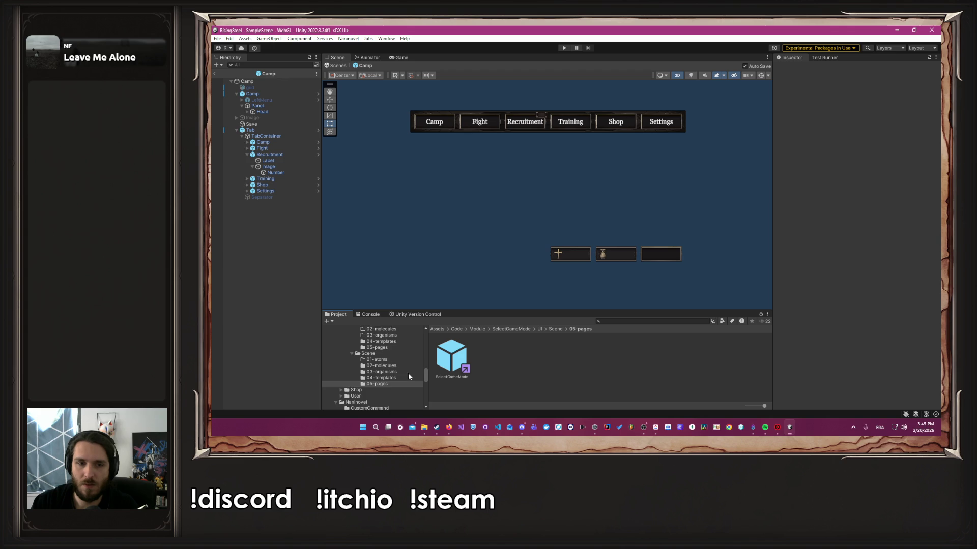
double_click(454, 362)
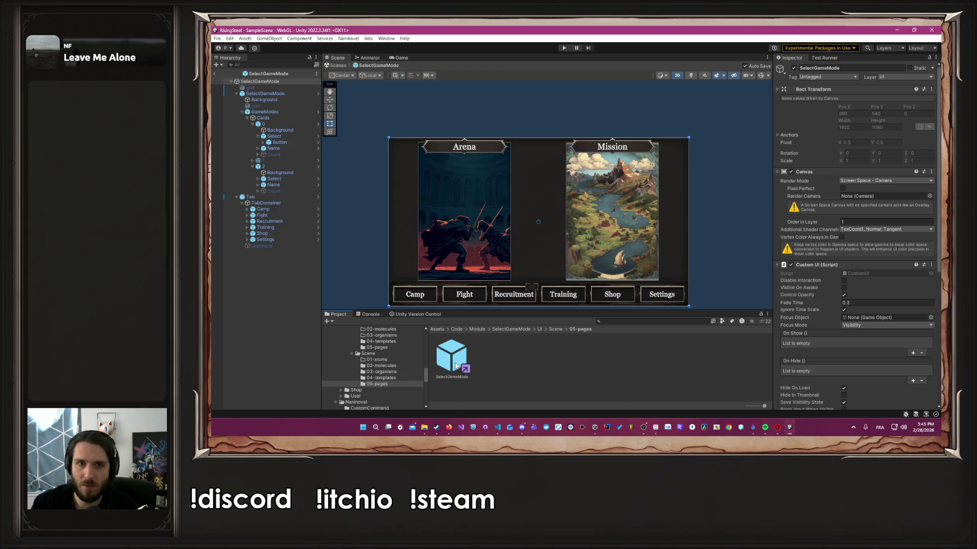
click(578, 113)
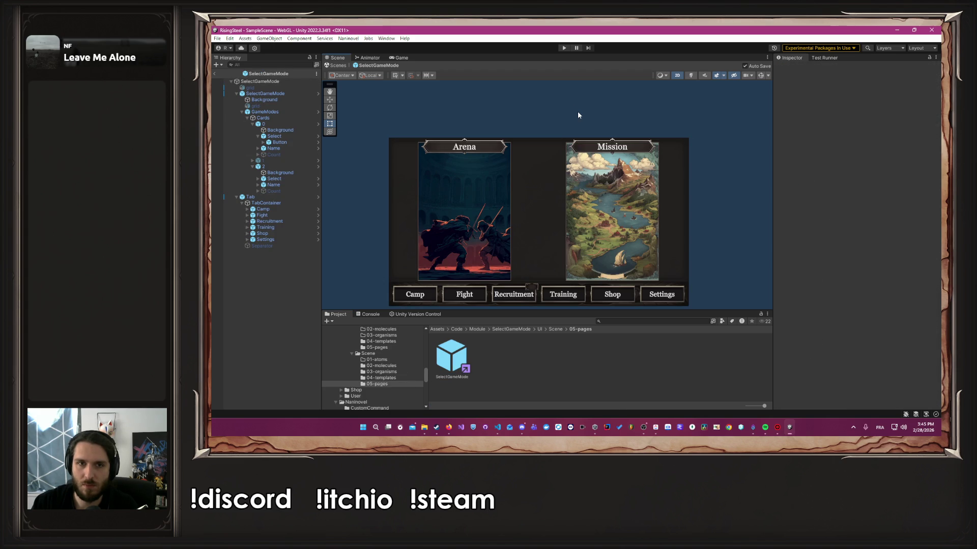
click(578, 115)
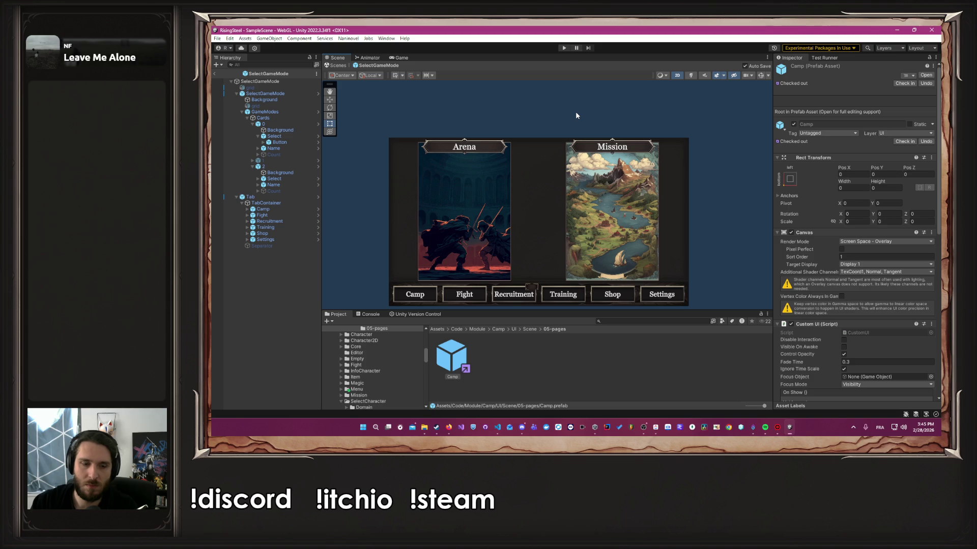
click(576, 116)
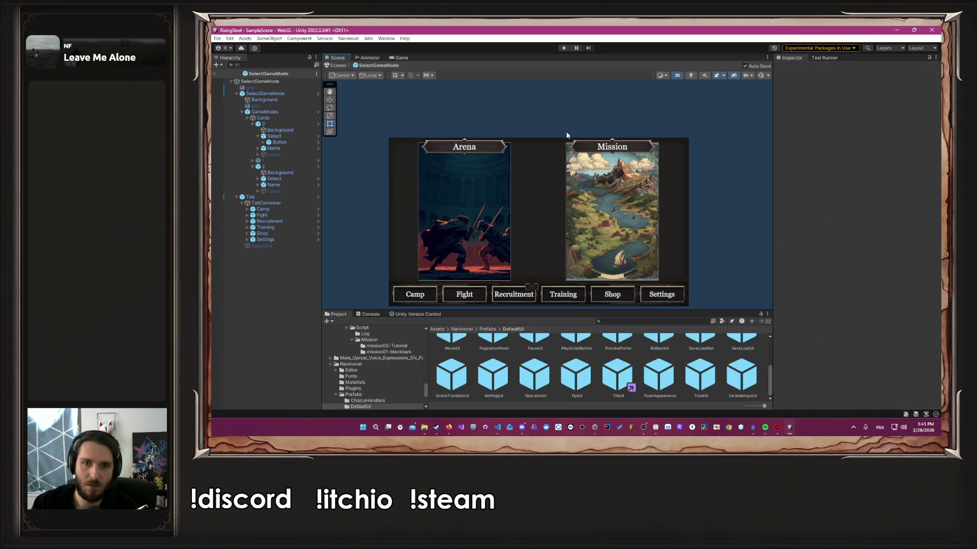
Step: Check line 40 in the code editor, then deactivate the SelectGameMode object in the Inspector
click(497, 430)
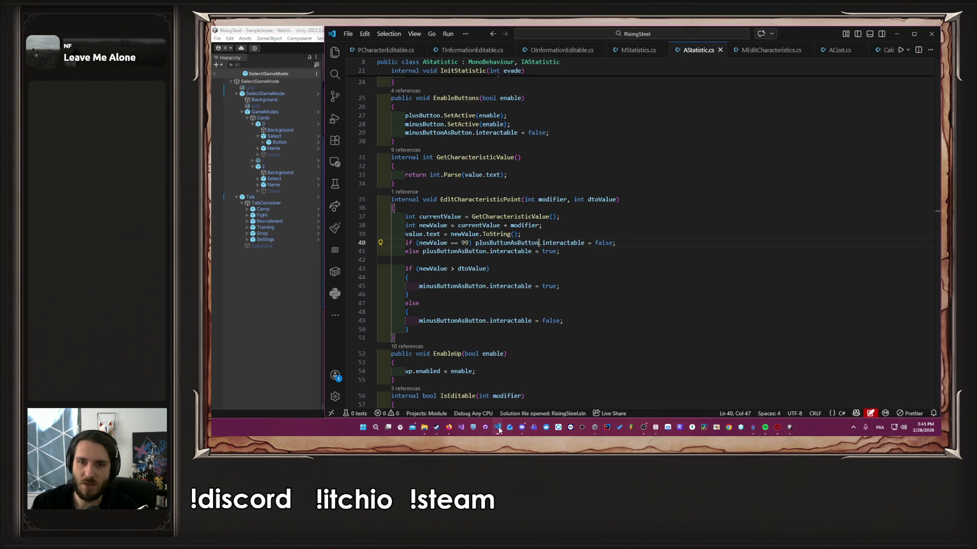
click(605, 242)
click(255, 351)
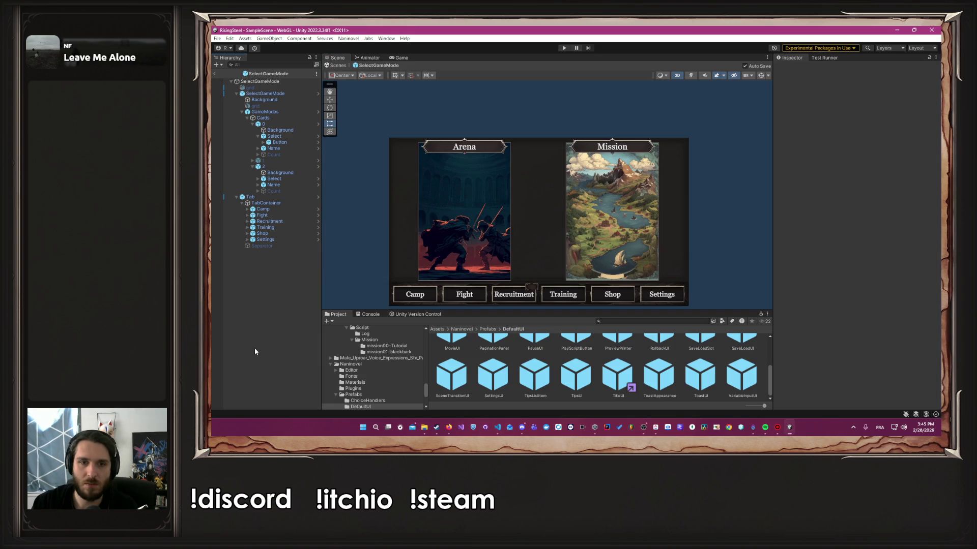
click(286, 93)
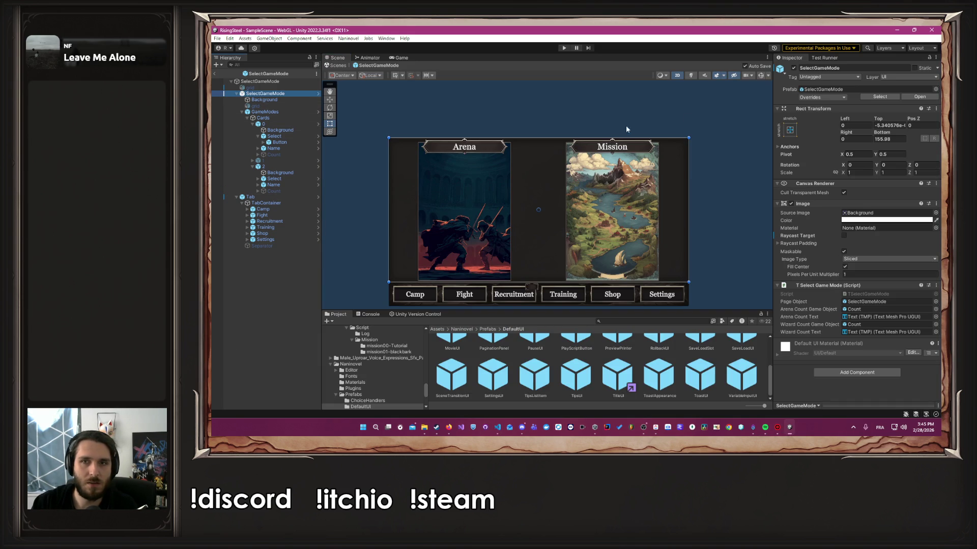
click(793, 67)
Step: With the grid overlay on, drag the Tab bar up to the top of the panel
click(250, 87)
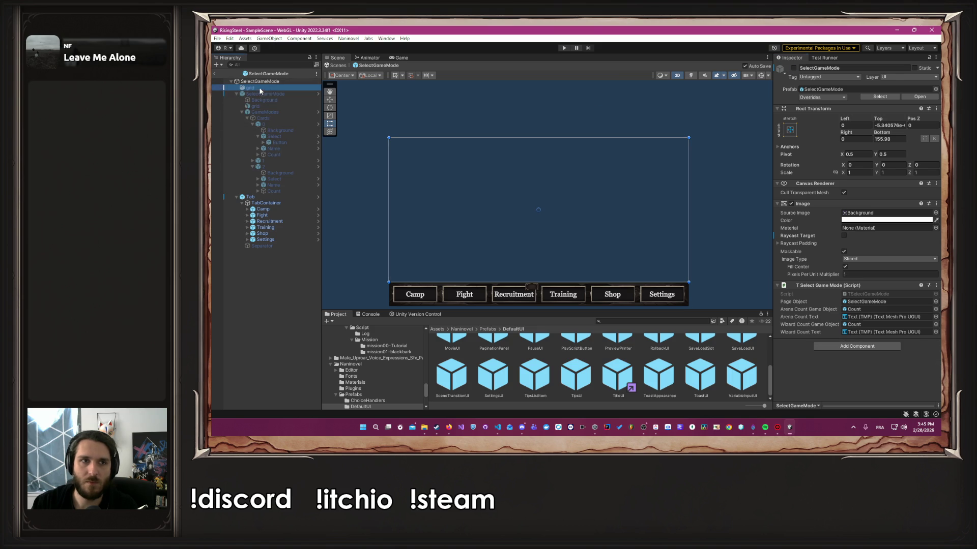
click(793, 68)
click(286, 198)
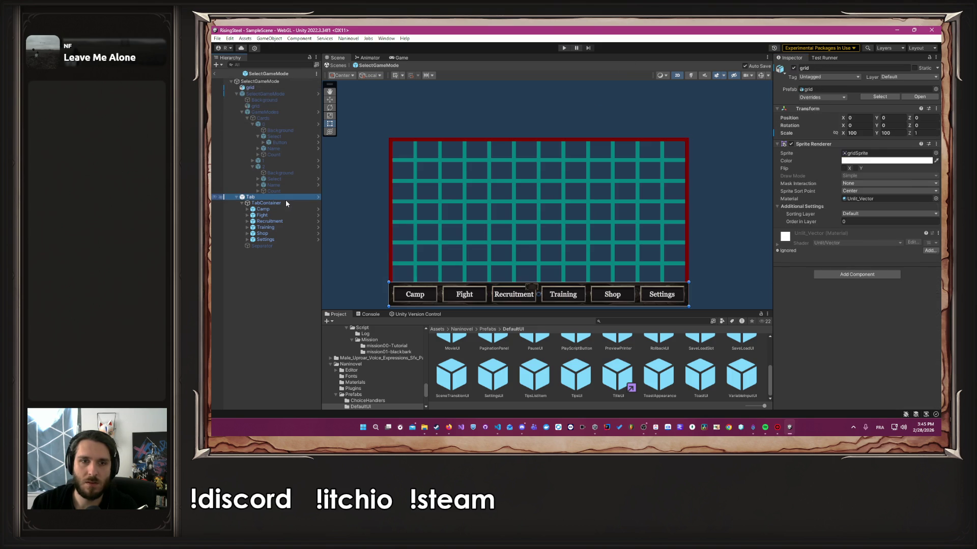
drag(529, 299, 536, 152)
Step: Re-enable SelectGameMode and shift its game-mode cards below the tab bar (Top offset 155.98)
click(265, 94)
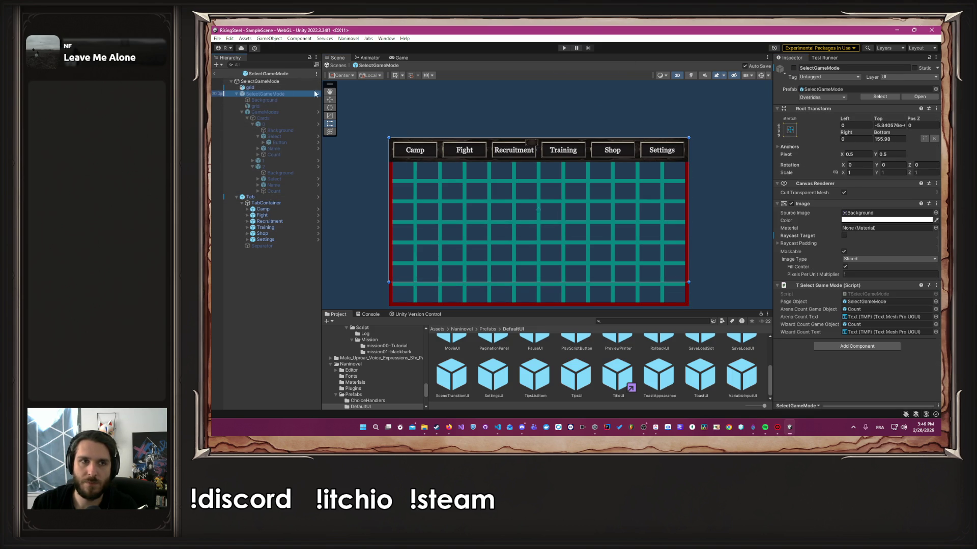
click(793, 68)
drag(529, 201, 532, 224)
Step: Toggle the grid overlay off, clear the selection, and start a playtest
click(250, 87)
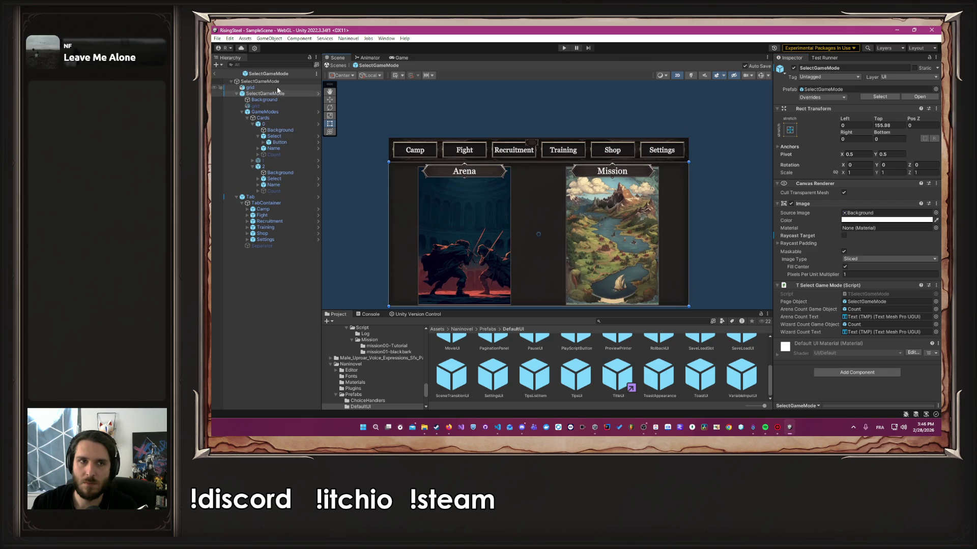
click(793, 68)
click(793, 67)
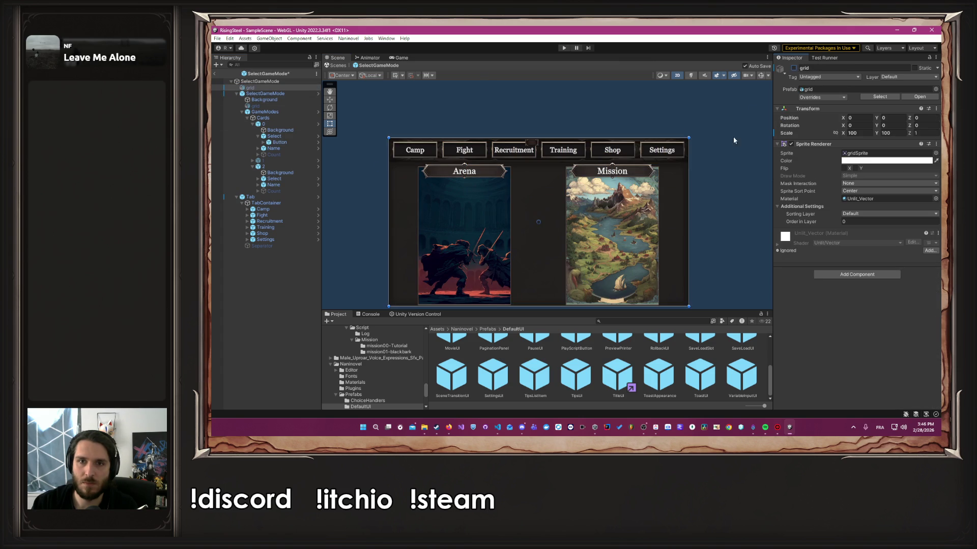
click(721, 153)
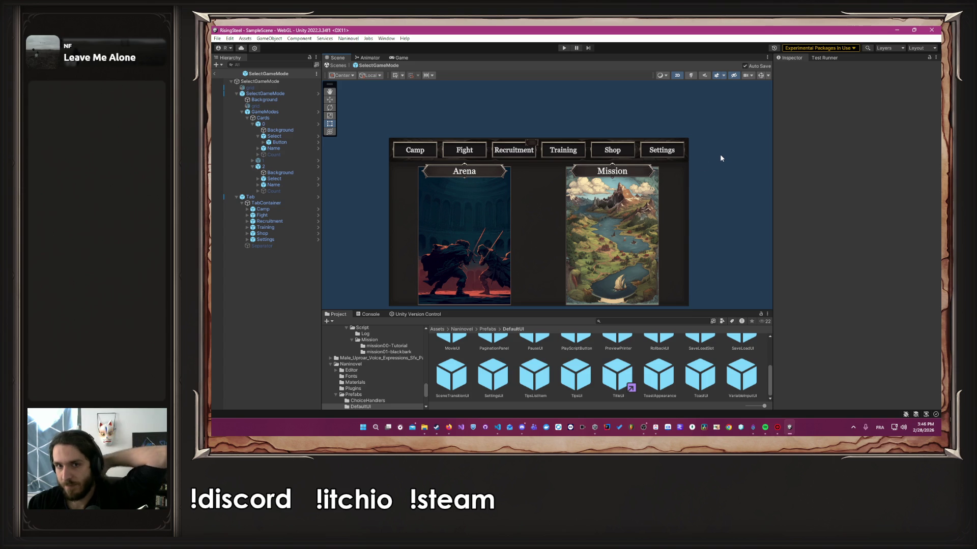
click(565, 49)
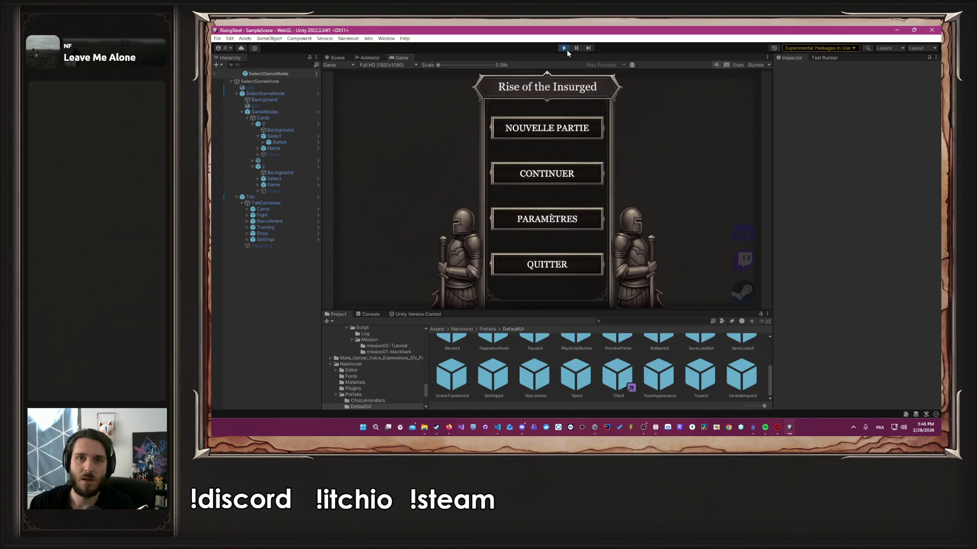
Step: Stop the playtest and activate card object 1 so the Magical duel card shows
click(565, 49)
click(298, 183)
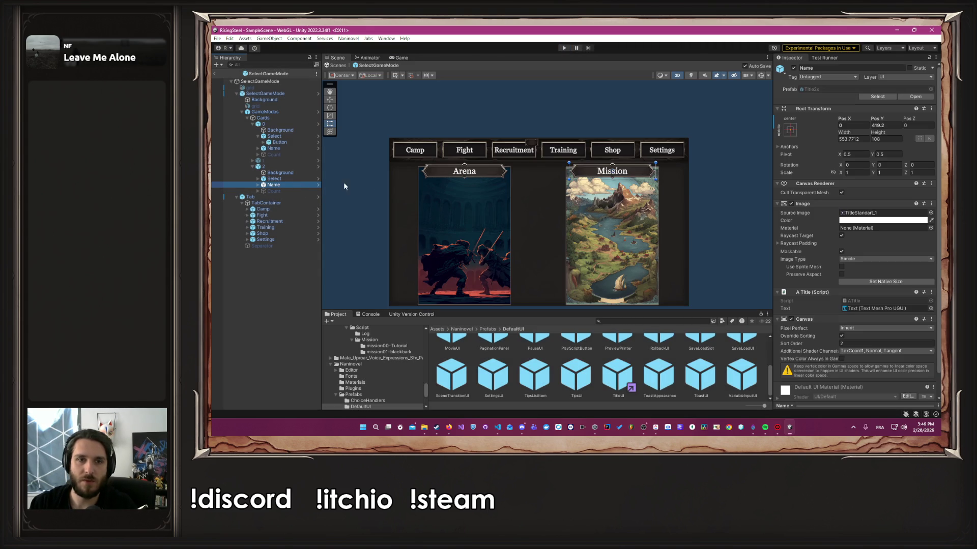
click(288, 161)
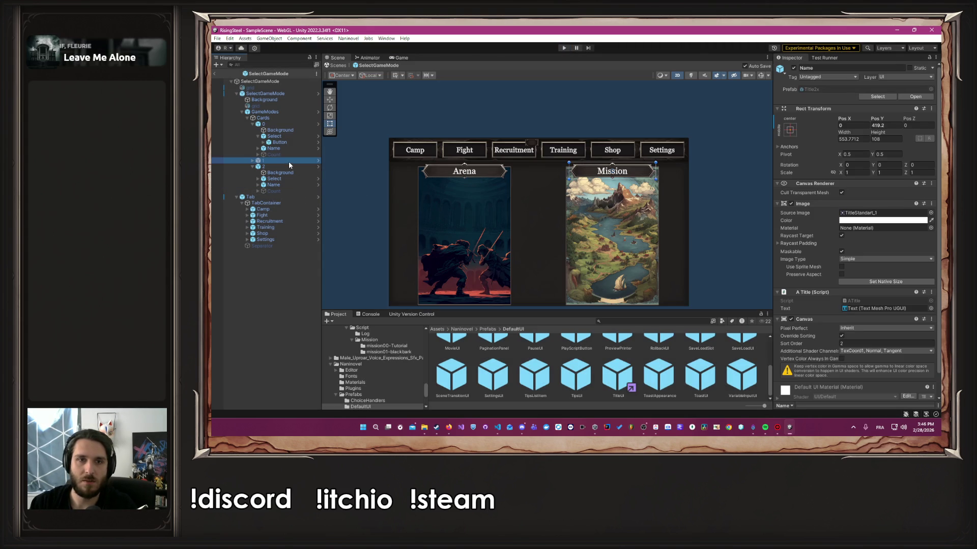
click(793, 68)
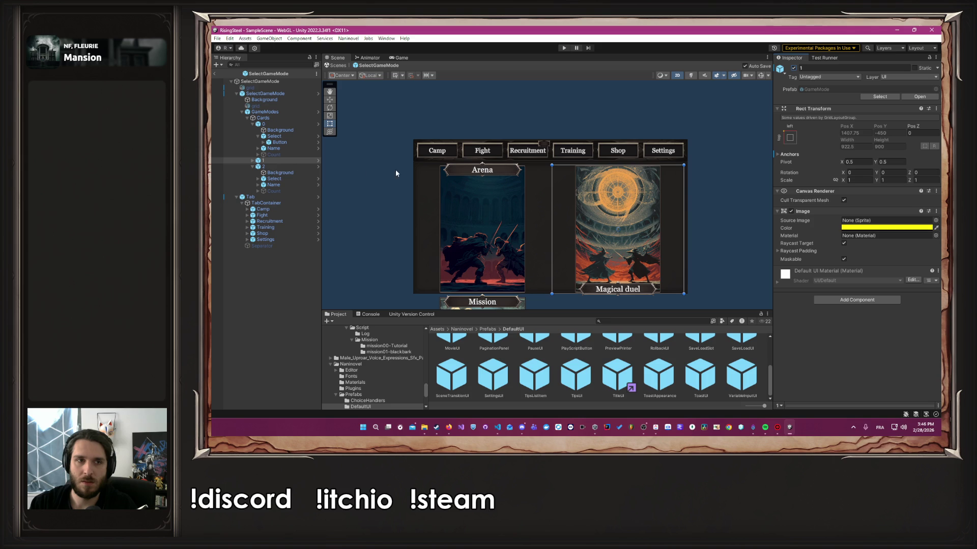
Step: Move the Arena card's Name title down to the card's bottom edge (Y −416)
double_click(282, 154)
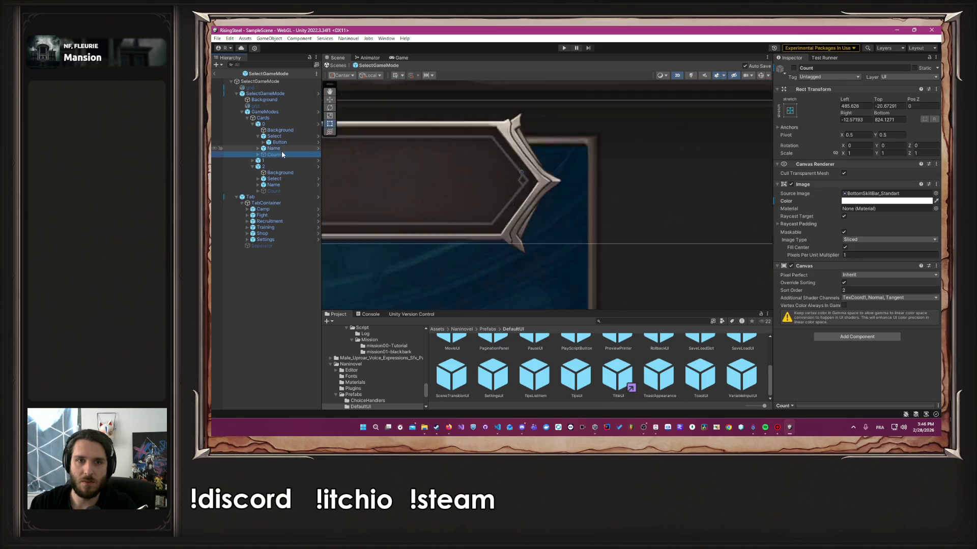
scroll(493, 197, down, 10)
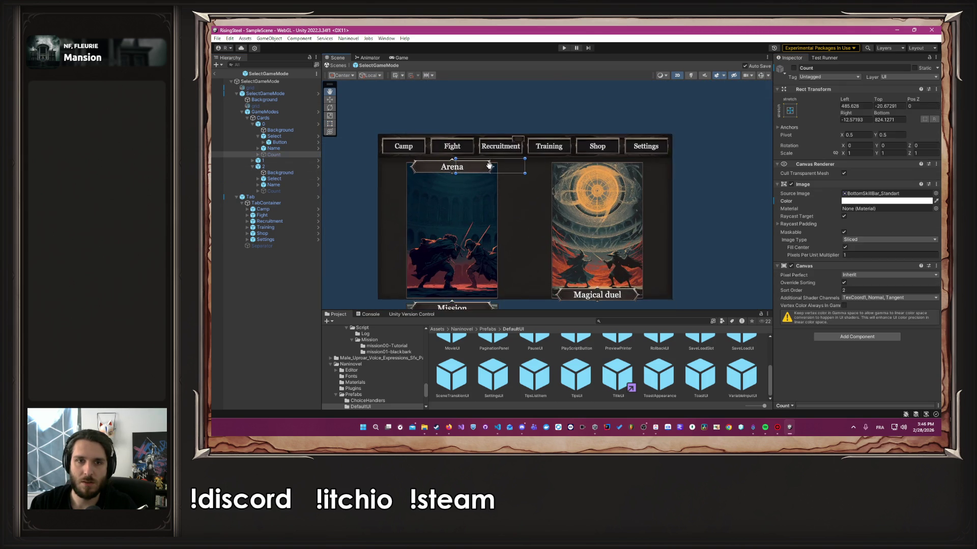
drag(489, 166, 488, 153)
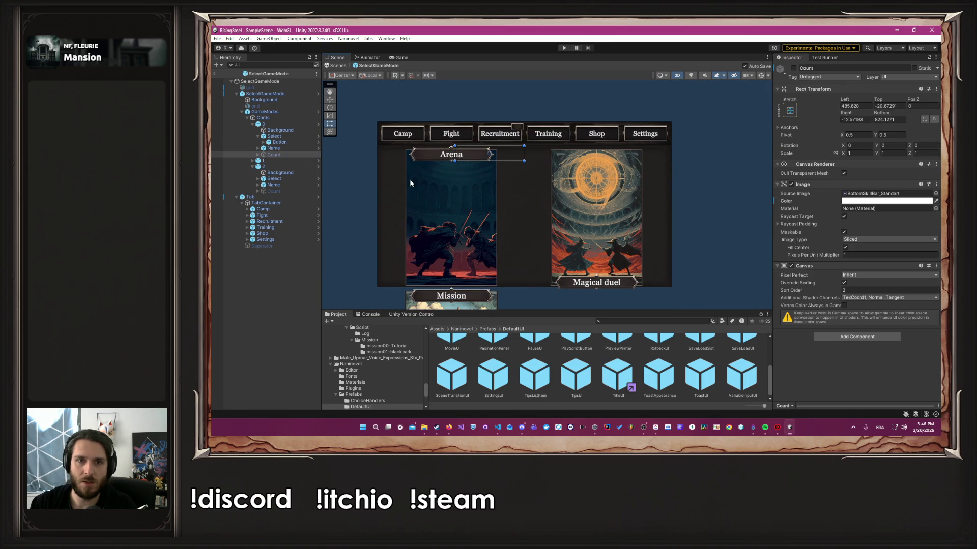
click(294, 148)
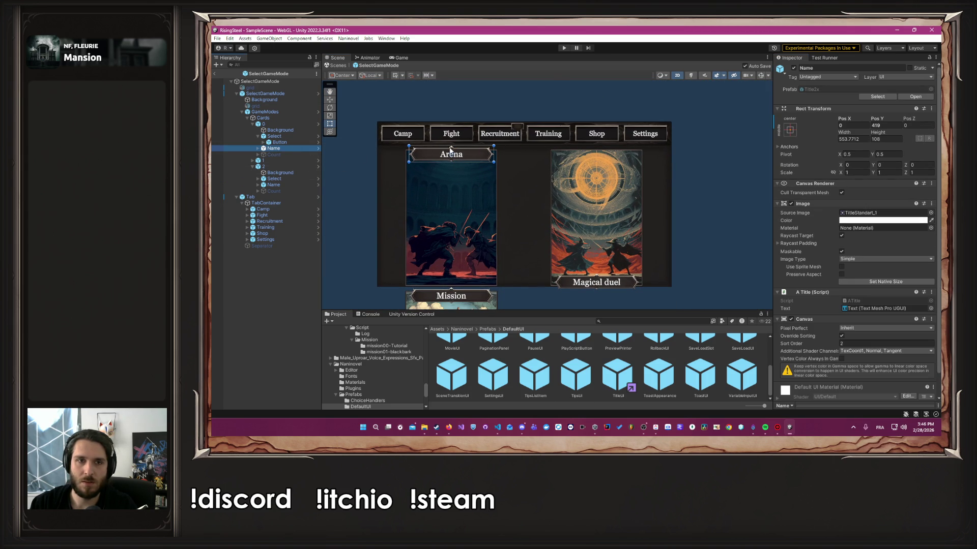
click(305, 124)
click(319, 124)
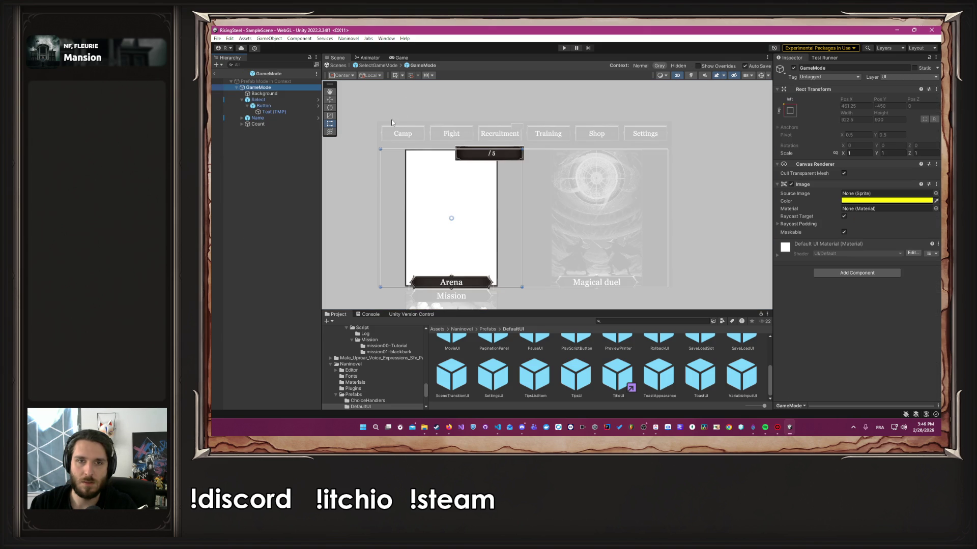
click(386, 65)
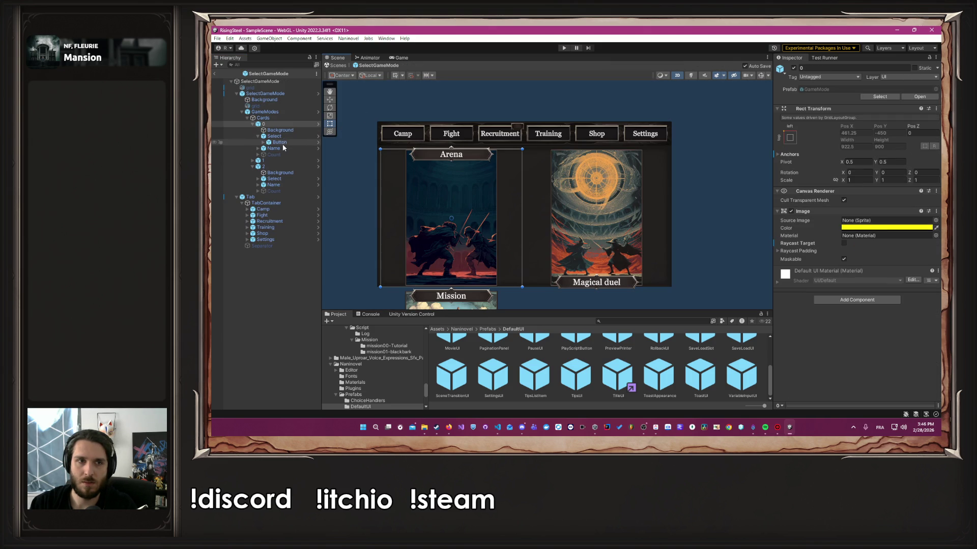
click(284, 148)
mouse_move(469, 152)
mouse_down()
mouse_move(465, 248)
mouse_move(479, 281)
mouse_move(621, 282)
mouse_move(473, 282)
mouse_move(505, 217)
mouse_up()
scroll(490, 254, down, 3)
Step: Hide the Arena card, drag the Mission title to its card's bottom, and save the scene
click(263, 124)
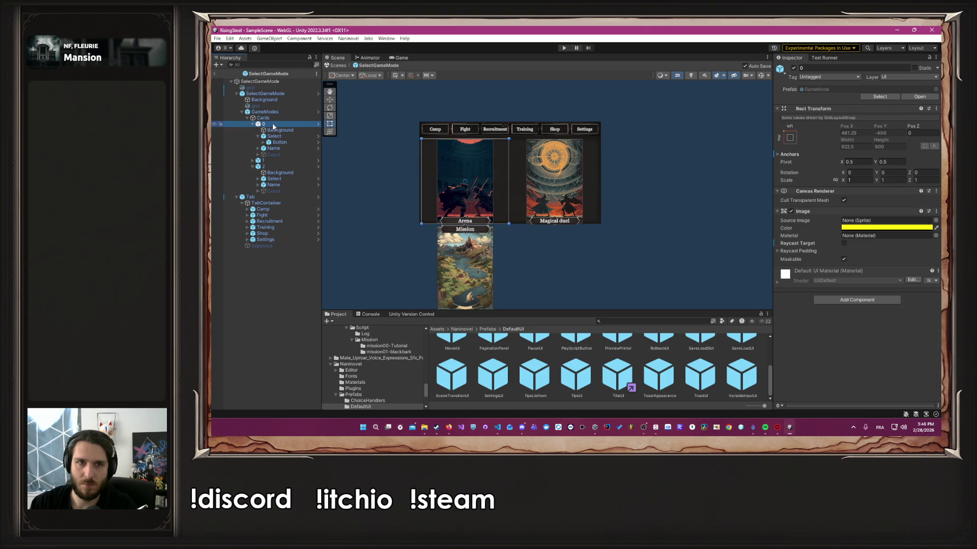
click(794, 67)
scroll(517, 172, up, 3)
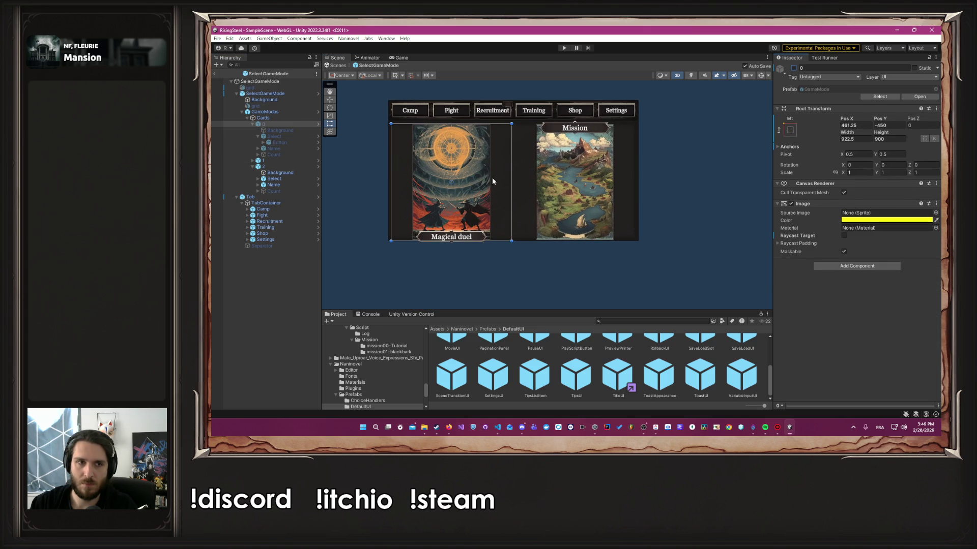
click(275, 185)
mouse_move(588, 130)
mouse_down()
mouse_move(473, 248)
mouse_move(460, 239)
mouse_move(478, 245)
mouse_up()
scroll(466, 240, up, 5)
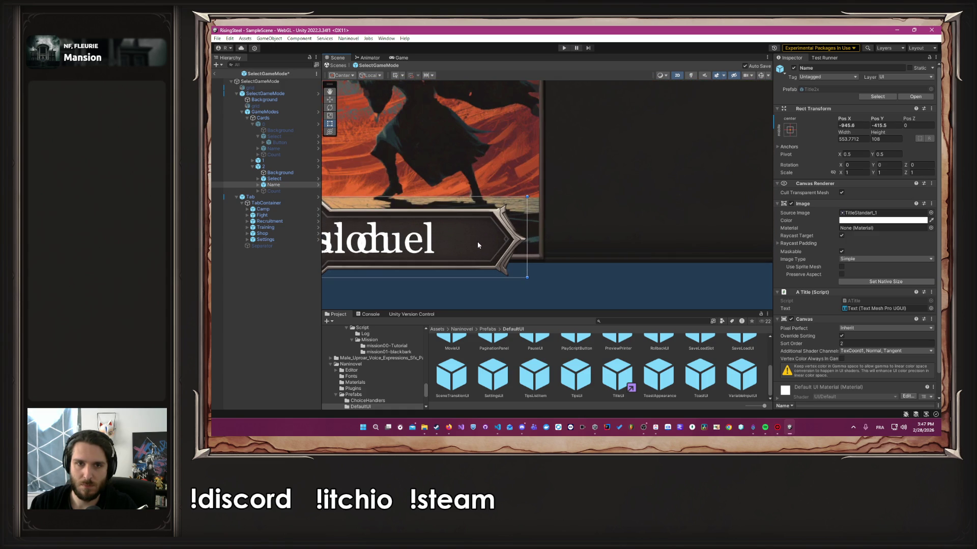
scroll(479, 246, down, 3)
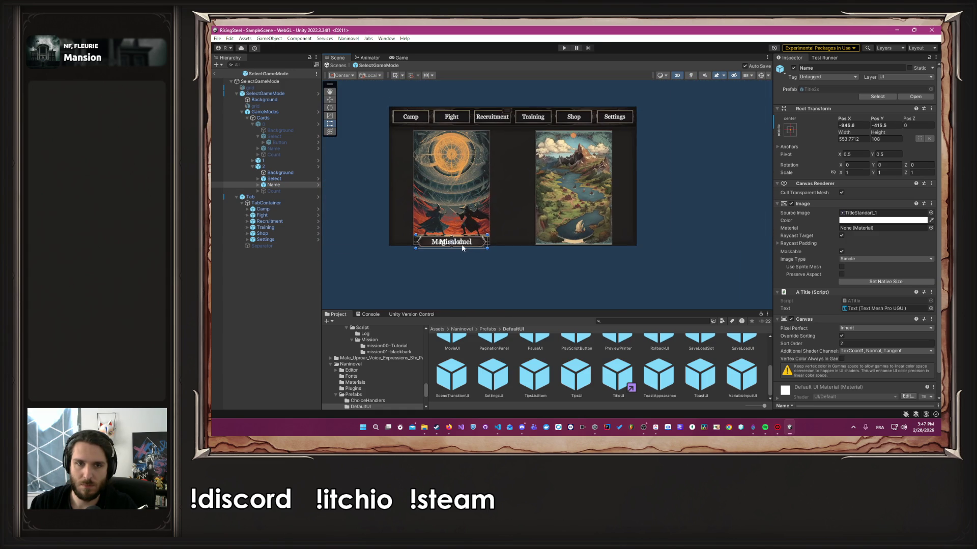
drag(463, 250, 585, 251)
key(ctrl+s)
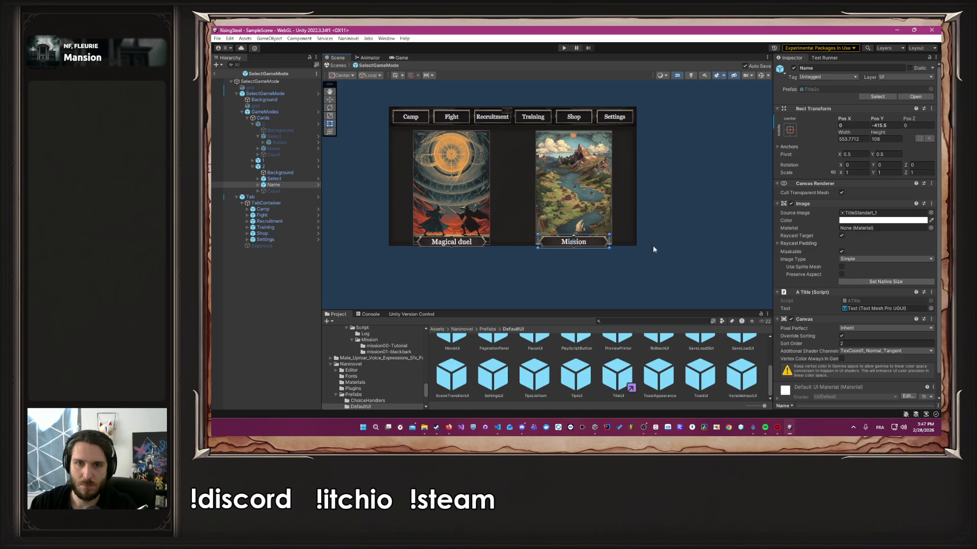
Step: Hide the Magical duel card, show the Arena card again, start Play, and switch to ClickUp
click(666, 247)
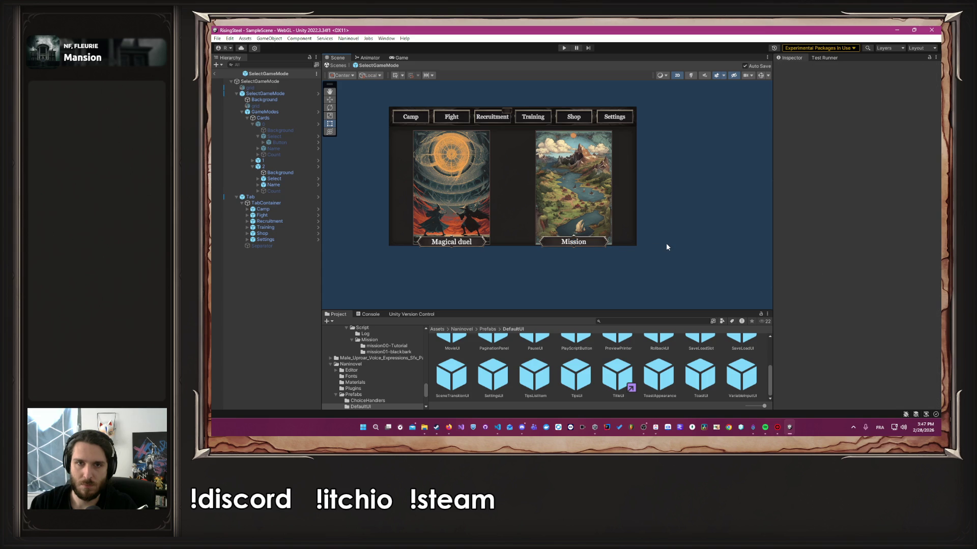
click(280, 161)
click(793, 67)
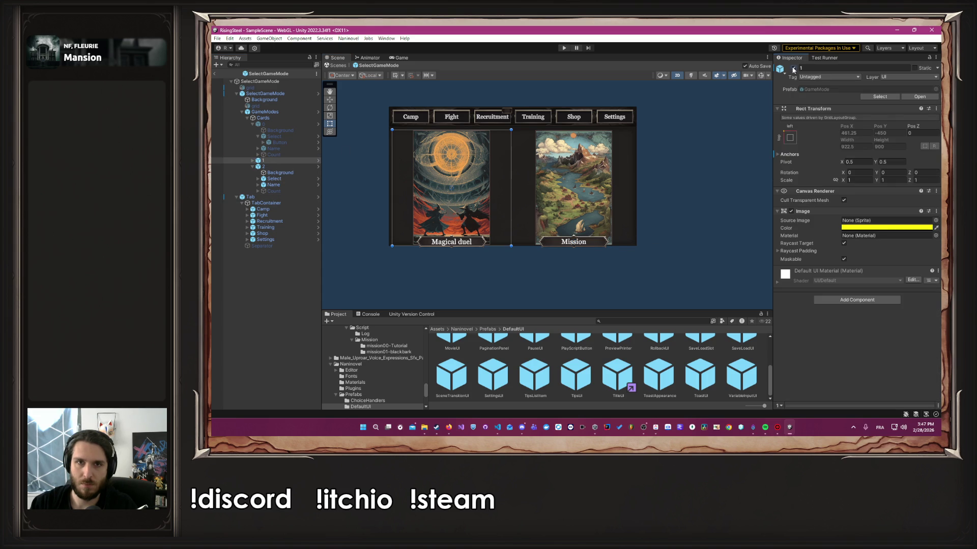
click(304, 124)
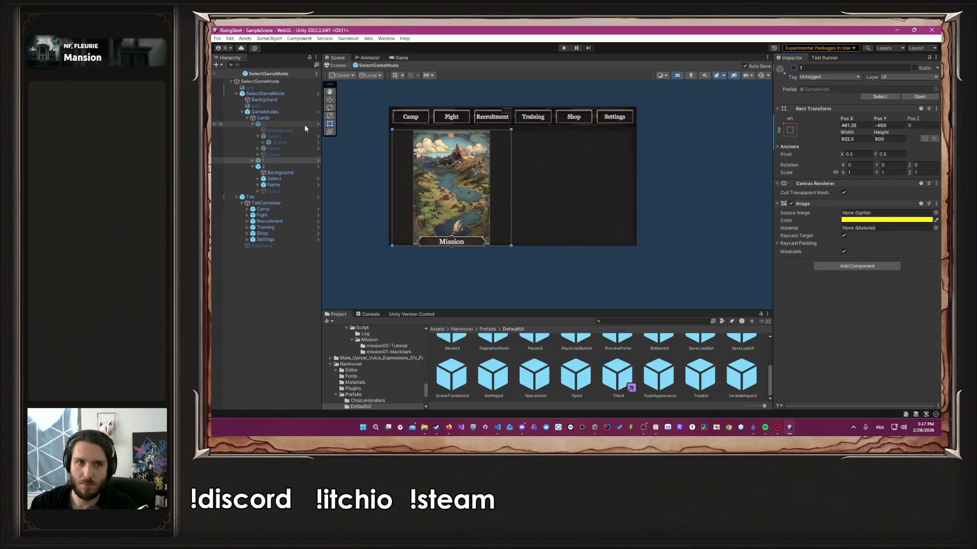
click(793, 68)
click(715, 147)
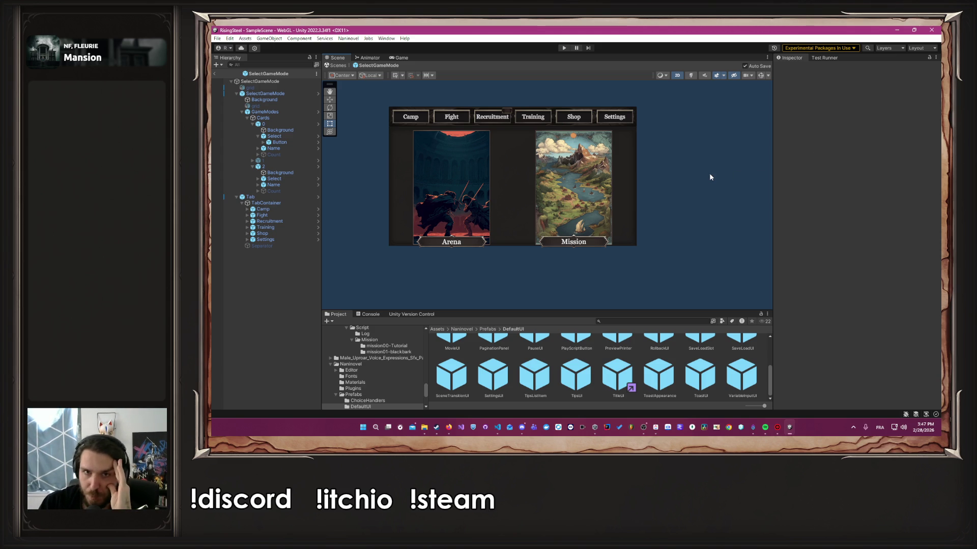
click(569, 48)
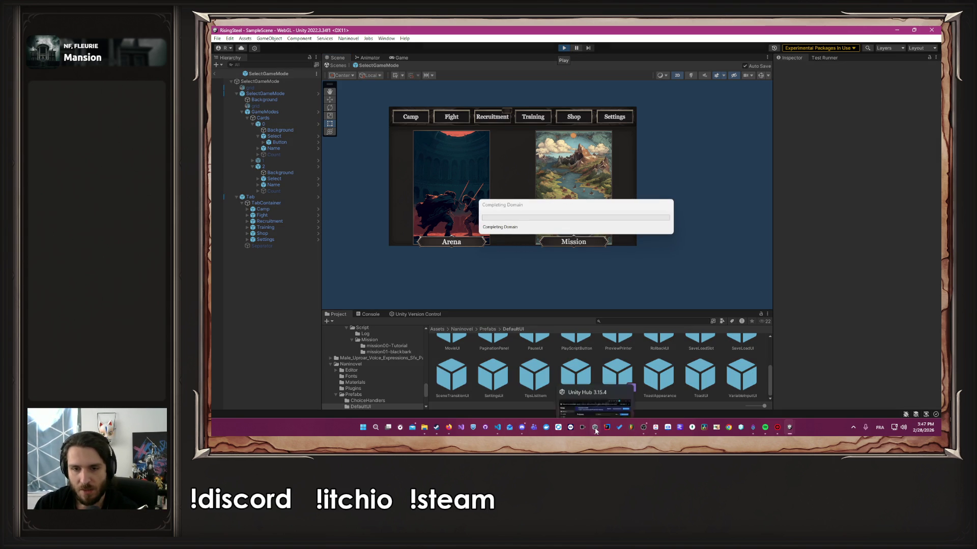
click(656, 428)
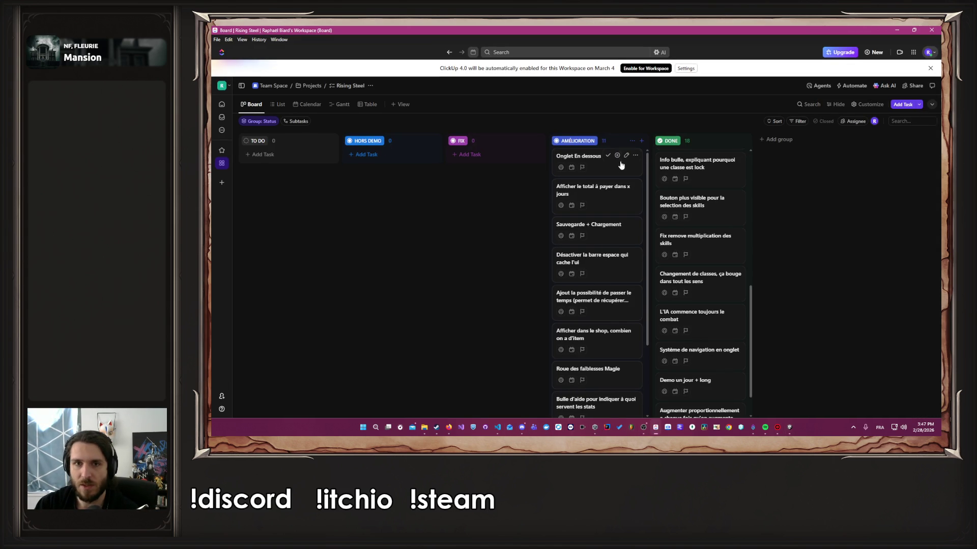
Step: Mark 'Onglet En dessous' complete and move the time-skip task to the top of AMÉLIORATION
click(609, 156)
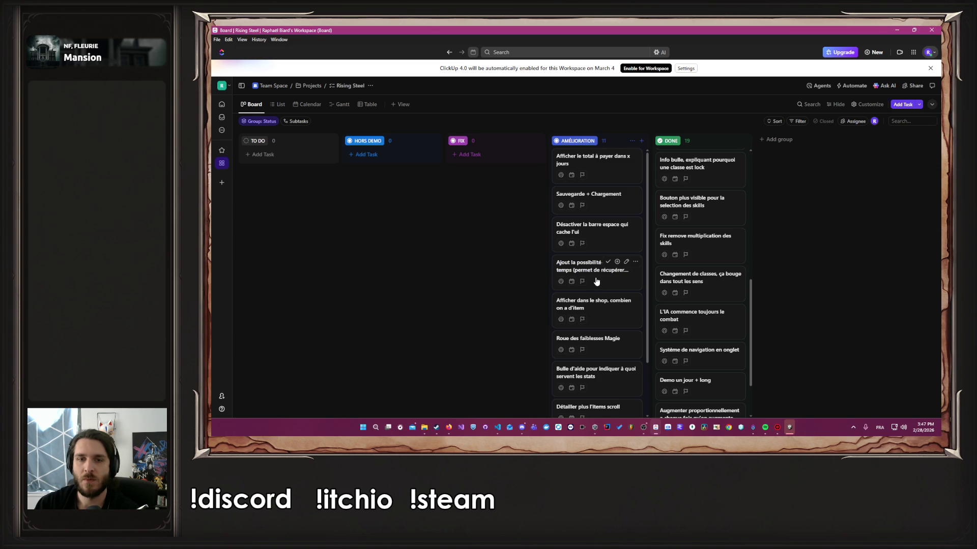
scroll(596, 279, down, 1)
scroll(596, 277, up, 1)
drag(596, 276, 609, 162)
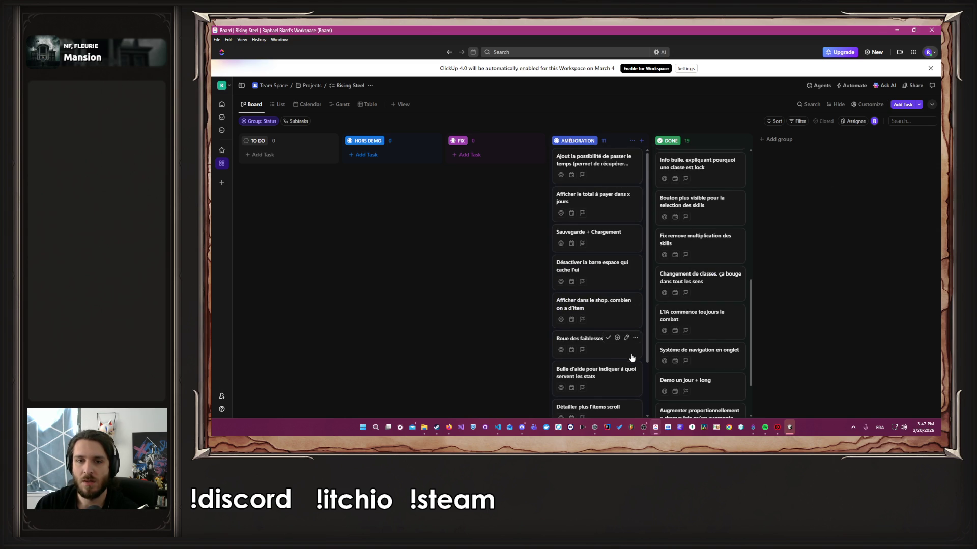
Step: Delete the 'Ajouter un bouton fuite, dans les missions' task from AMÉLIORATION
scroll(626, 339, down, 1)
scroll(638, 345, down, 1)
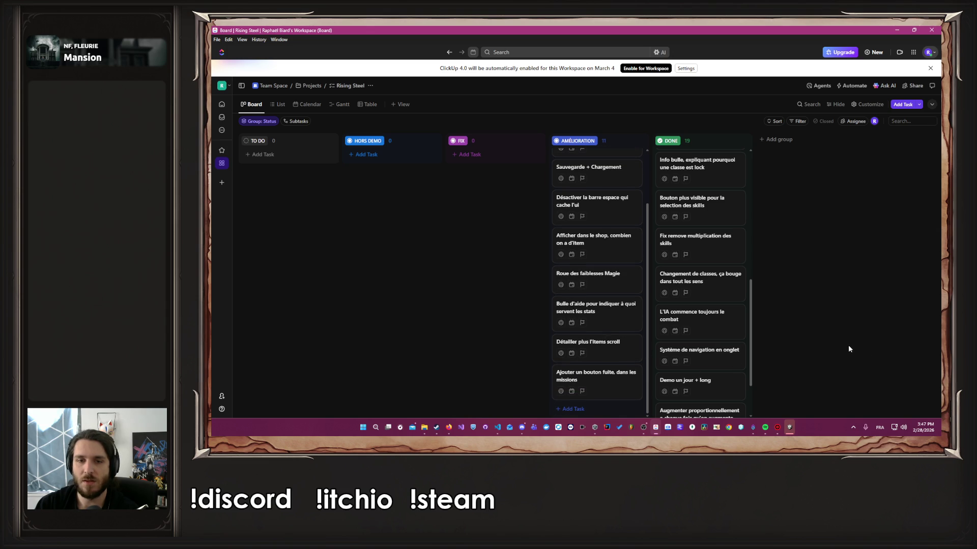
mouse_move(599, 374)
mouse_down()
mouse_move(609, 276)
mouse_move(597, 340)
mouse_move(606, 399)
mouse_up()
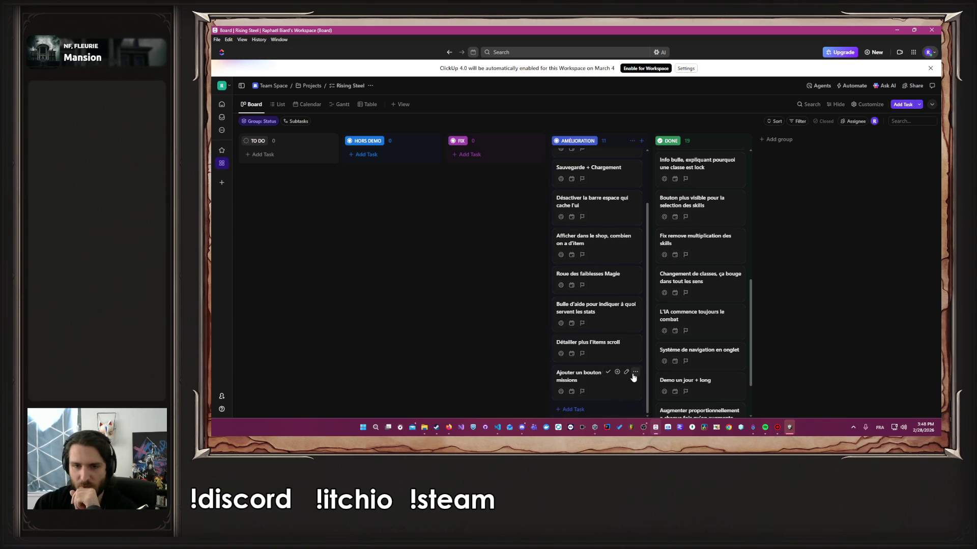
click(635, 372)
click(667, 337)
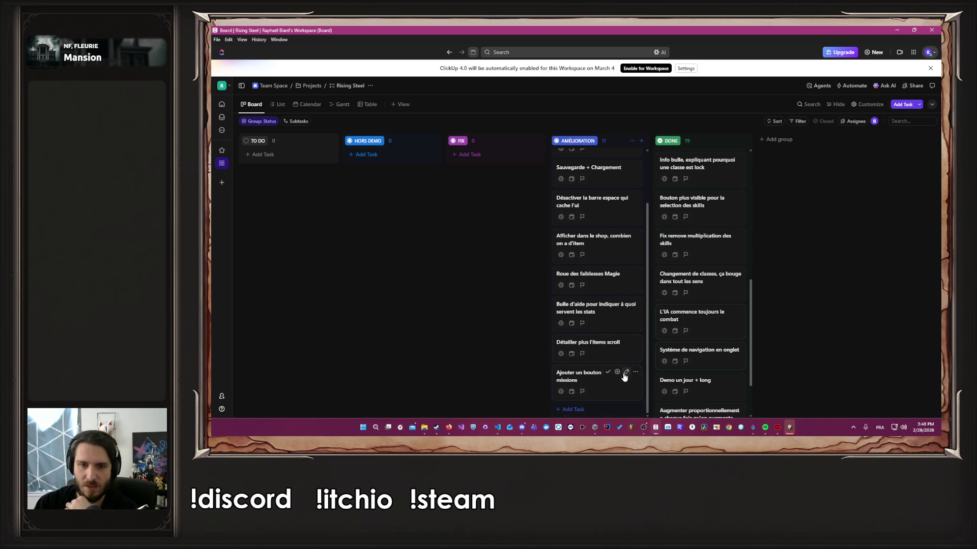
scroll(606, 320, up, 1)
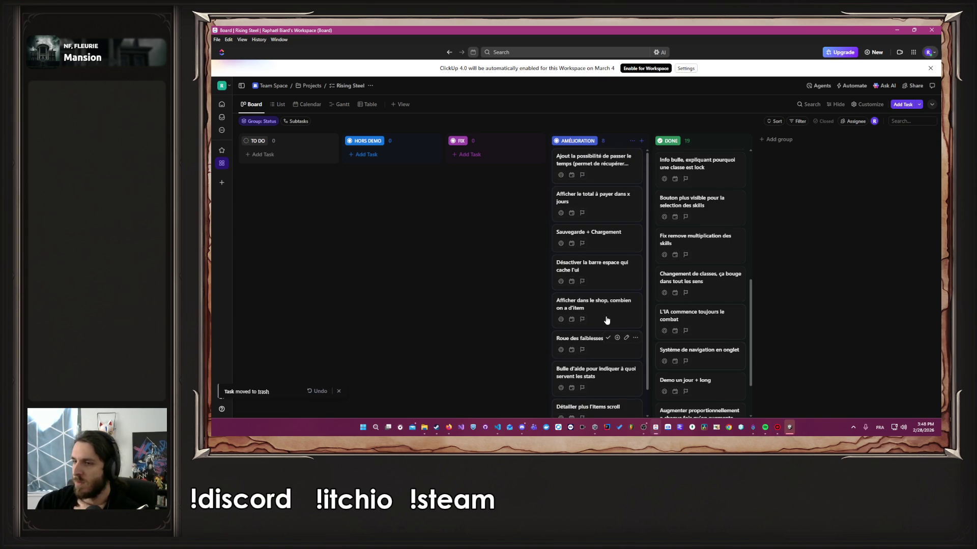